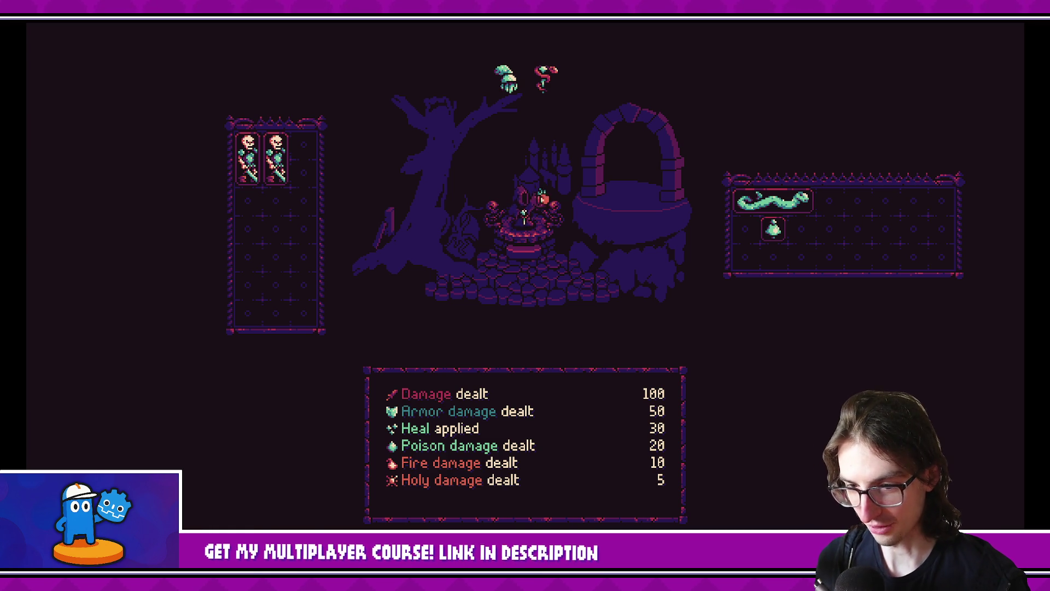
Switch to VS Code and open PassthroughControl.cs via the 'pass' quick file search.
key("alt+Tab")
key("ctrl+p")
type("pass")
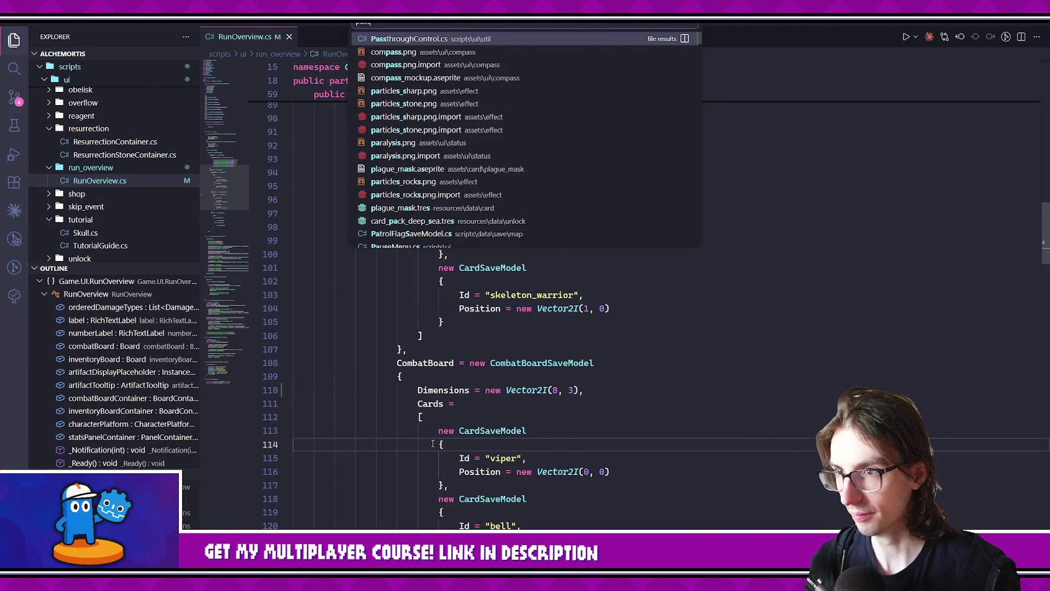
key("Return")
Read through PassthroughControl.cs, then return to the Godot editor.
scroll(433, 446, "down", 7)
scroll(432, 446, "down", 15)
scroll(465, 446, "down", 4)
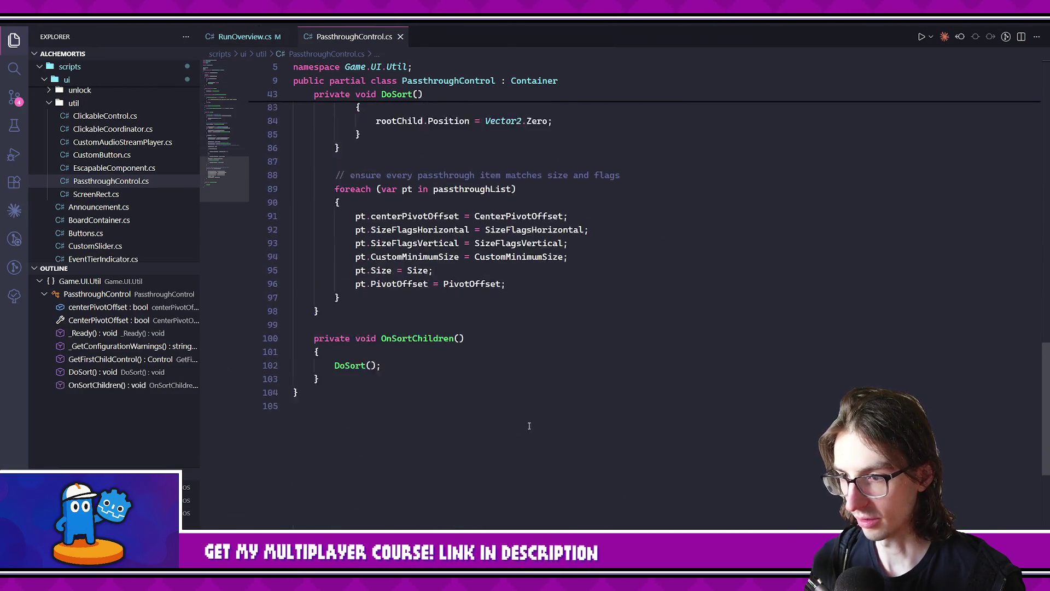
scroll(528, 443, "up", 10)
scroll(528, 443, "up", 9)
scroll(528, 443, "up", 5)
scroll(528, 444, "up", 3)
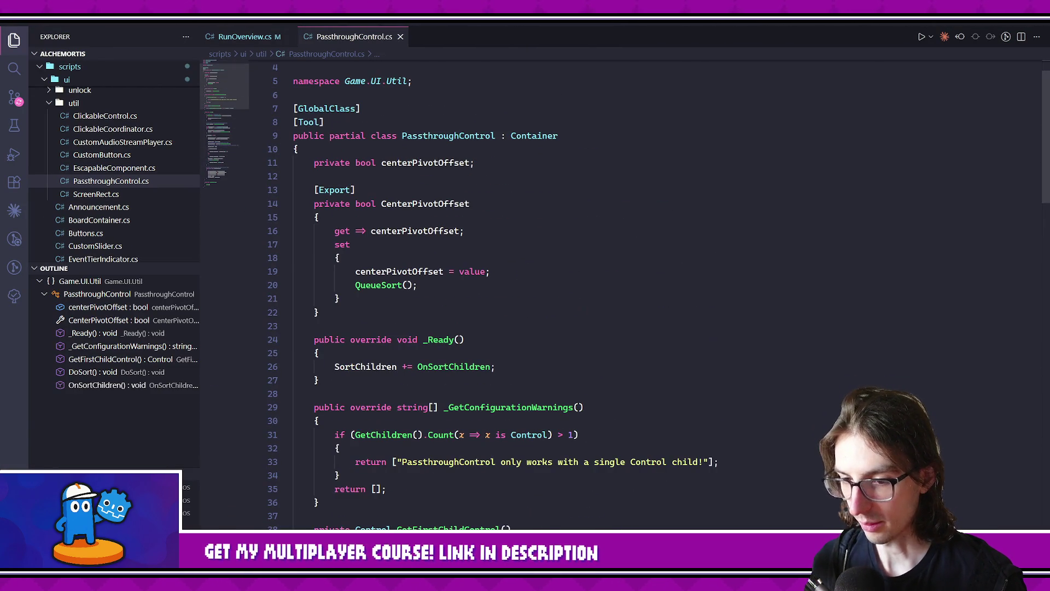
key("alt+Tab")
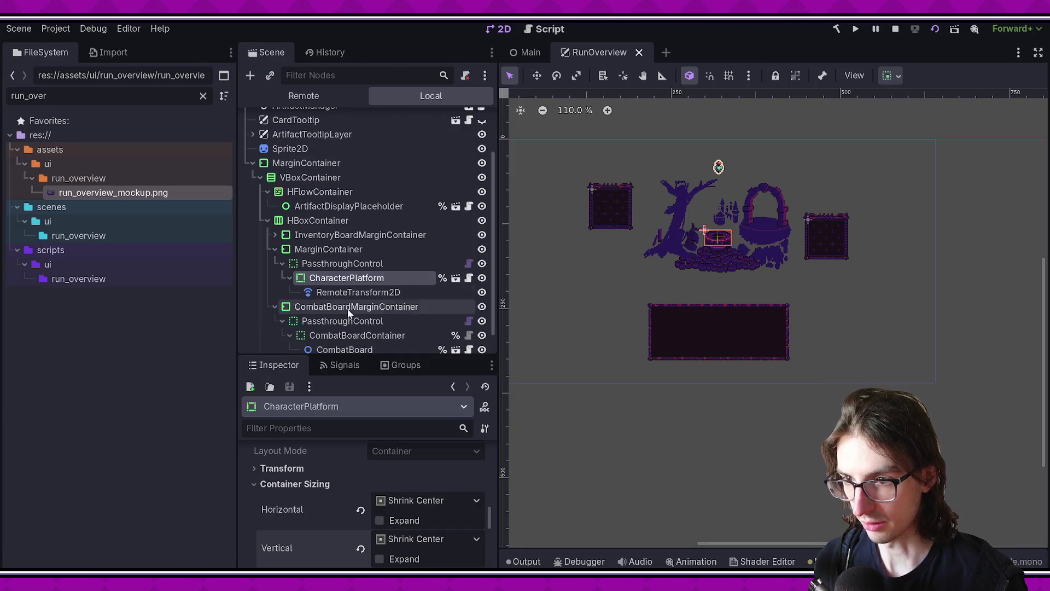
left_click(340, 335)
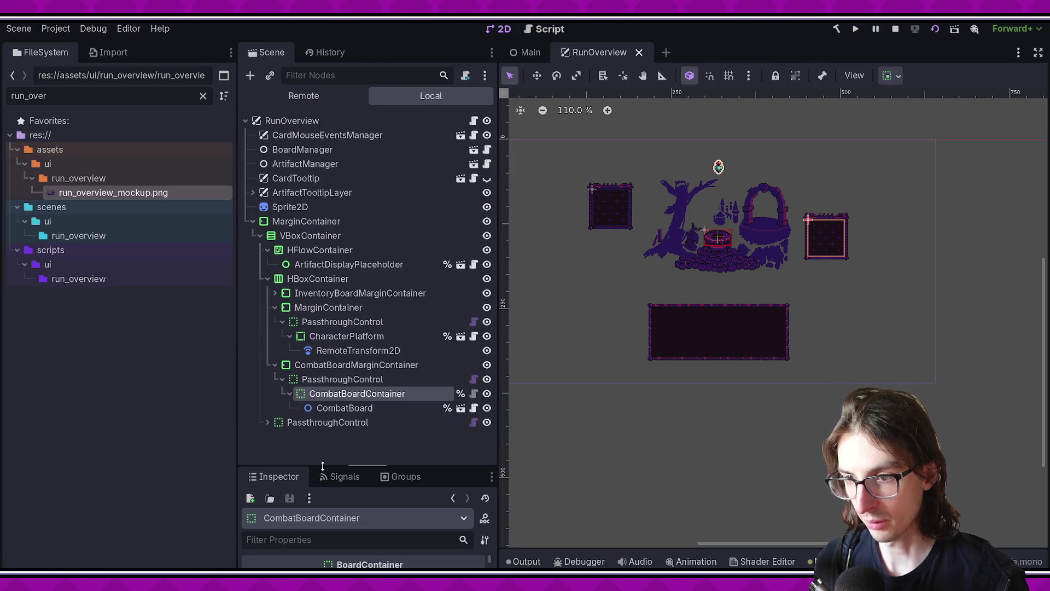
left_click(335, 336)
left_click(335, 322)
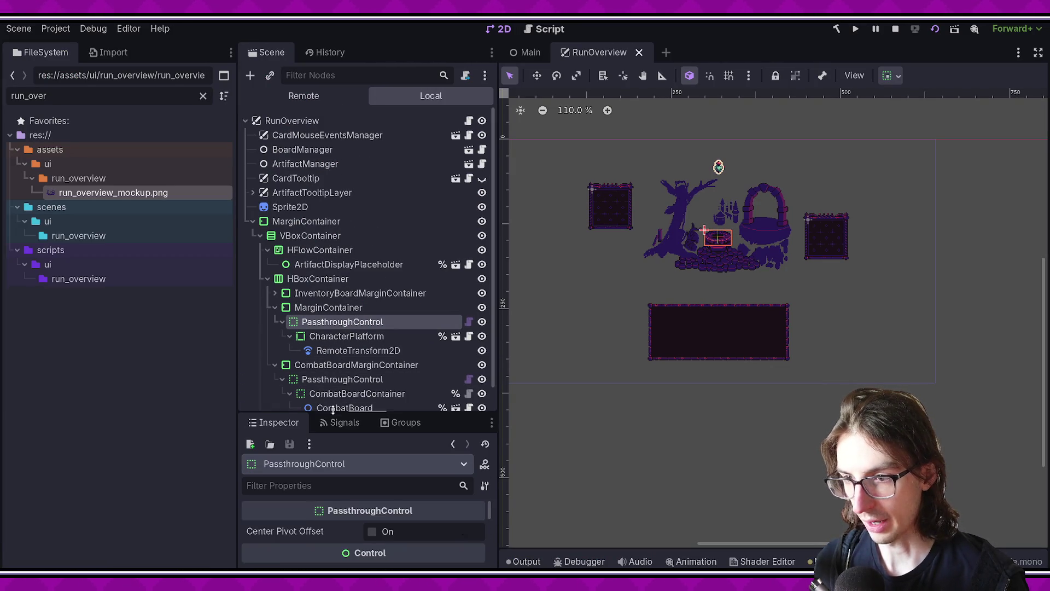
left_click(336, 337)
left_click_drag(333, 411, 332, 305)
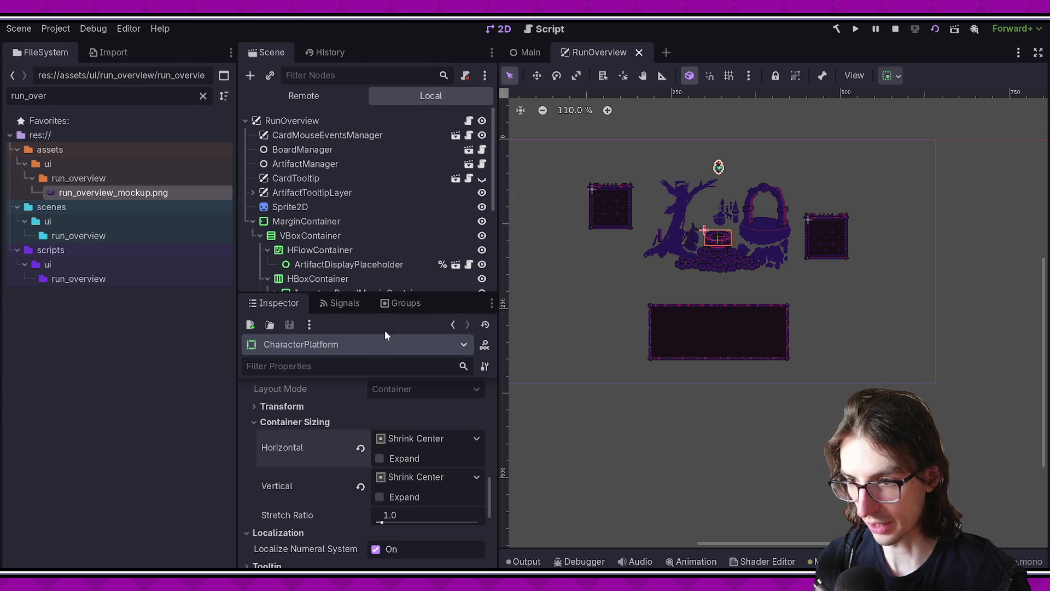
left_click_drag(380, 296, 380, 419)
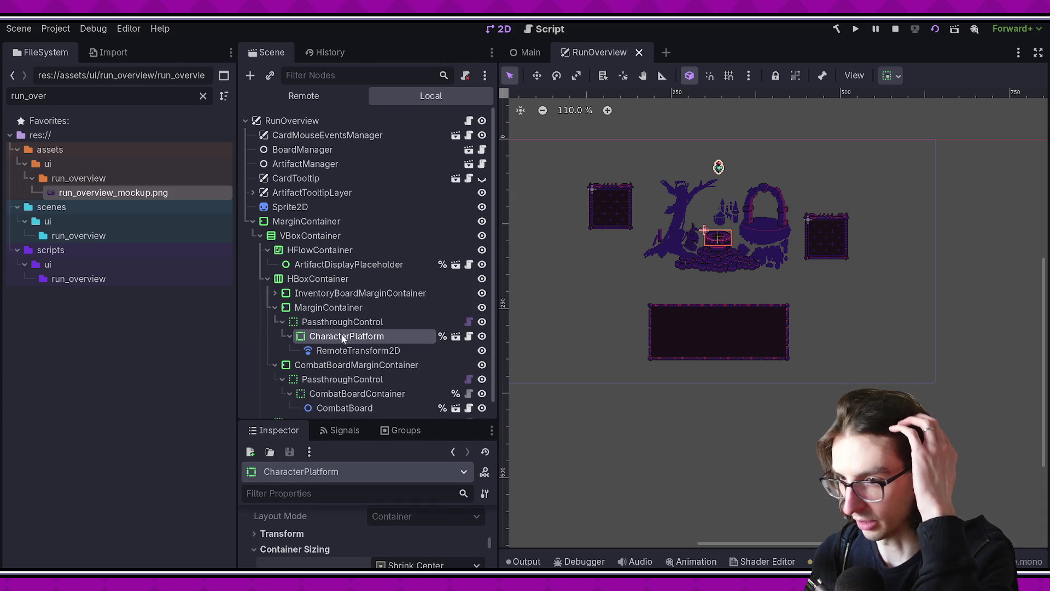
left_click(364, 321)
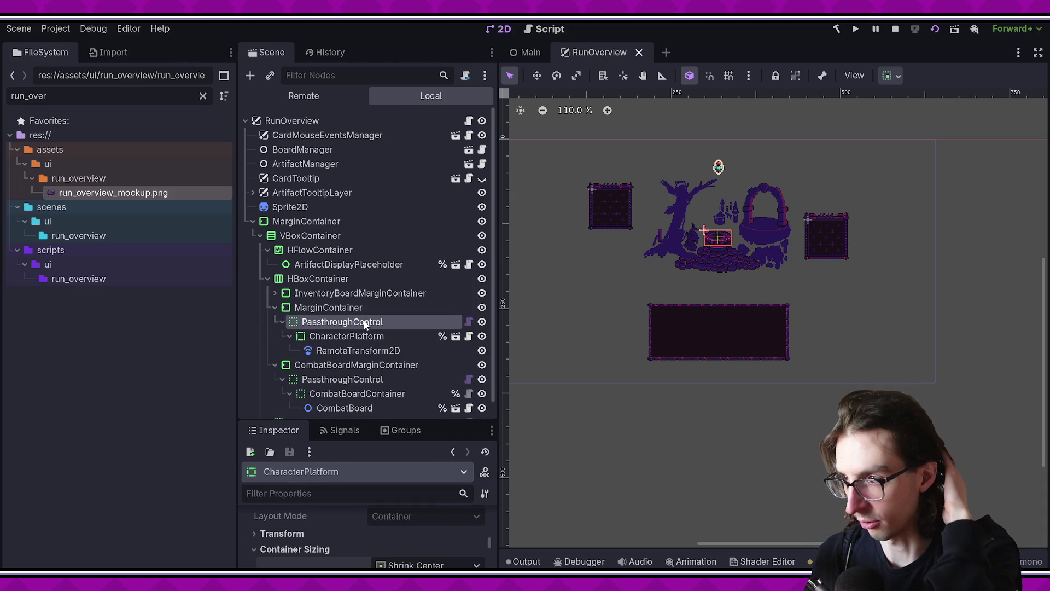
left_click_drag(389, 421, 390, 383)
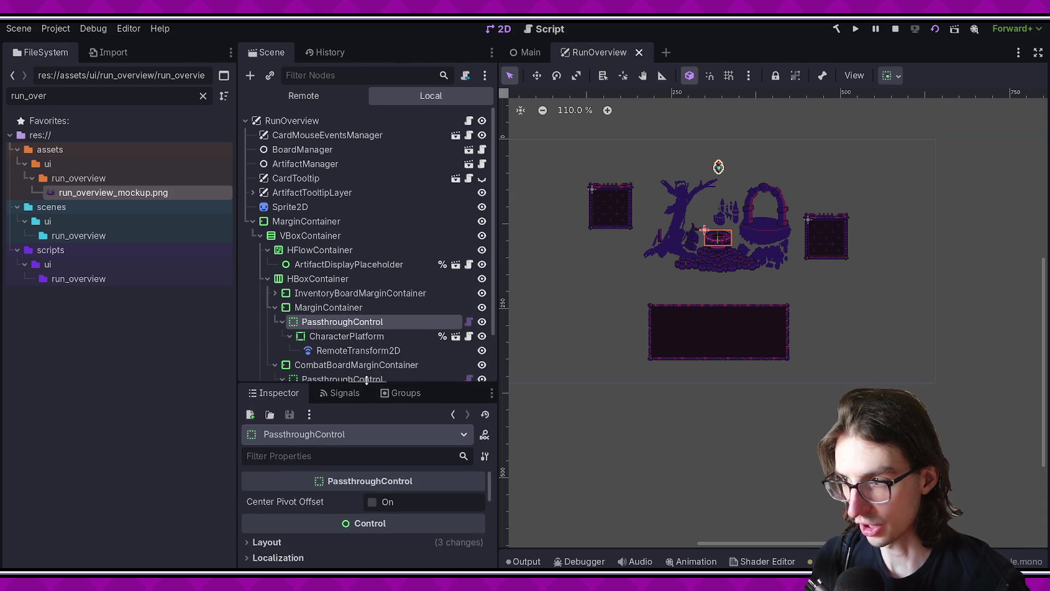
left_click(358, 336)
left_click(350, 322)
left_click(361, 334)
left_click(353, 322)
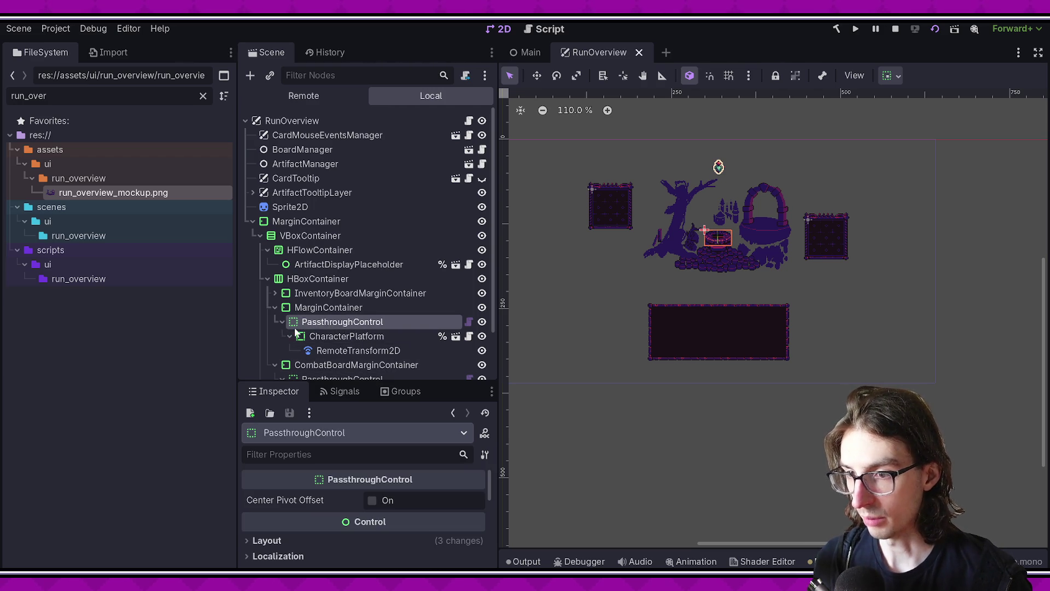
left_click(320, 337)
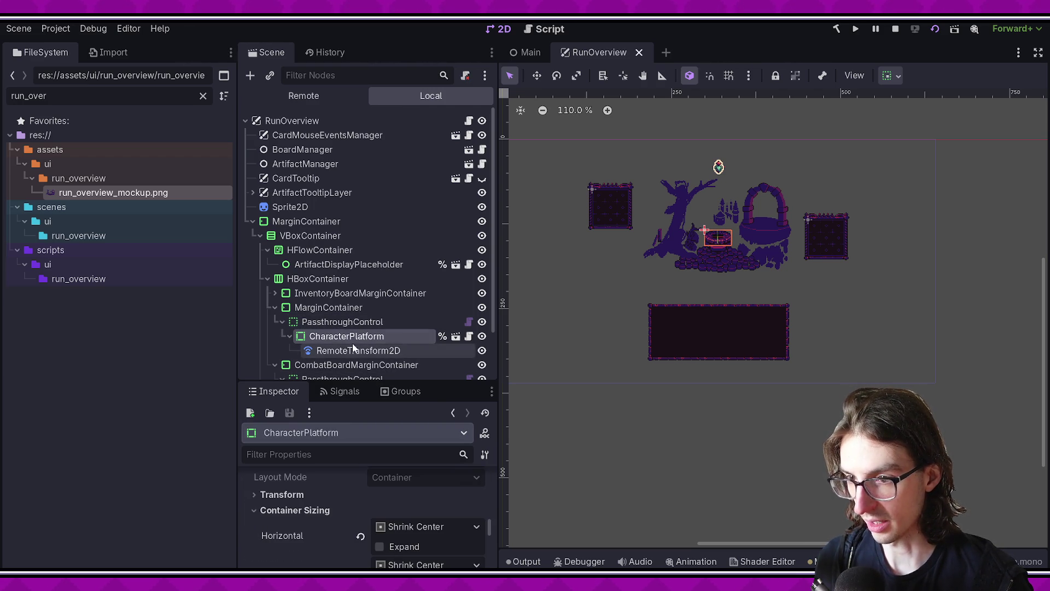
scroll(695, 284, "up", 2)
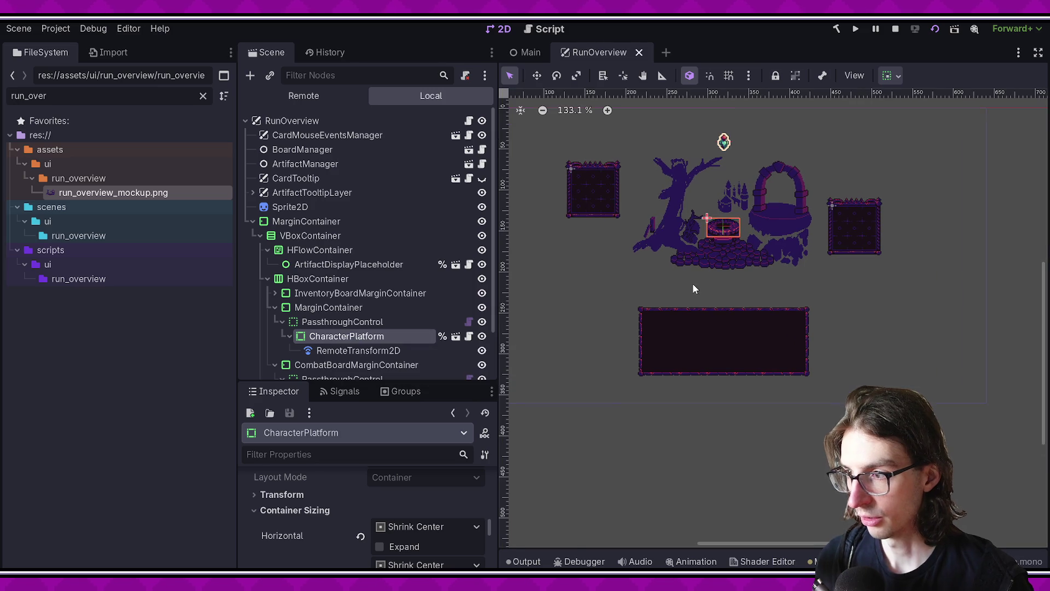
Enter Move mode, pan the mockup, and select the PassthroughControl and CharacterPlatform nodes.
key("w")
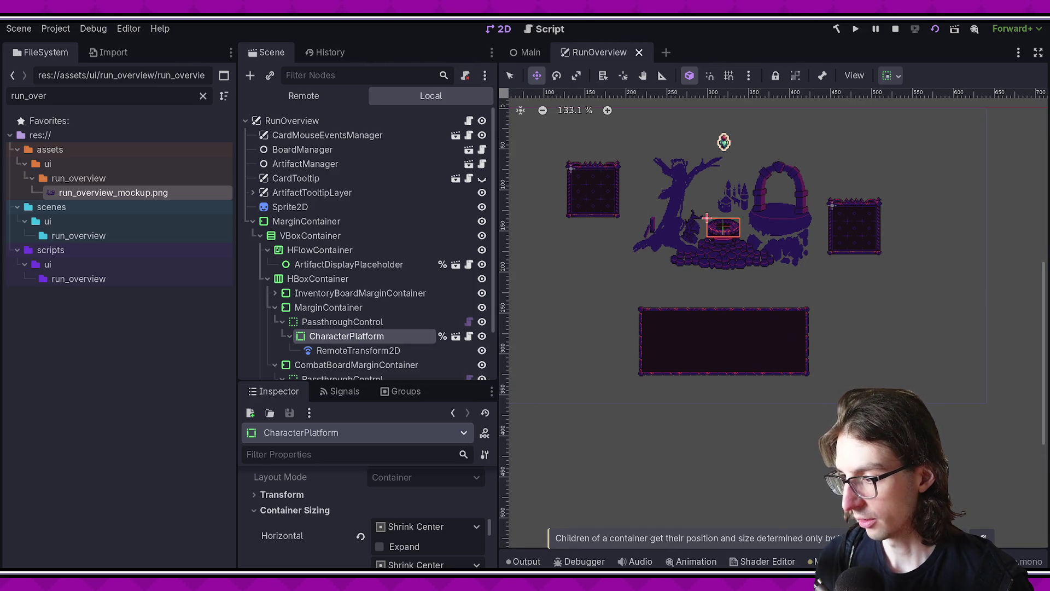
left_click_drag(620, 277, 554, 310)
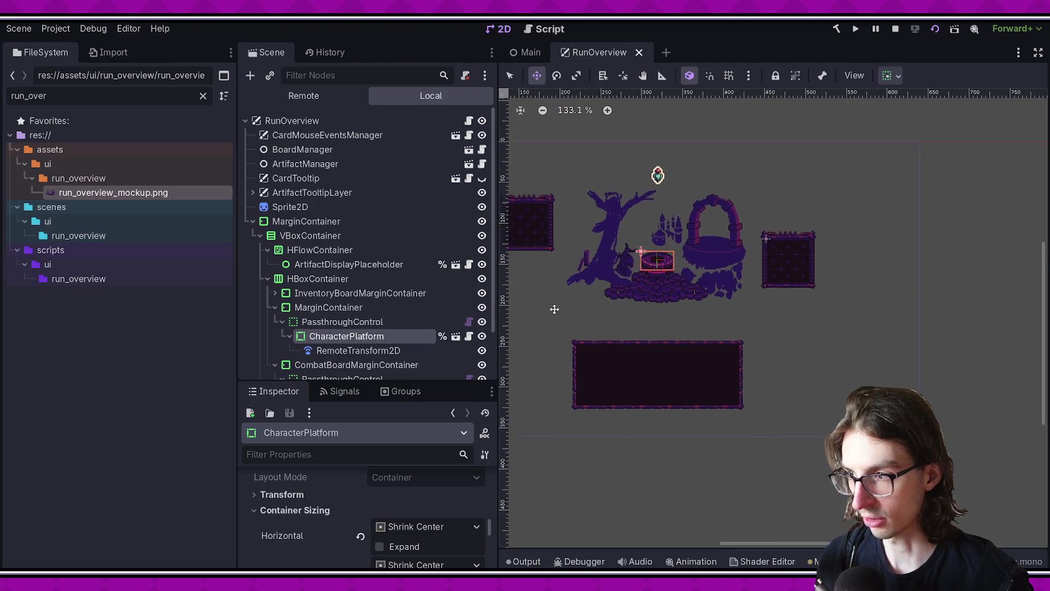
scroll(607, 298, "up", 2)
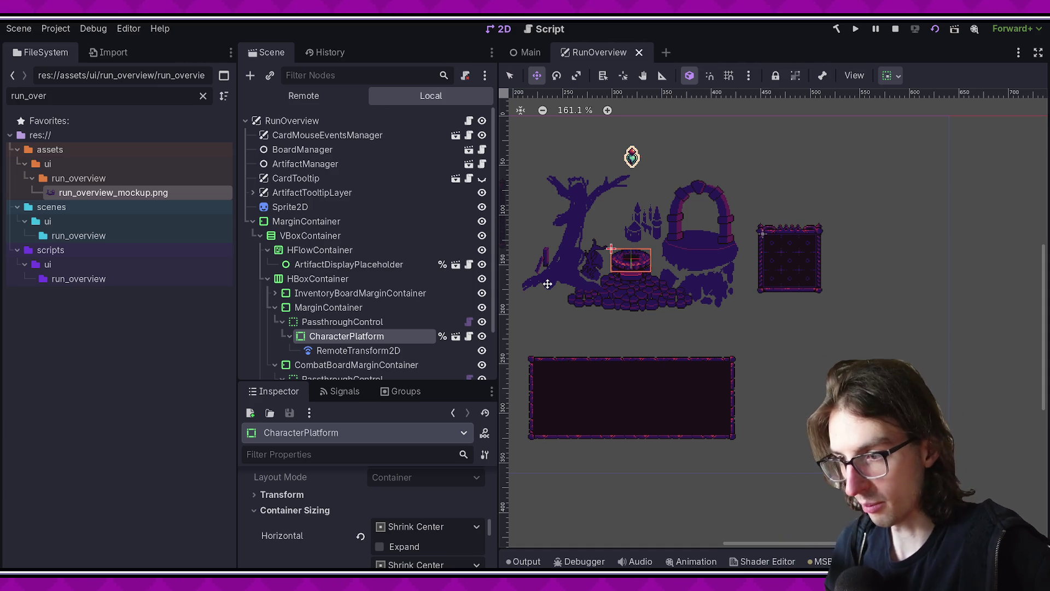
left_click(356, 323)
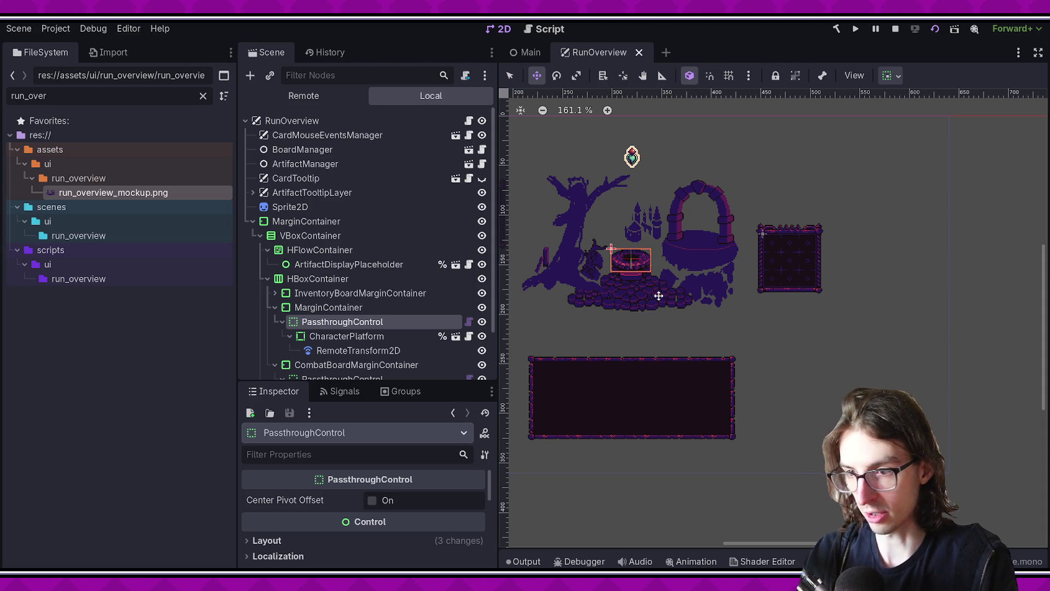
left_click(350, 337)
Switch the selection between the PassthroughControl parent and its CharacterPlatform child.
left_click(370, 322)
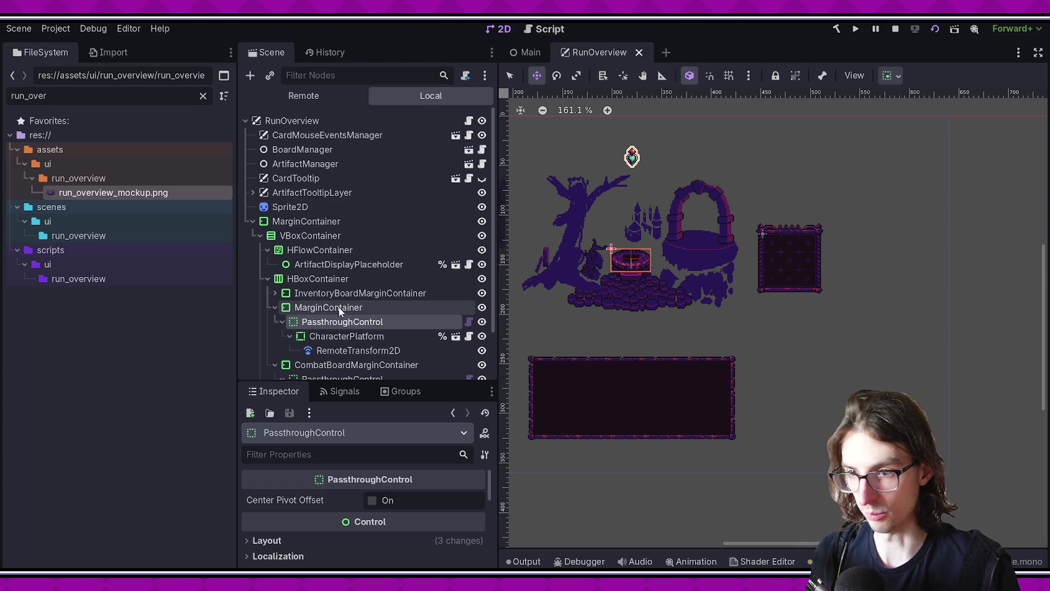
left_click(350, 335)
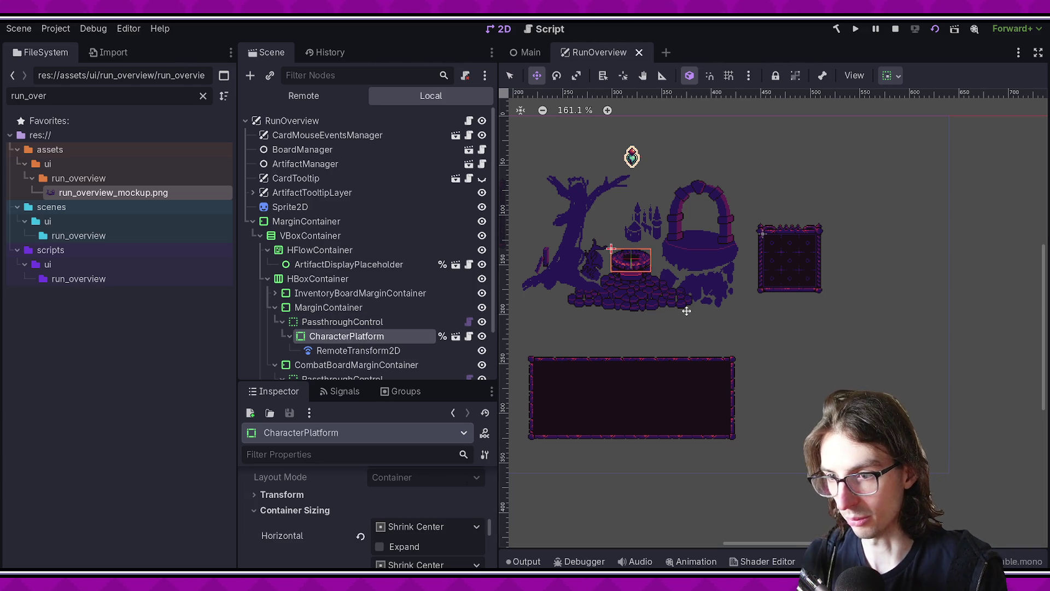
key("Up")
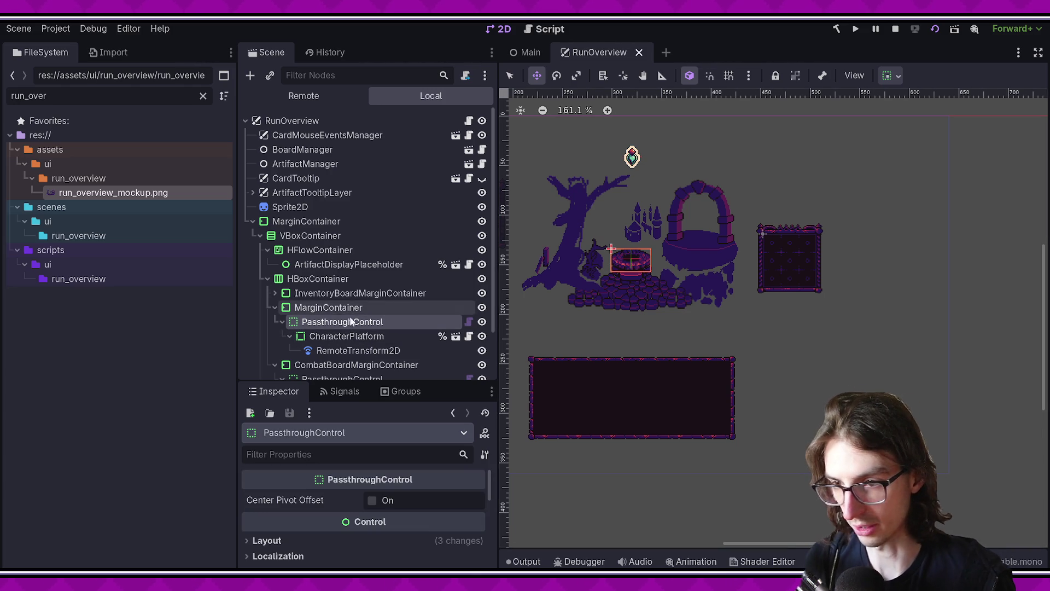
key("Down")
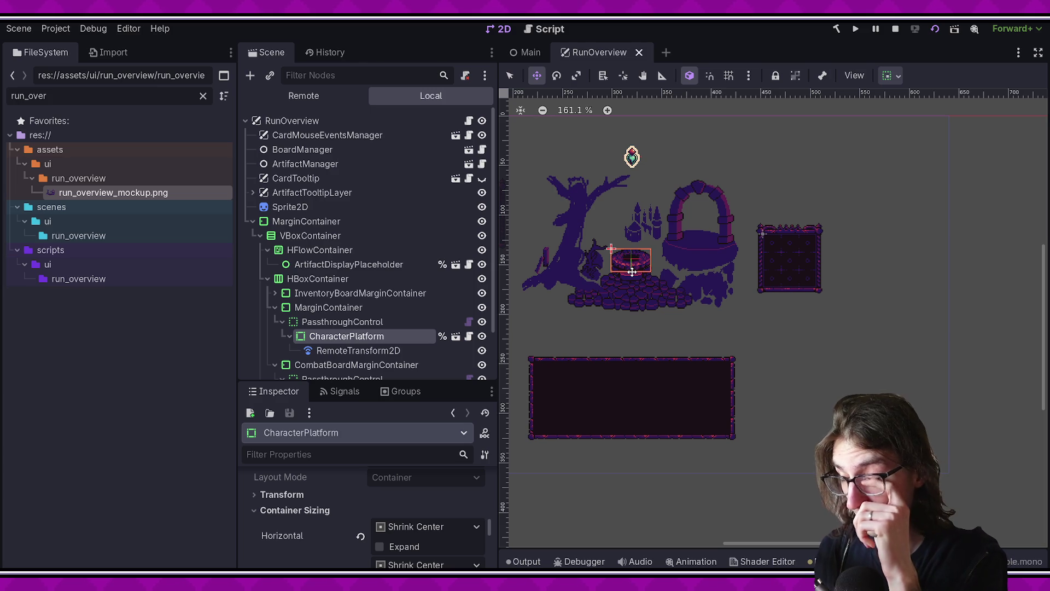
Select the PassthroughControl node and save the RunOverview scene.
left_click(579, 309)
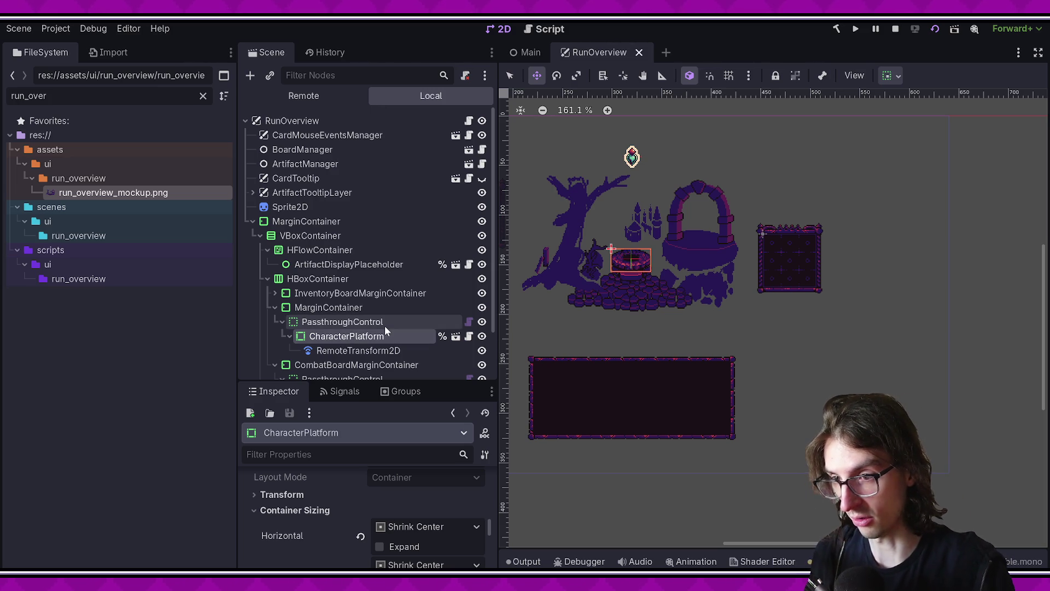
scroll(695, 320, "down", 2)
key("ctrl+s")
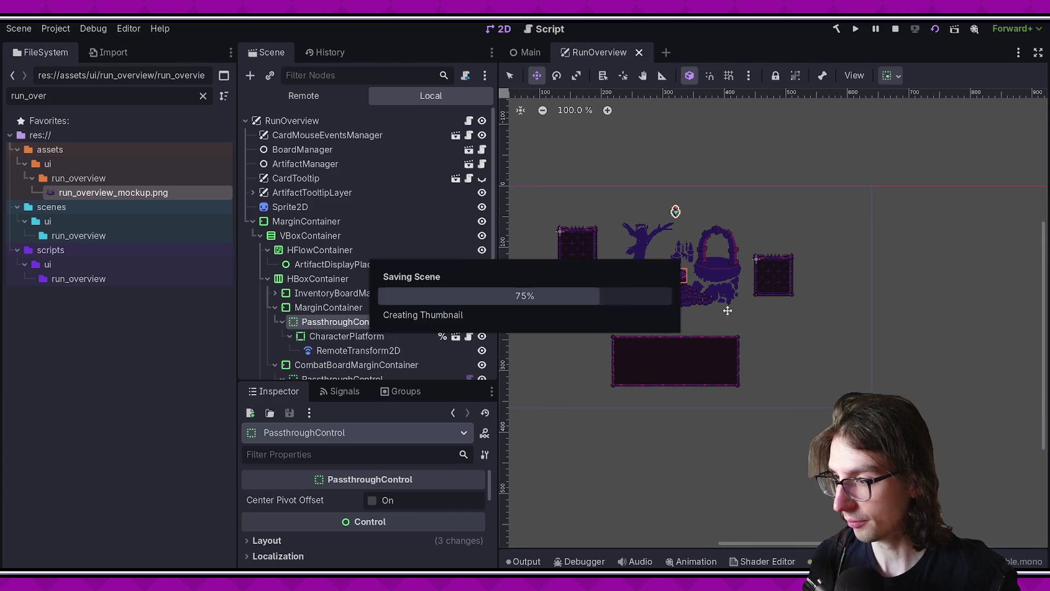
Open and close the Output panel, then recheck the CharacterPlatform and PassthroughControl nodes.
scroll(793, 358, "up", 1)
left_click(523, 561)
left_click(524, 562)
scroll(768, 216, "up", 3)
scroll(636, 276, "down", 1)
scroll(635, 275, "right", 2)
left_click(346, 336)
left_click(356, 323)
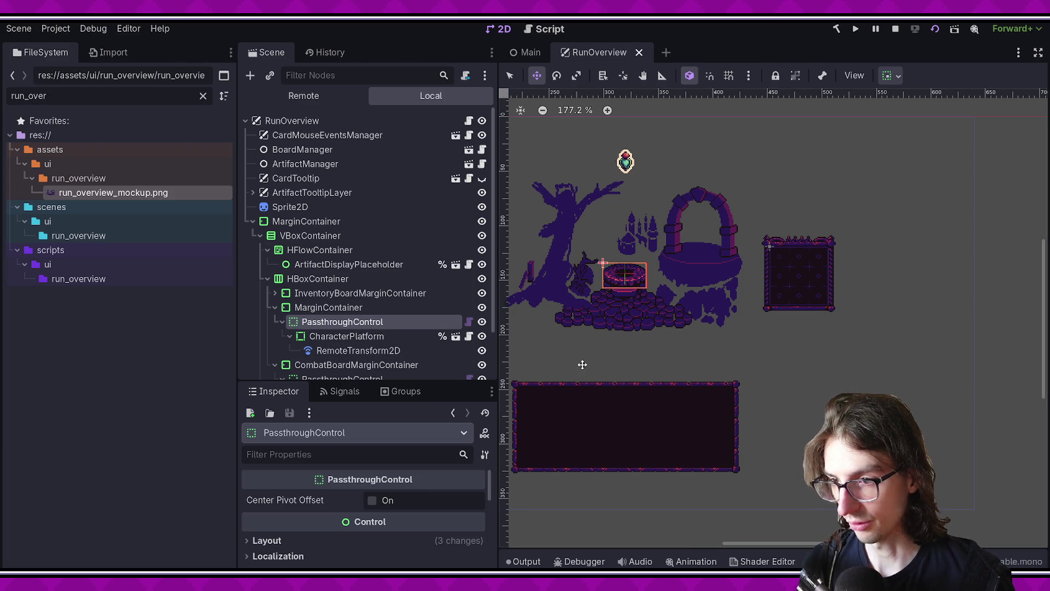
Narrow the FileSystem dock and widen the 2D viewport to fit the whole mockup.
left_click_drag(583, 363, 727, 347)
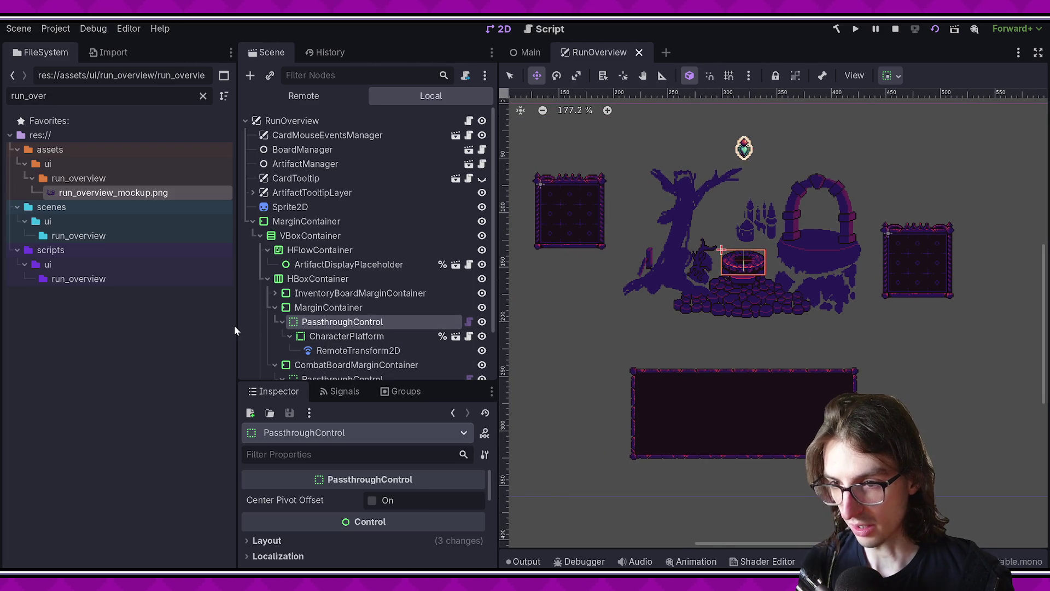
left_click_drag(236, 324, 156, 324)
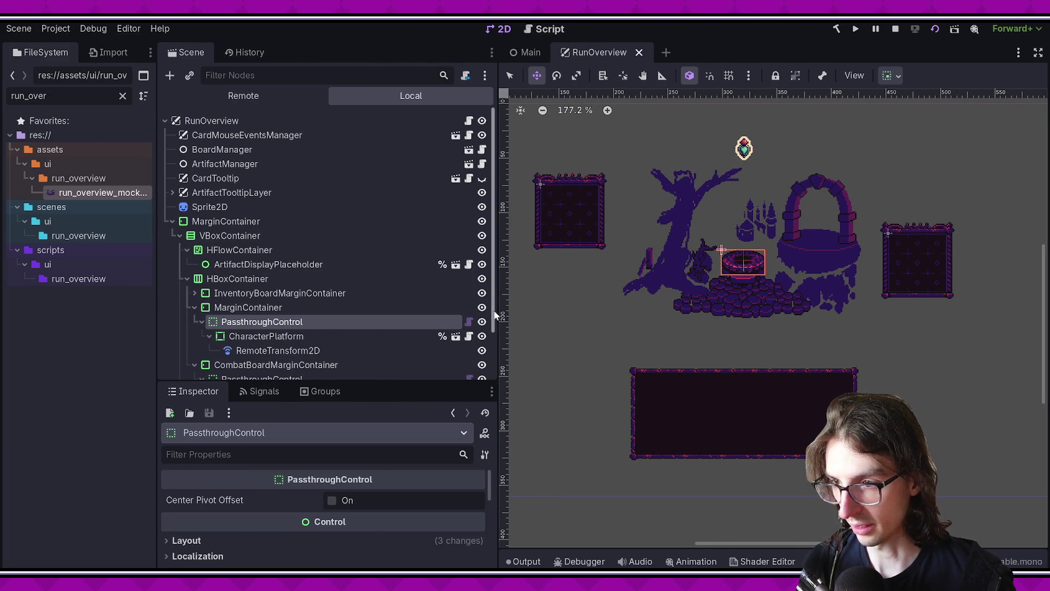
left_click_drag(498, 306, 423, 308)
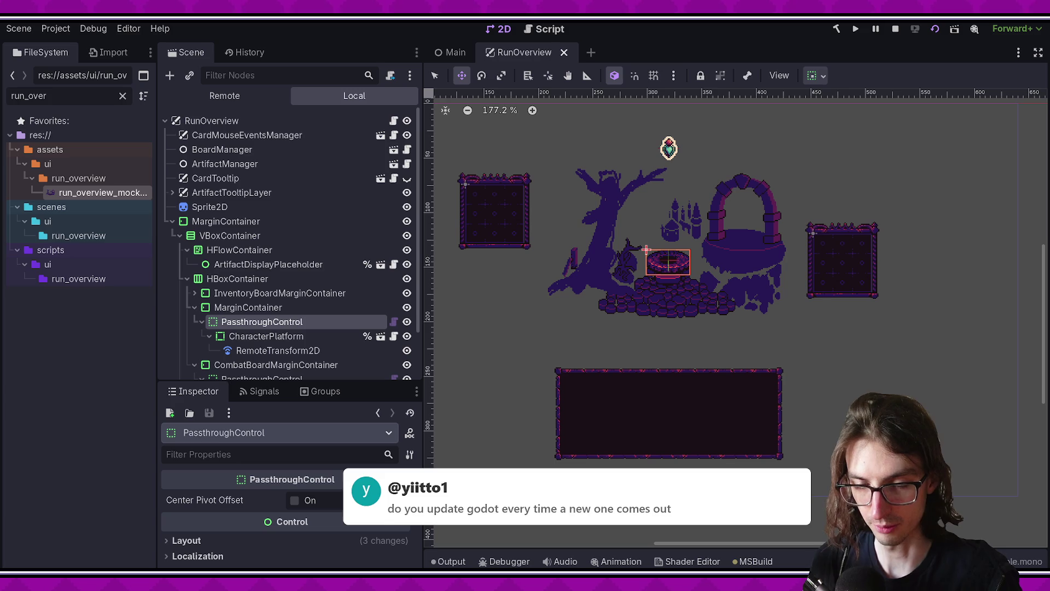
Review the _GetConfigurationWarnings method in PassthroughControl.cs and save the file.
key("alt+Tab")
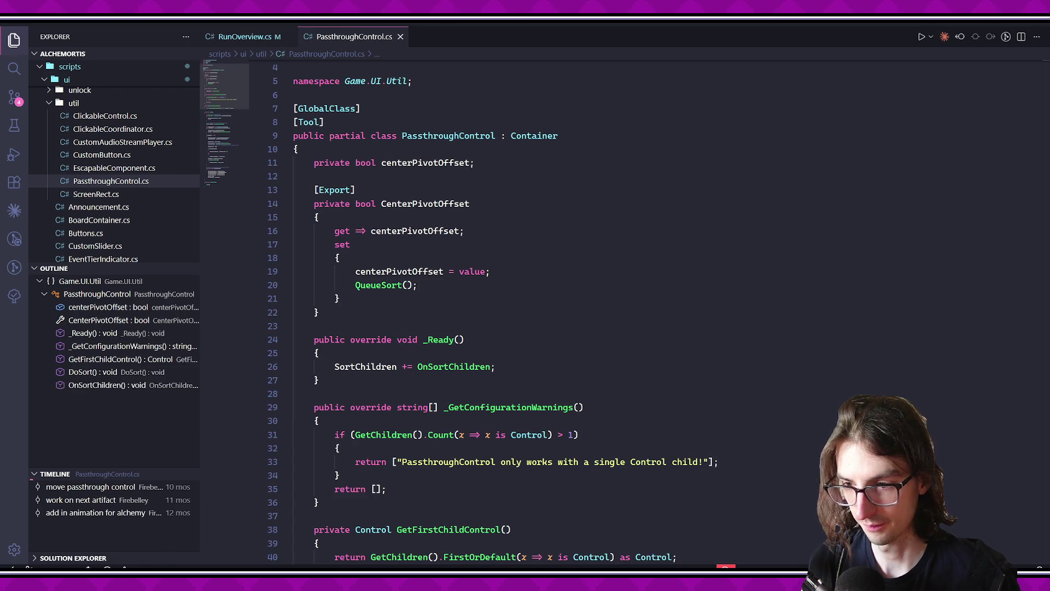
key("alt+Tab")
key("alt+Tab")
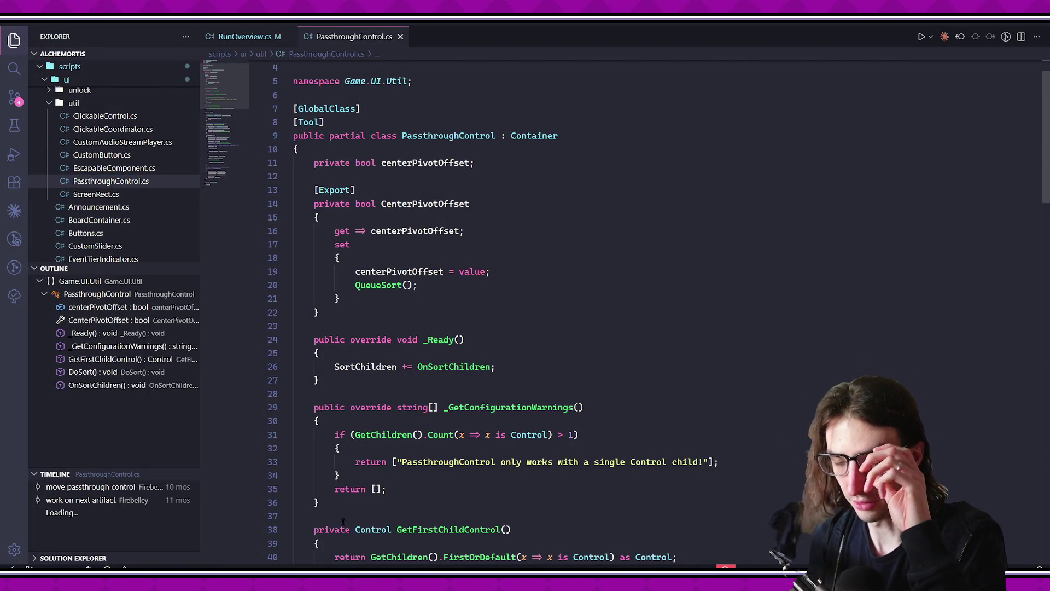
left_click(731, 425)
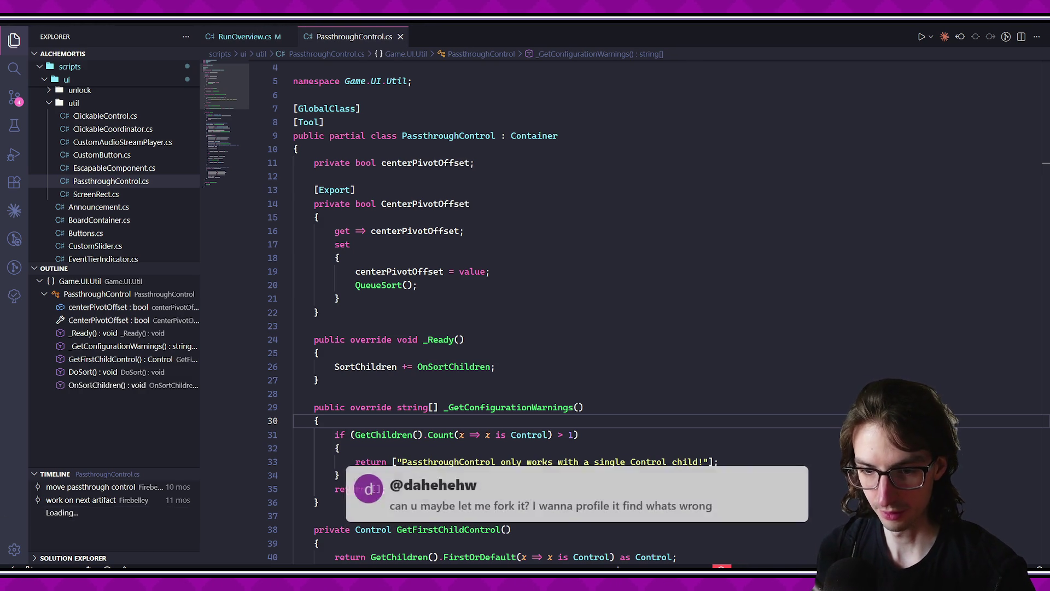
left_click(390, 394)
key("ctrl+s")
Close the PassthroughControl.cs tab.
scroll(390, 87, "down", 2)
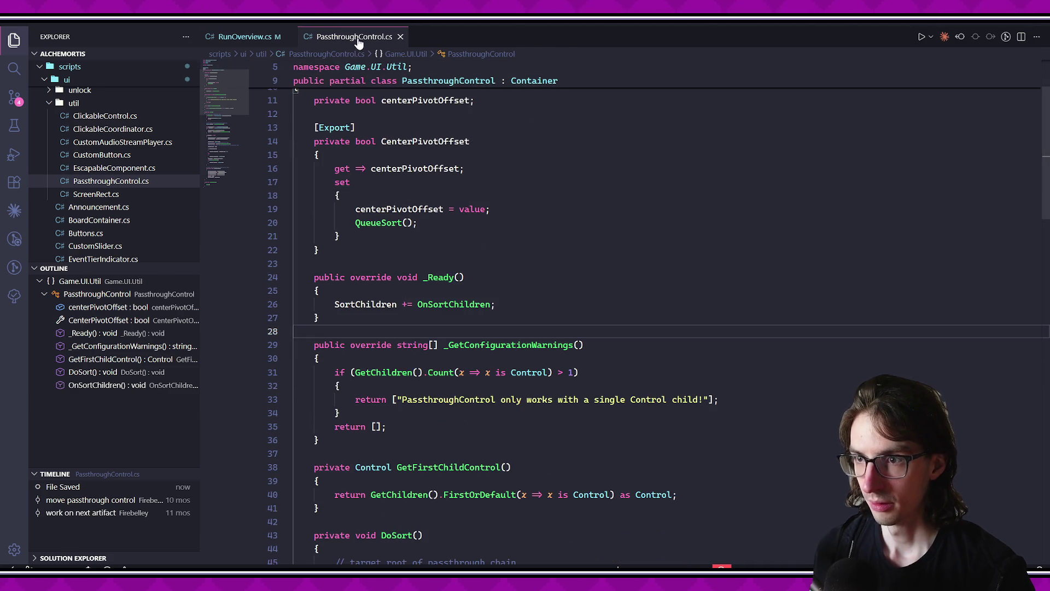
middle_click(339, 37)
scroll(526, 445, "down", 1)
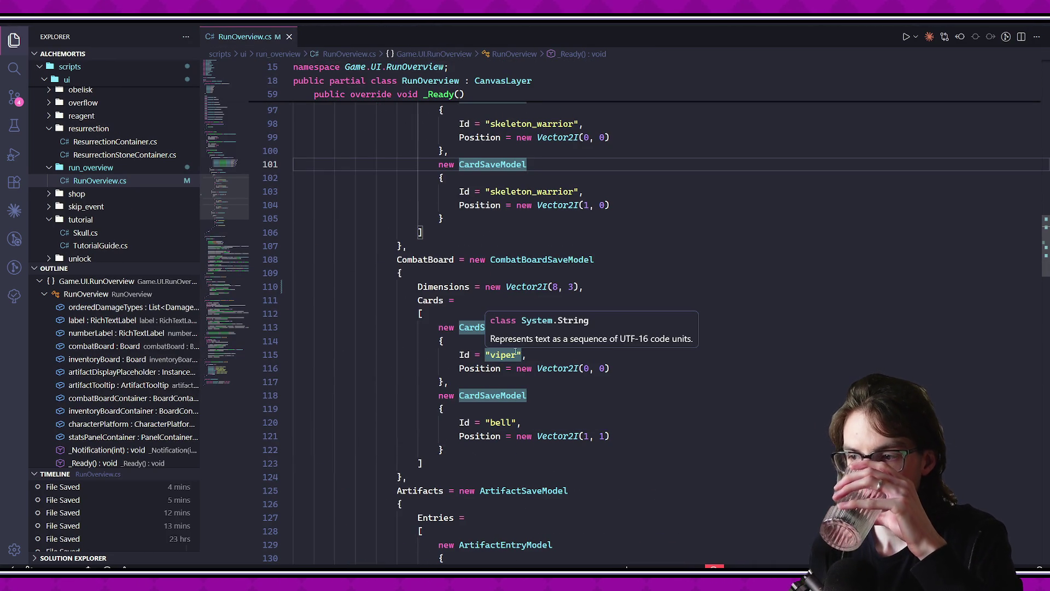
Review the pending RunOverview.cs and RunOverview.tscn diffs in Source Control.
left_click(15, 97)
left_click(77, 160)
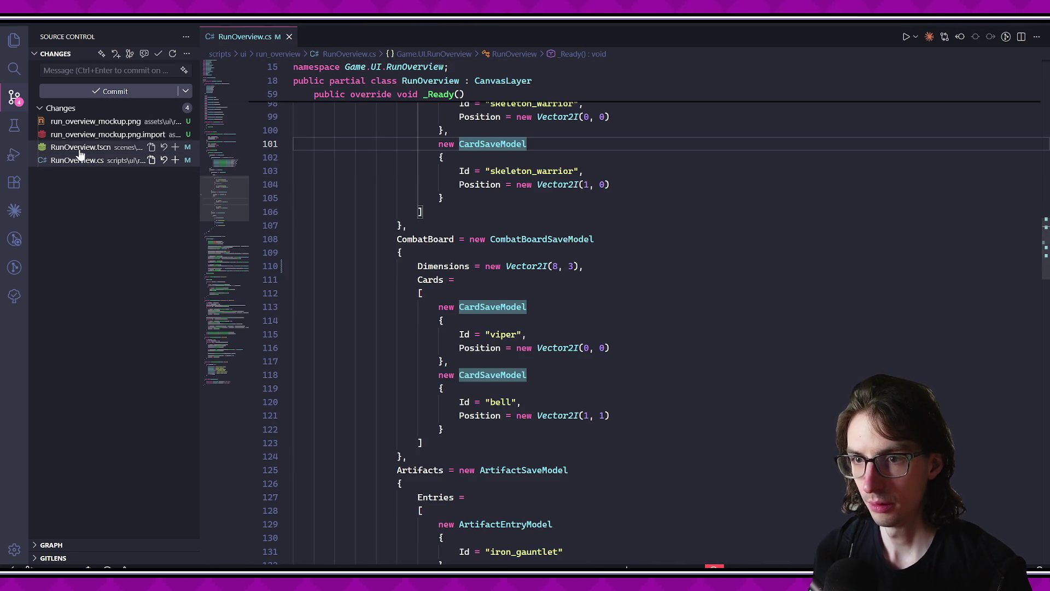
left_click(81, 146)
left_click(77, 160)
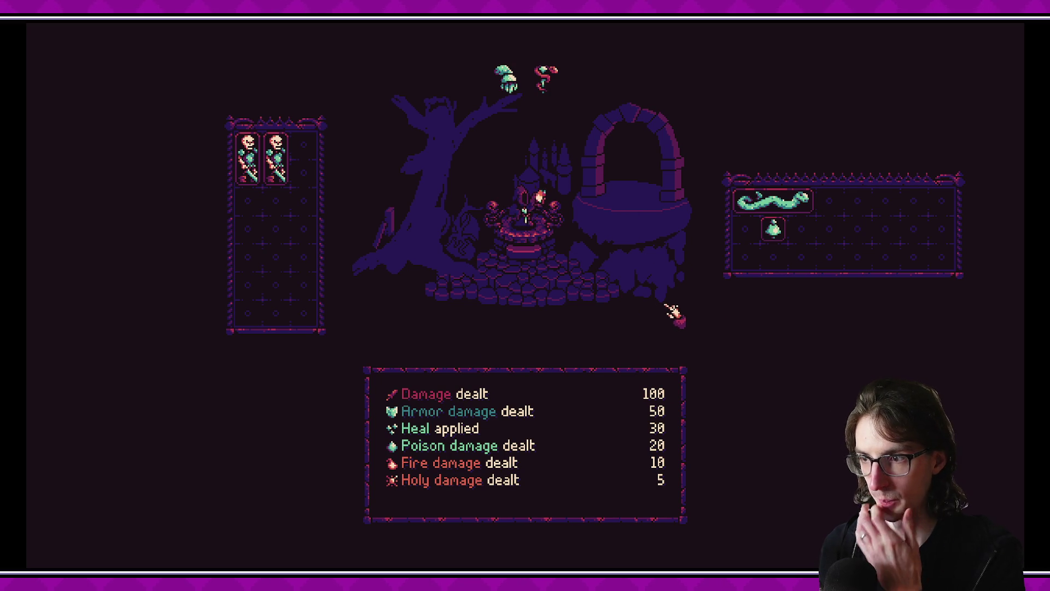
mouse_move(292, 161)
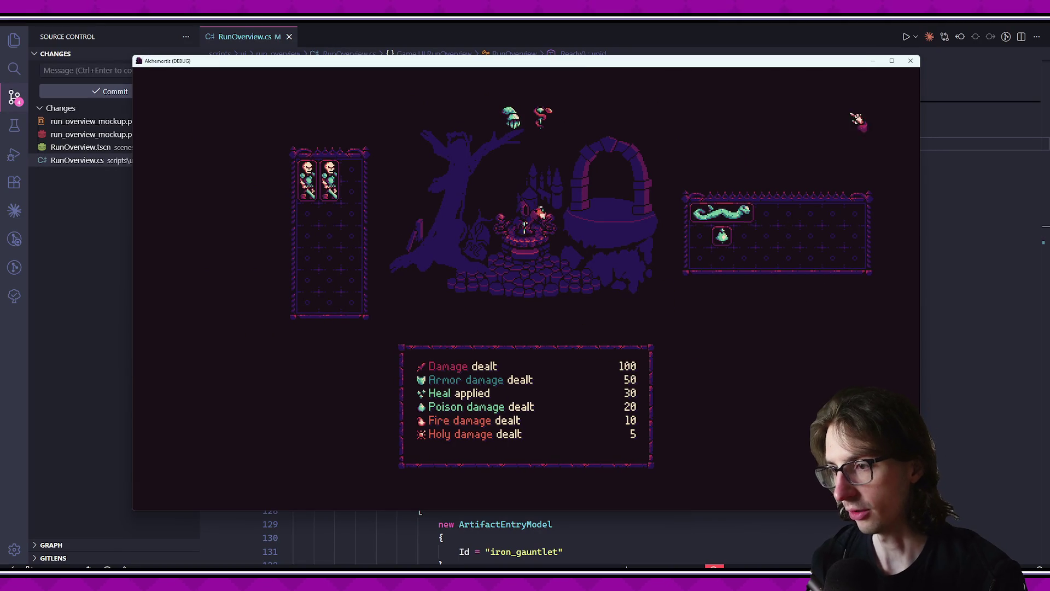
Close the game window and look over the RunOverview.tscn and RunOverview.cs diffs.
left_click(911, 62)
mouse_move(140, 569)
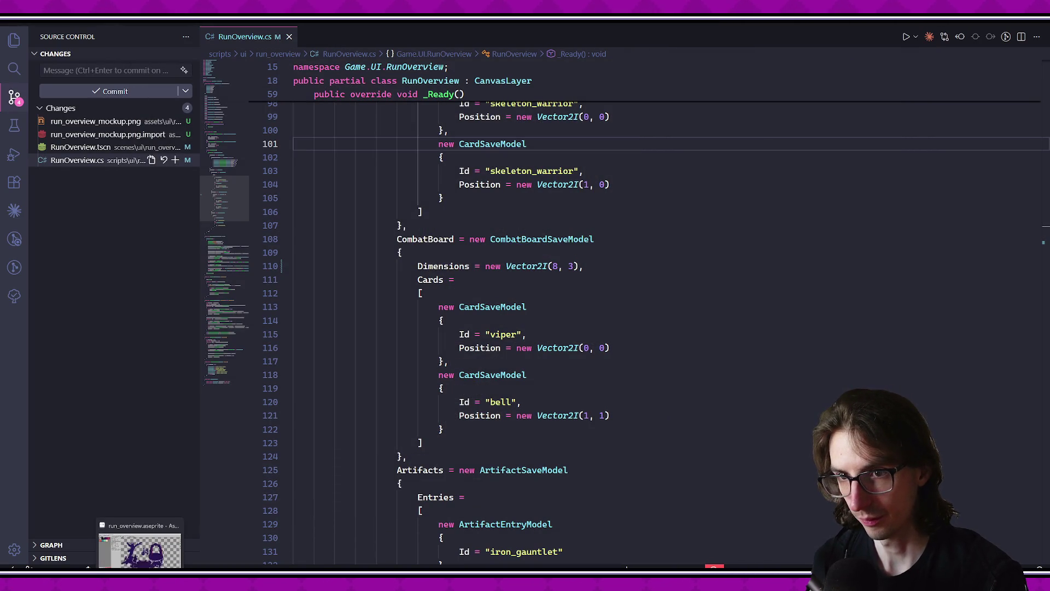
left_click(80, 147)
left_click(76, 160)
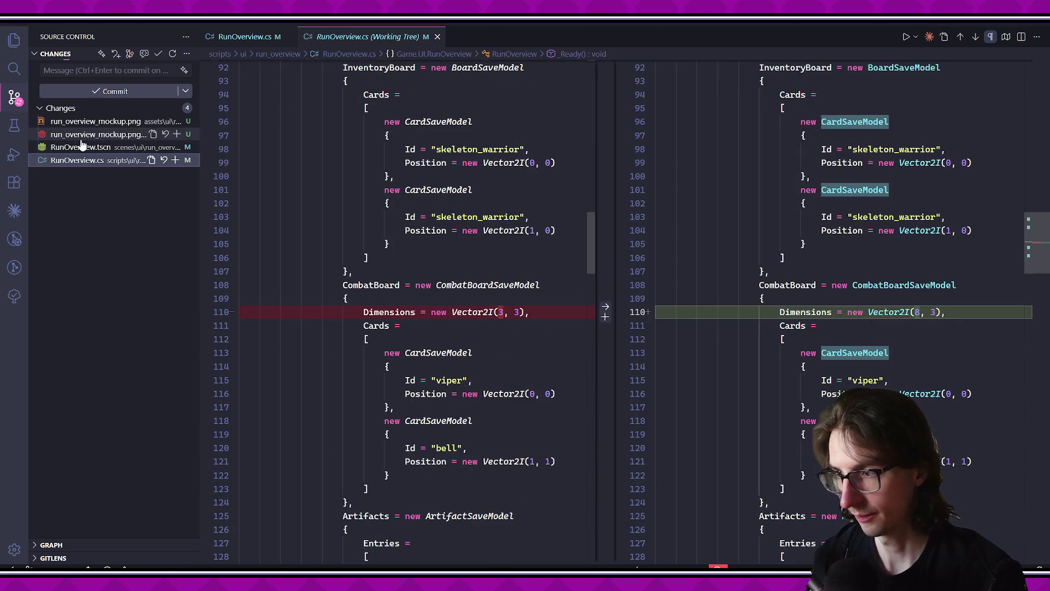
Commit all pending changes with the message 'integrate art mockup' and return to Aseprite.
left_click(110, 76)
type("integr")
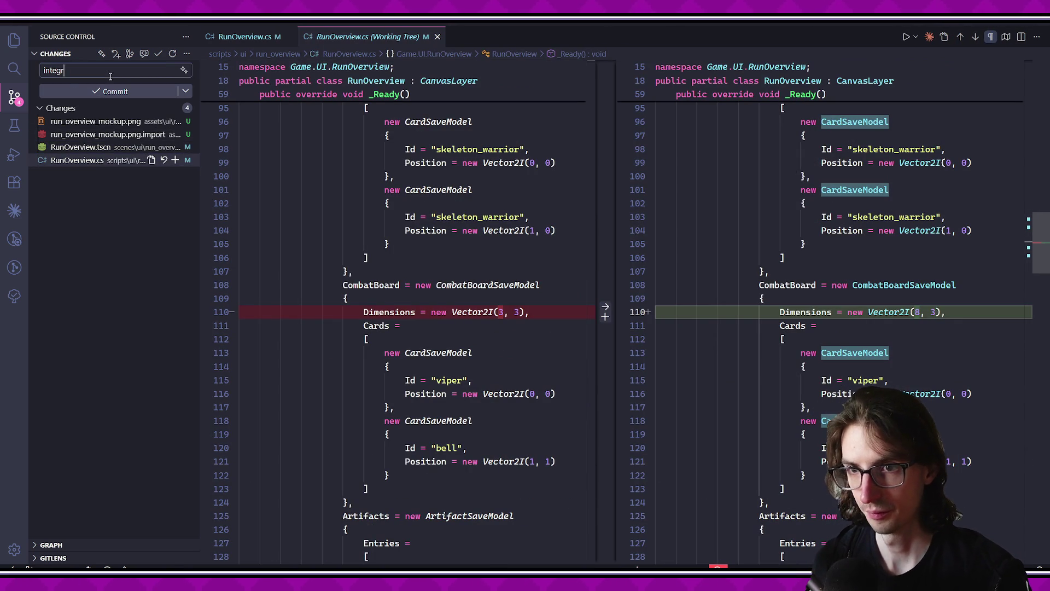
type("p")
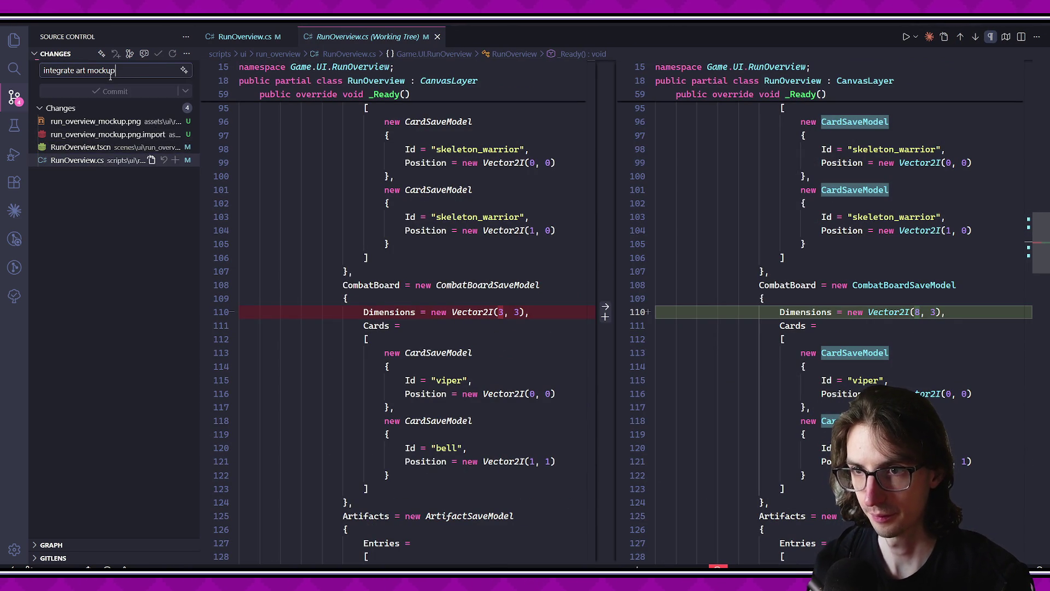
left_click(112, 91)
key("alt+Tab")
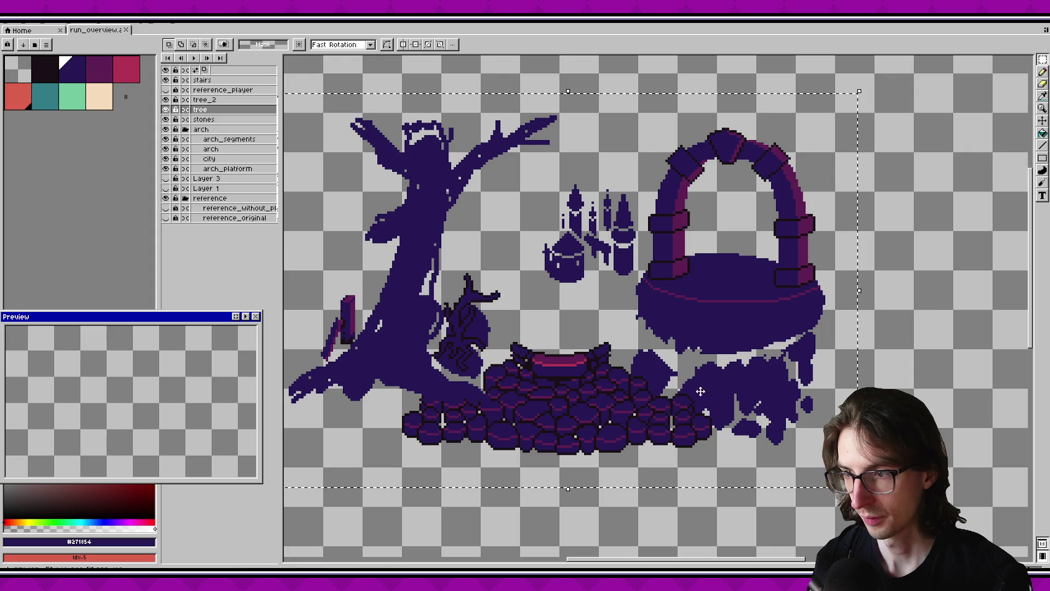
Keep reference_original hidden and show the reference_player character layer.
left_click(165, 217)
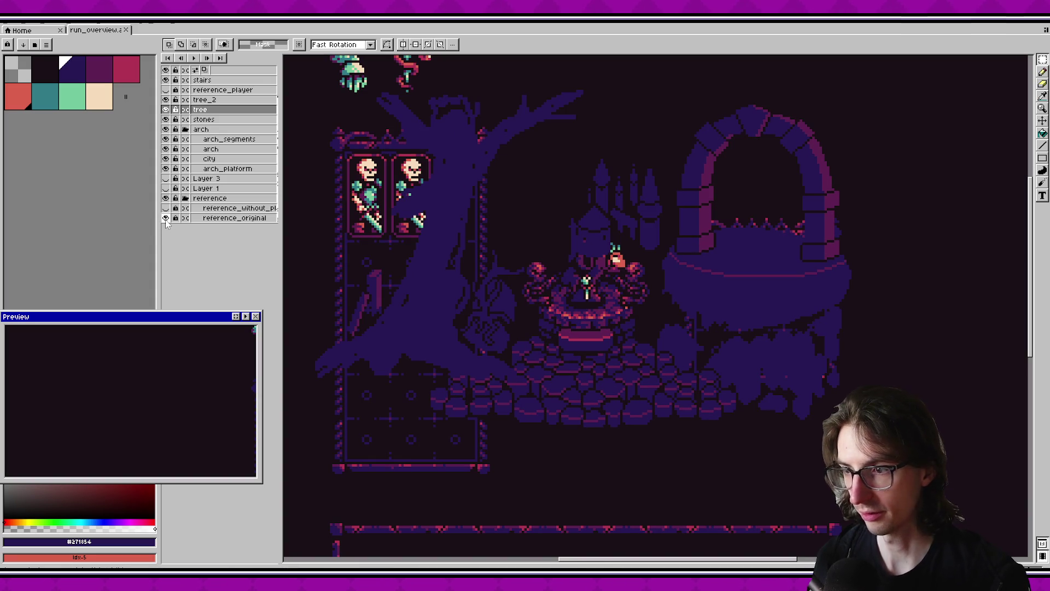
left_click(166, 218)
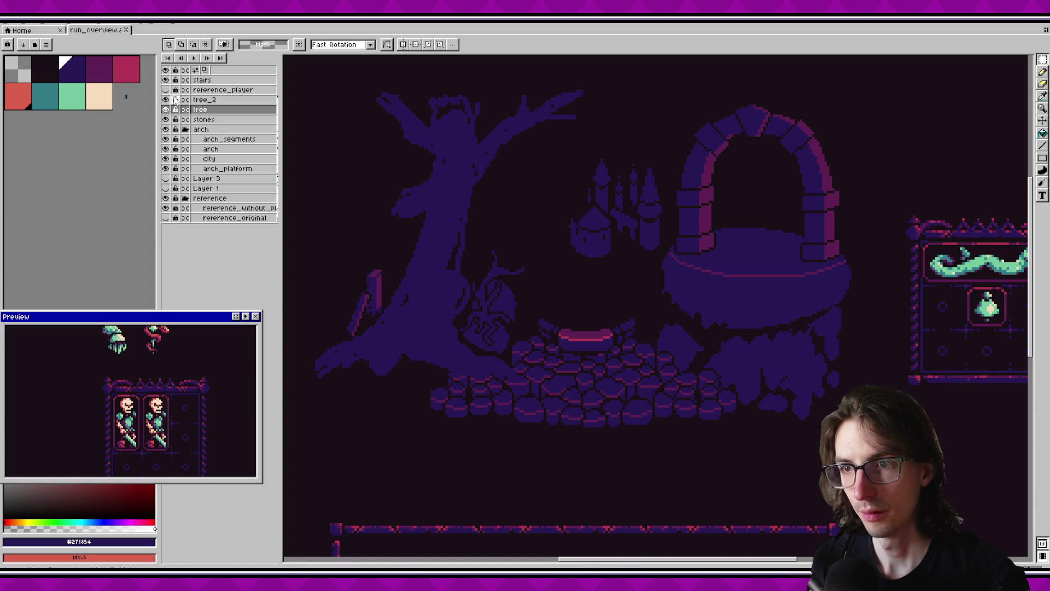
left_click(166, 90)
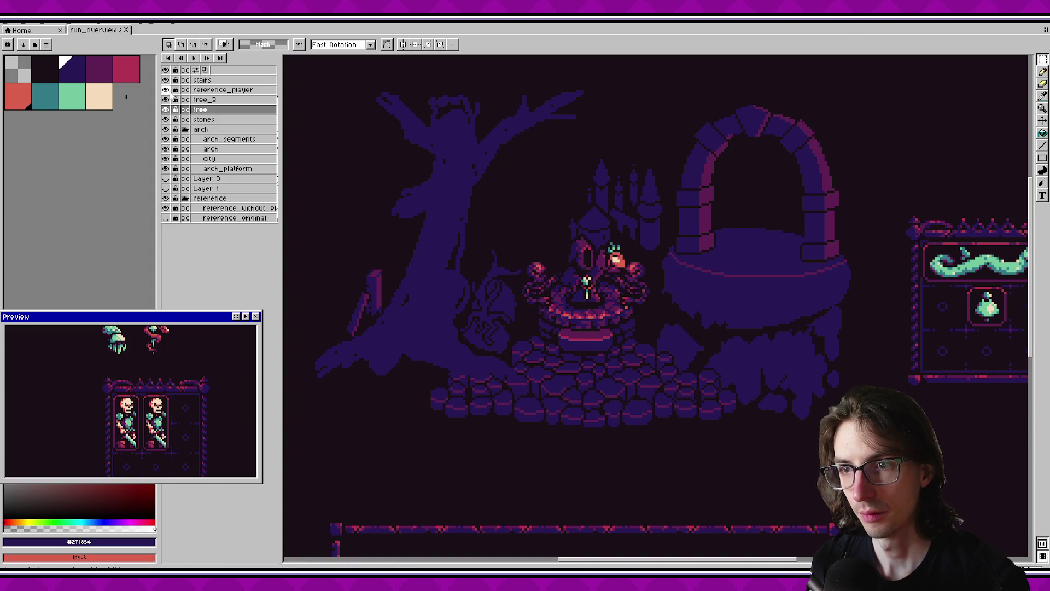
left_click(199, 100)
left_click(202, 80)
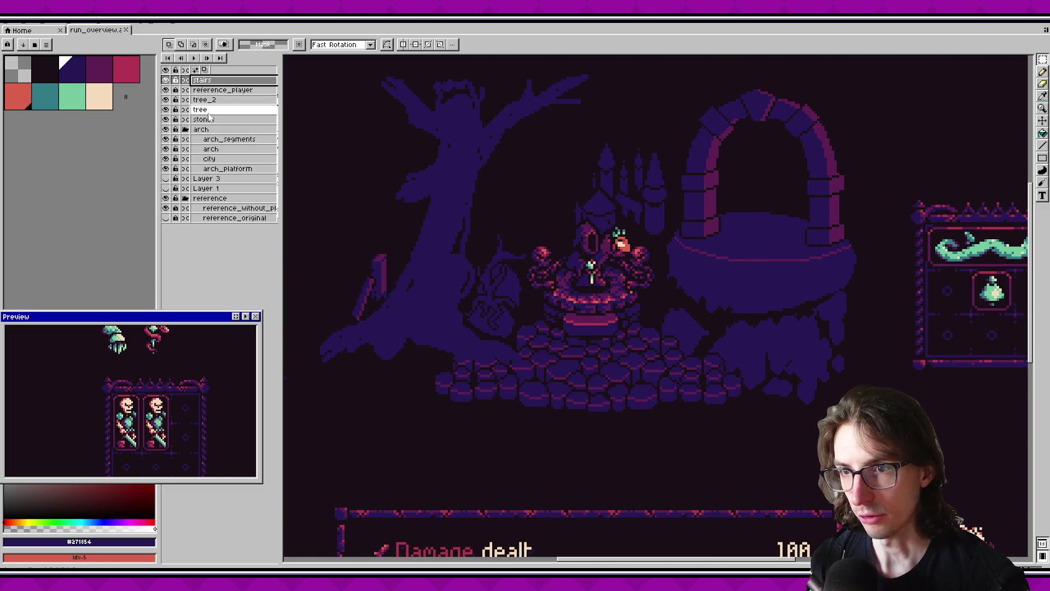
Toggle the stones layer on and off to compare the ground with and without it.
left_click(204, 119)
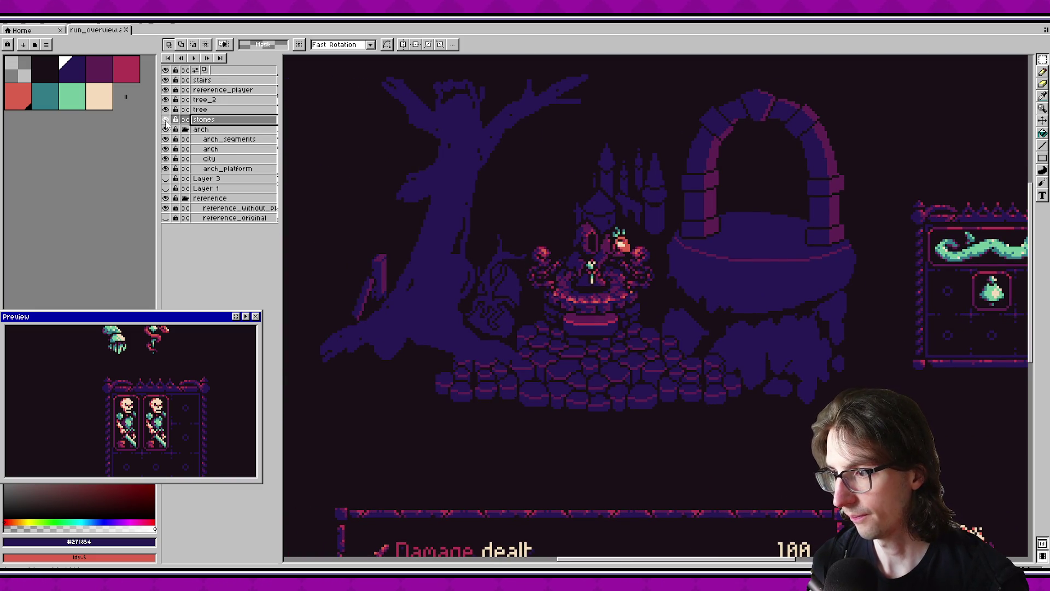
left_click(166, 121)
left_click(166, 121)
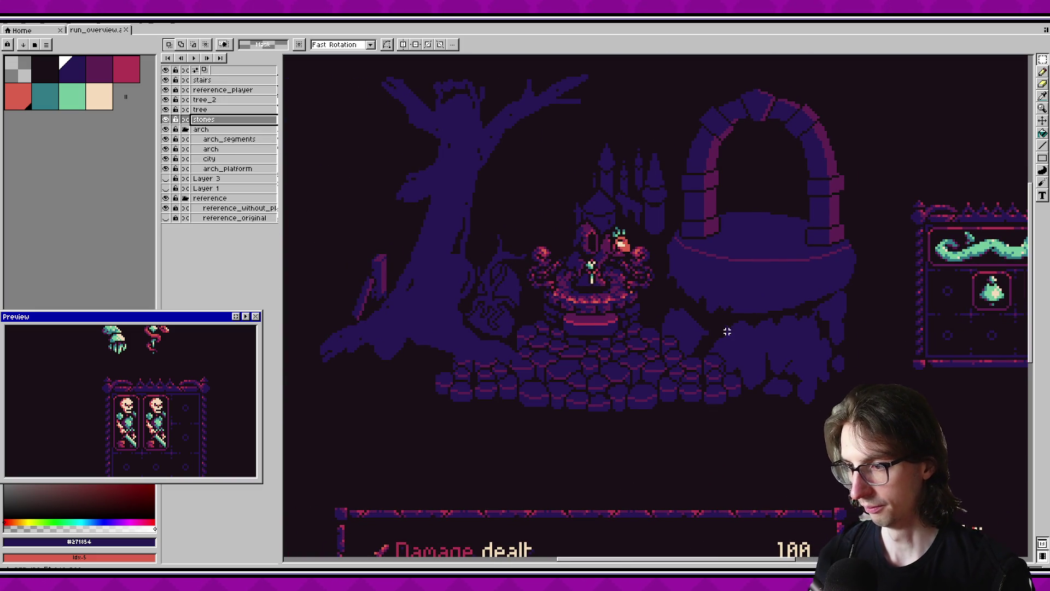
scroll(727, 331, "down", 3)
scroll(793, 371, "up", 1)
scroll(792, 371, "up", 1)
scroll(837, 351, "down", 1)
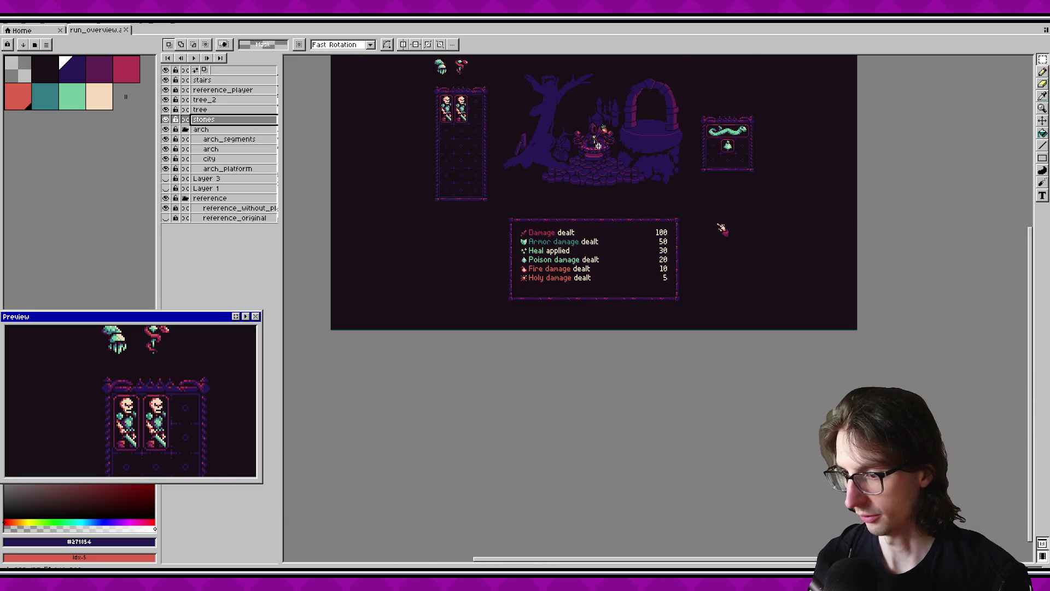
scroll(602, 164, "up", 3)
scroll(608, 225, "down", 1)
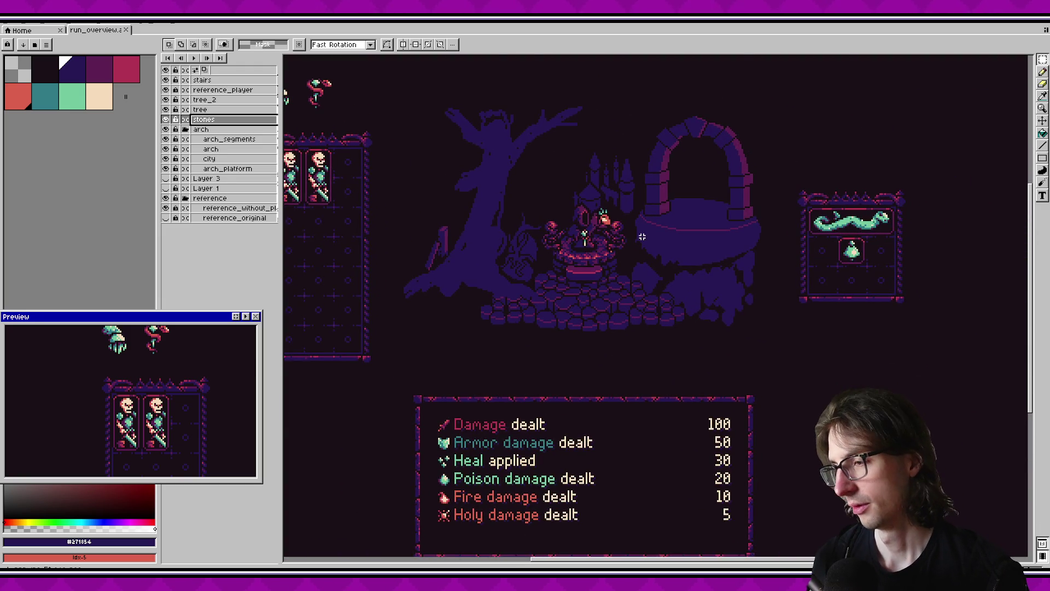
scroll(642, 236, "up", 1)
left_click(165, 120)
left_click(165, 120)
left_click(166, 120)
left_click(166, 120)
Zoom out and toggle the arch_segments and city layers to compare the arch.
left_click(166, 139)
left_click(166, 139)
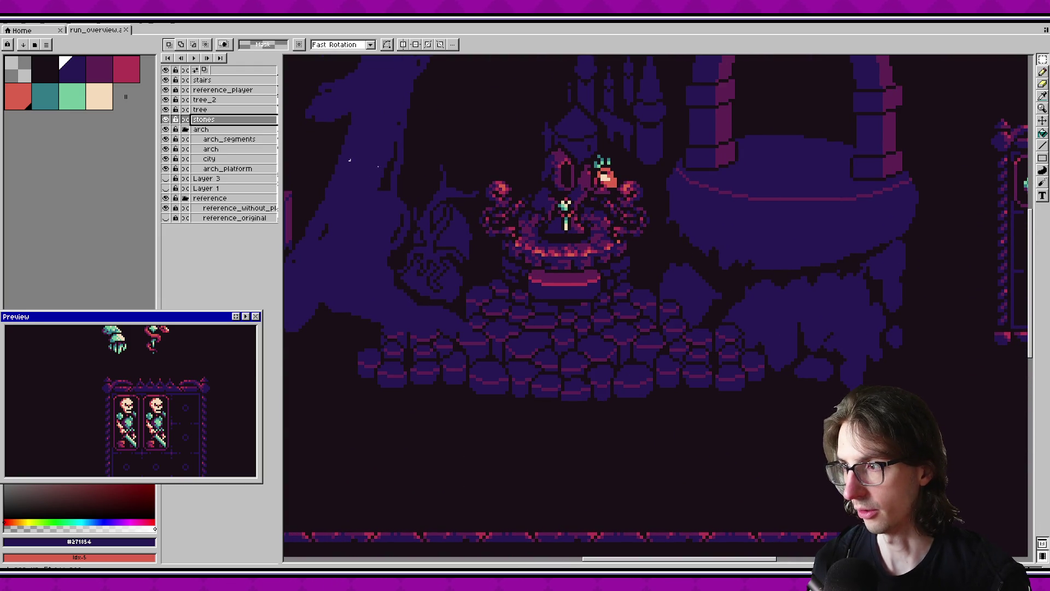
key("minus")
left_click(165, 139)
left_click(166, 139)
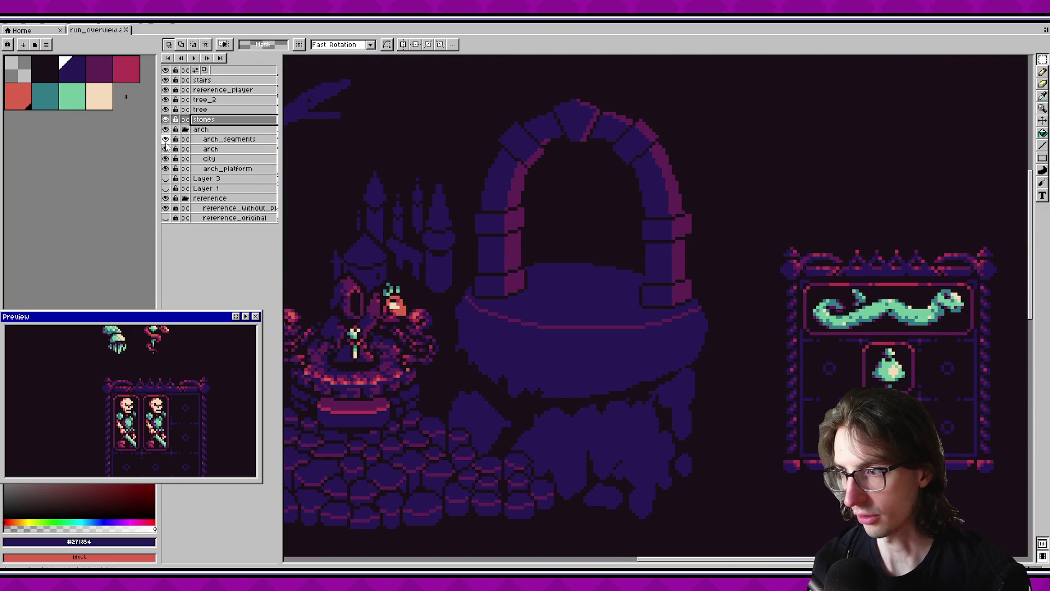
left_click(166, 148)
left_click(166, 149)
left_click(165, 149)
left_click(166, 149)
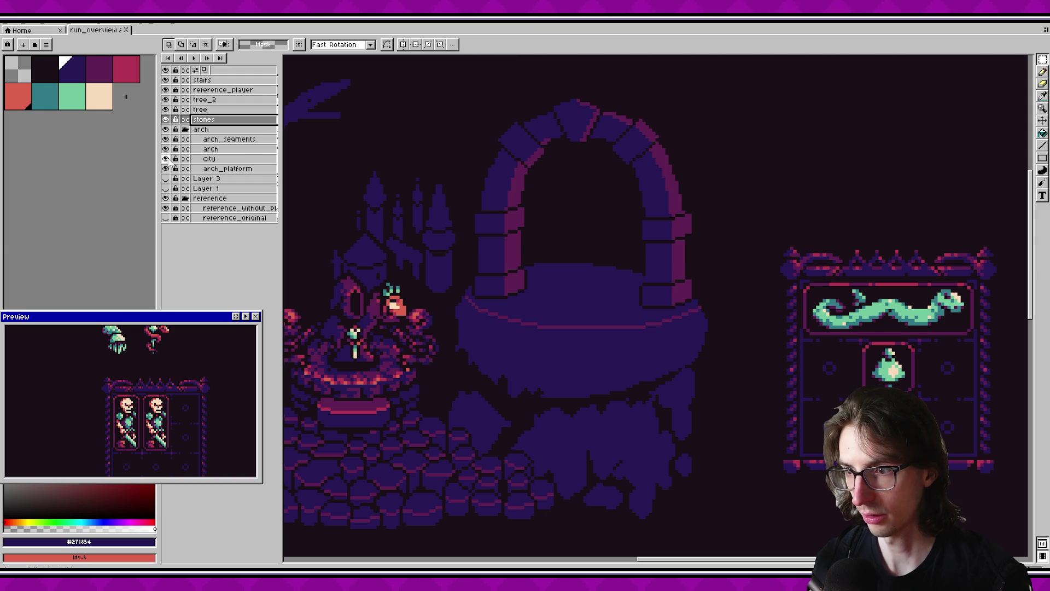
Pan over to the tree and briefly hide the tree layer to compare.
left_click_drag(329, 165, 492, 171)
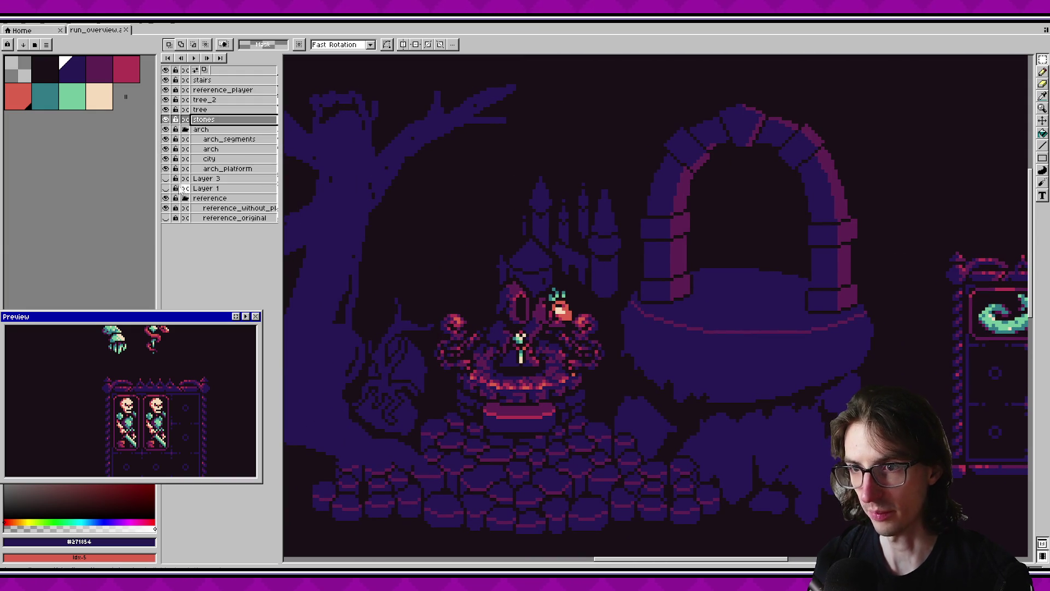
scroll(544, 216, "left", 5)
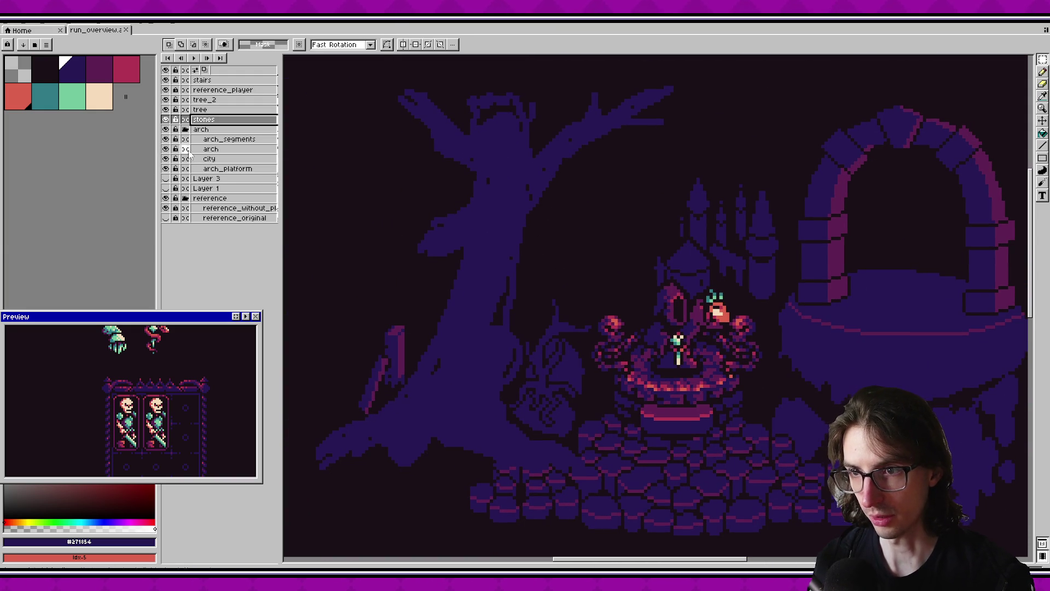
left_click(166, 109)
left_click(166, 110)
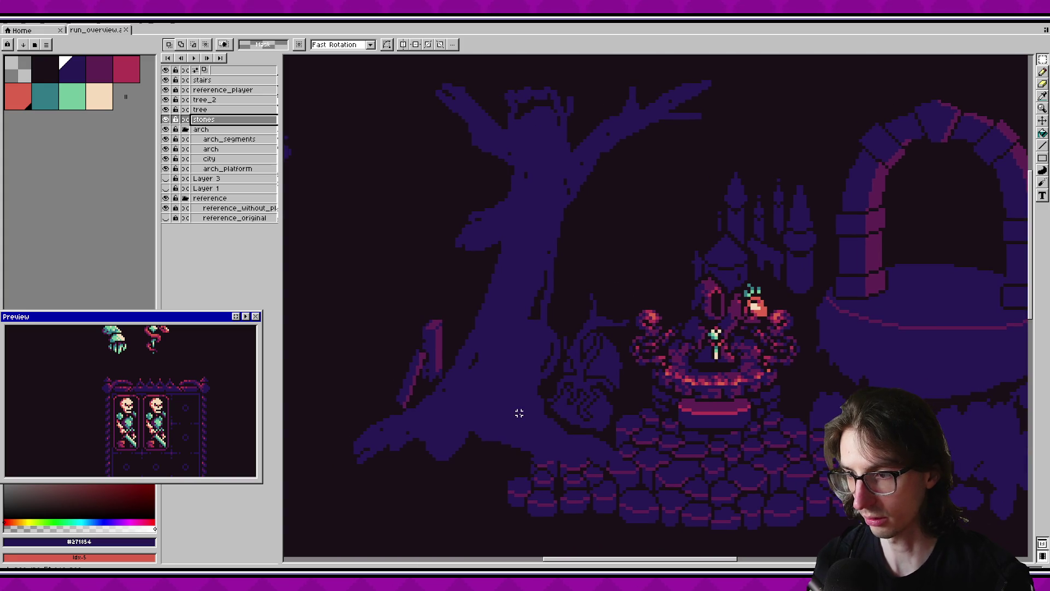
scroll(471, 368, "down", 3)
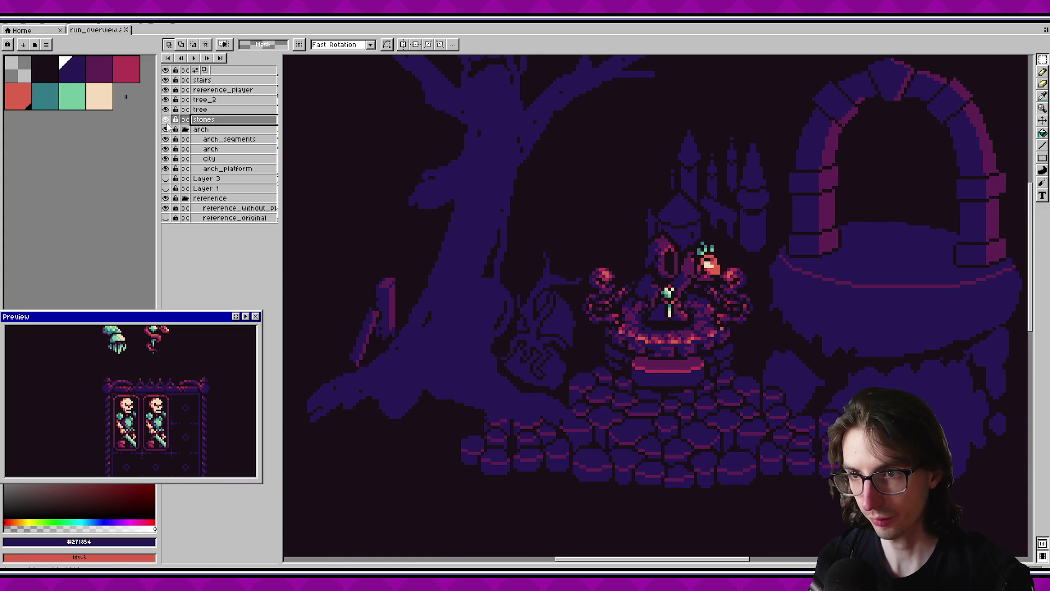
scroll(693, 325, "down", 3)
scroll(693, 325, "right", 2)
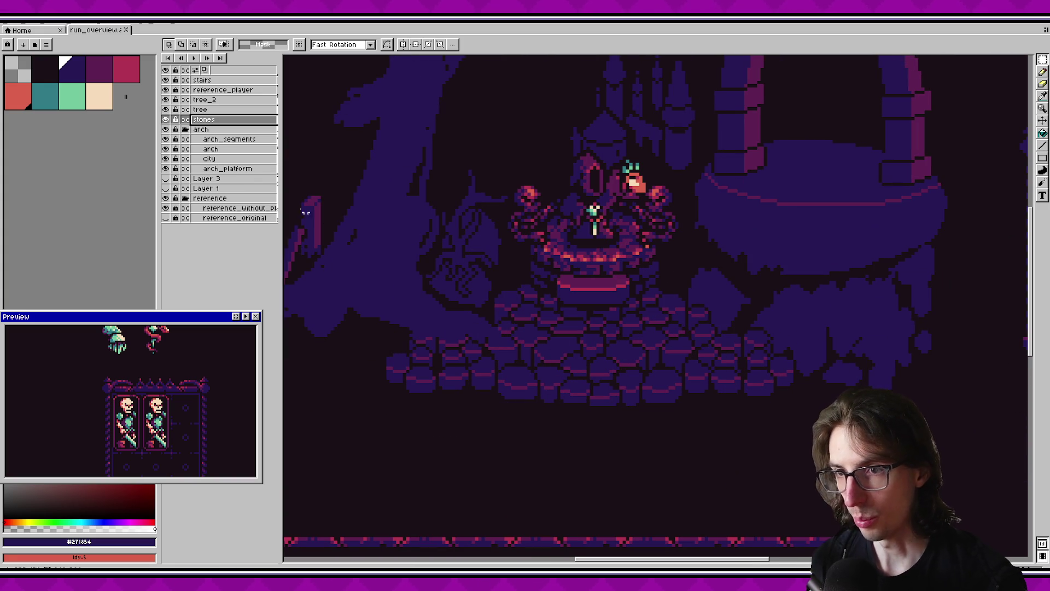
scroll(674, 302, "up", 8)
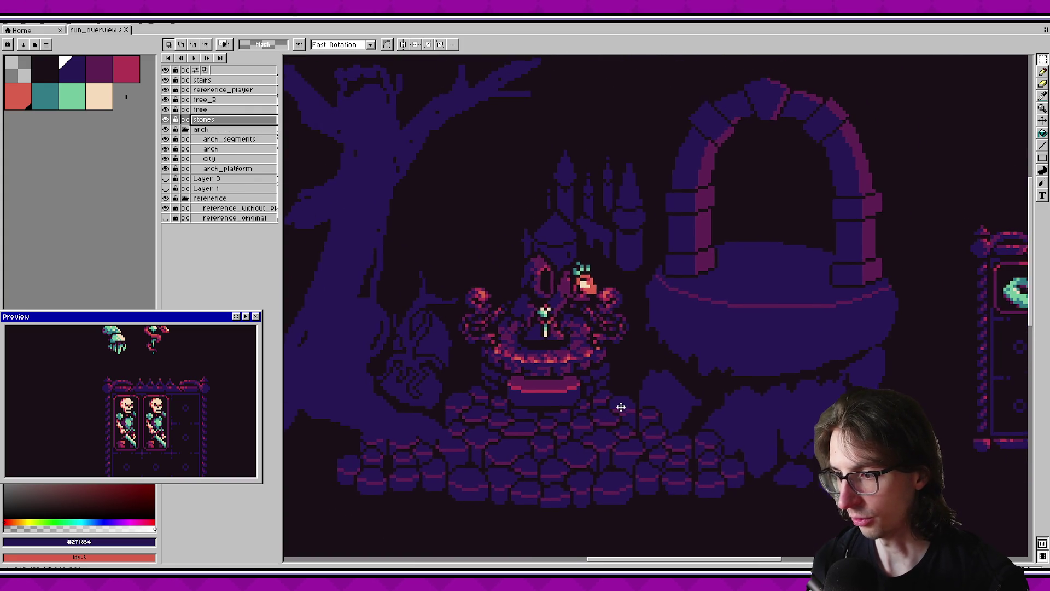
scroll(582, 351, "right", 6)
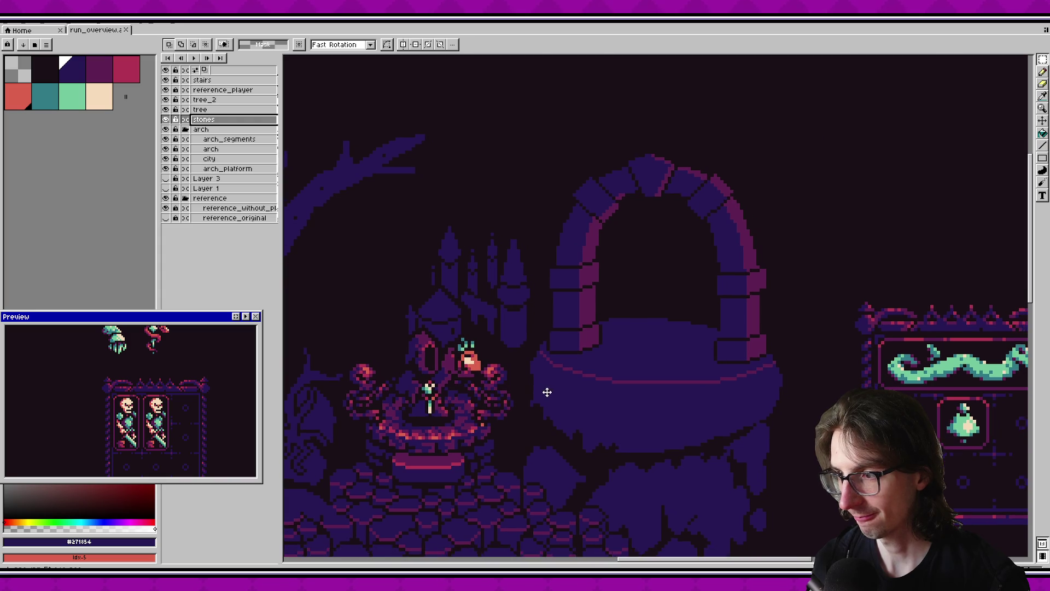
scroll(546, 392, "down", 6)
scroll(621, 234, "left", 7)
scroll(616, 340, "right", 3)
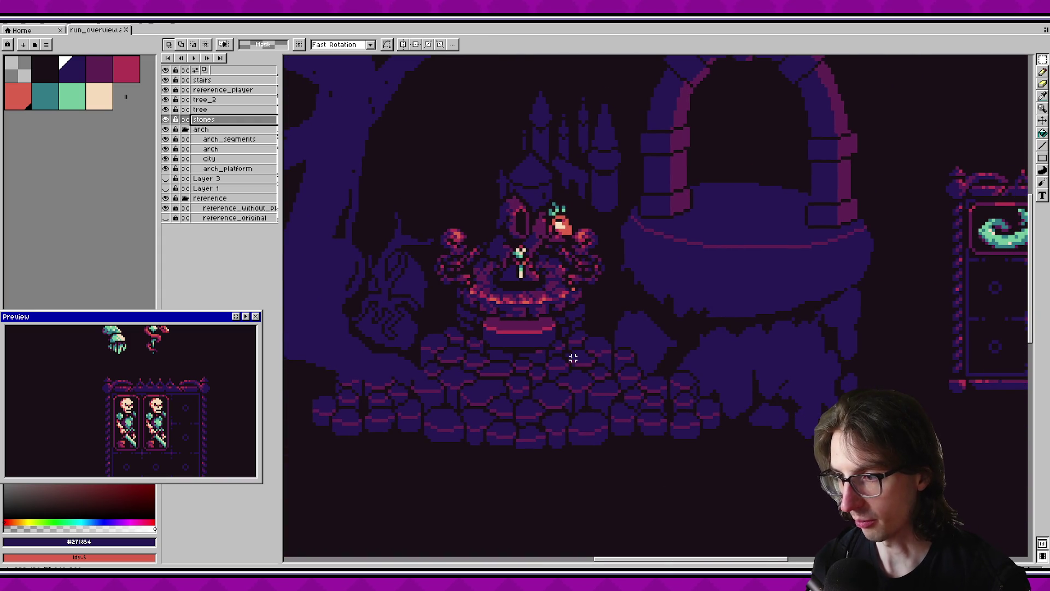
scroll(603, 325, "right", 5)
scroll(554, 347, "up", 4)
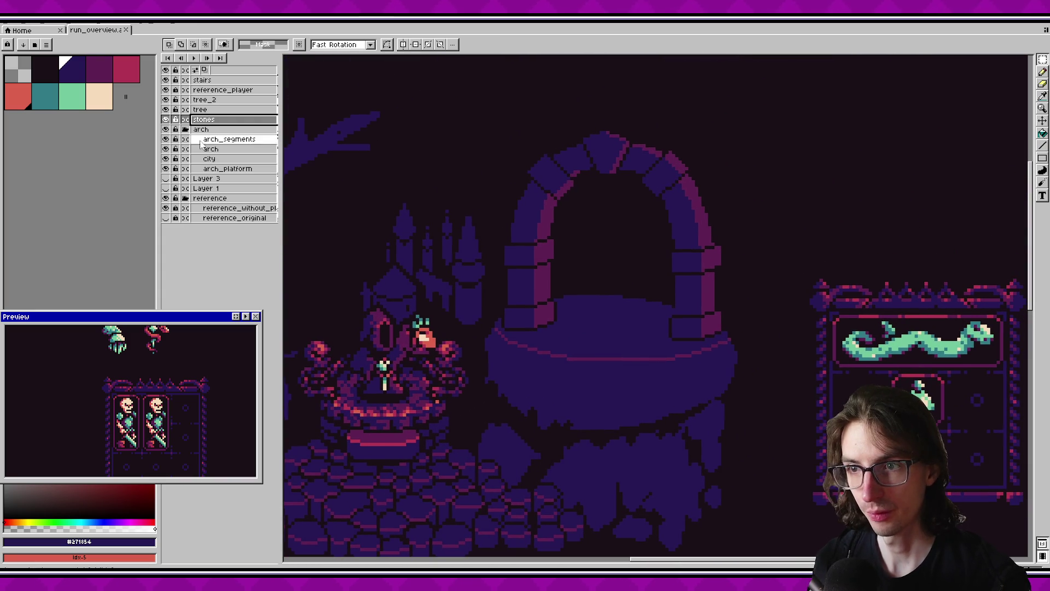
Select the arch_segments layer and toggle its visibility to compare.
left_click(219, 138)
left_click(166, 139)
left_click(166, 139)
left_click(166, 139)
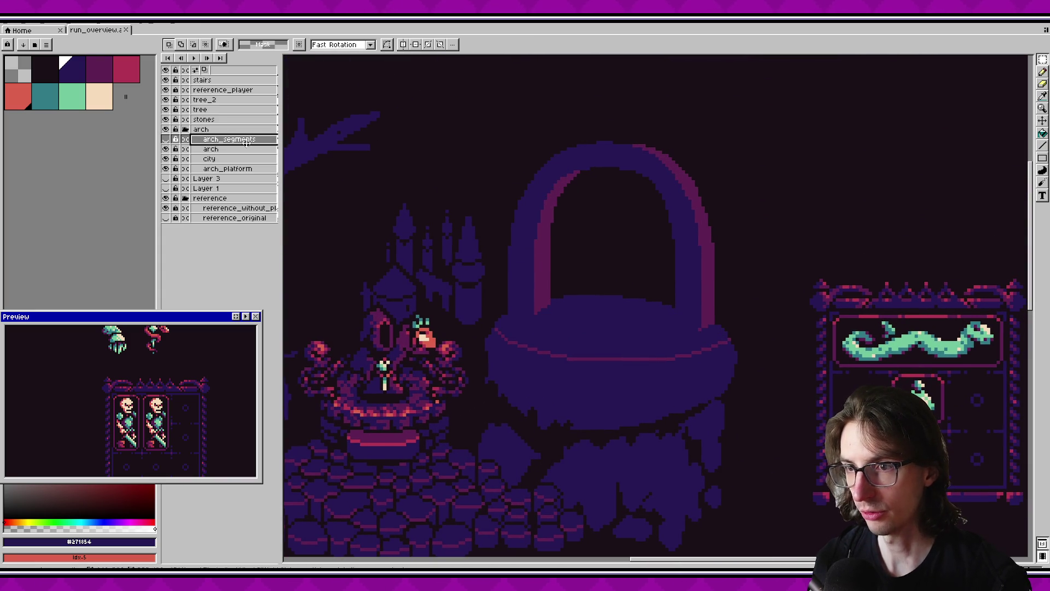
left_click(165, 139)
Pick the bright red swatch with the Pencil and zoom in on the arch's upper-right blocks.
left_click(126, 69)
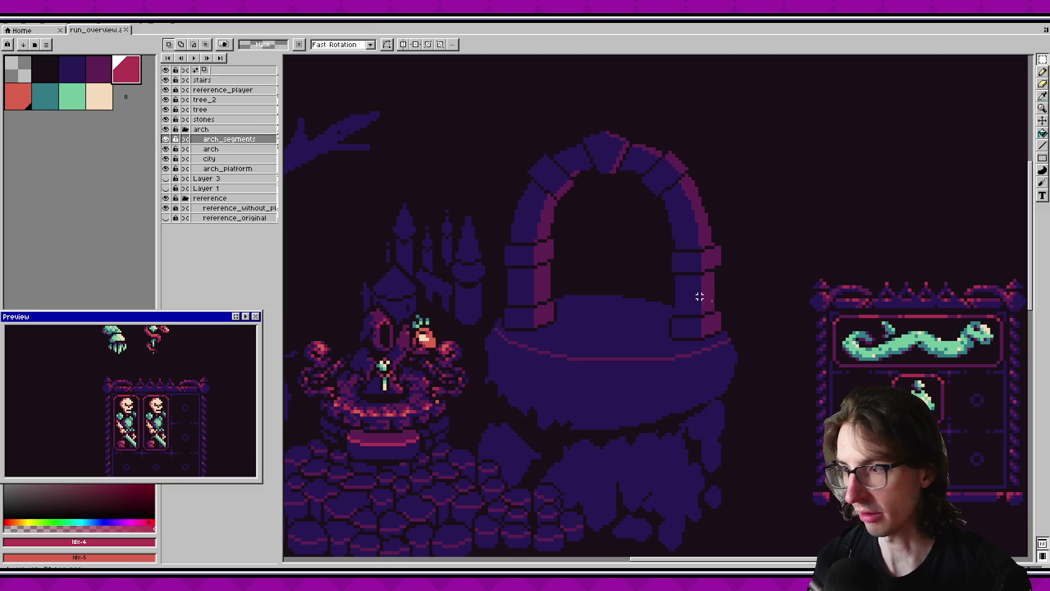
key("b")
scroll(696, 201, "up", 2)
scroll(696, 200, "up", 1)
scroll(675, 199, "up", 1)
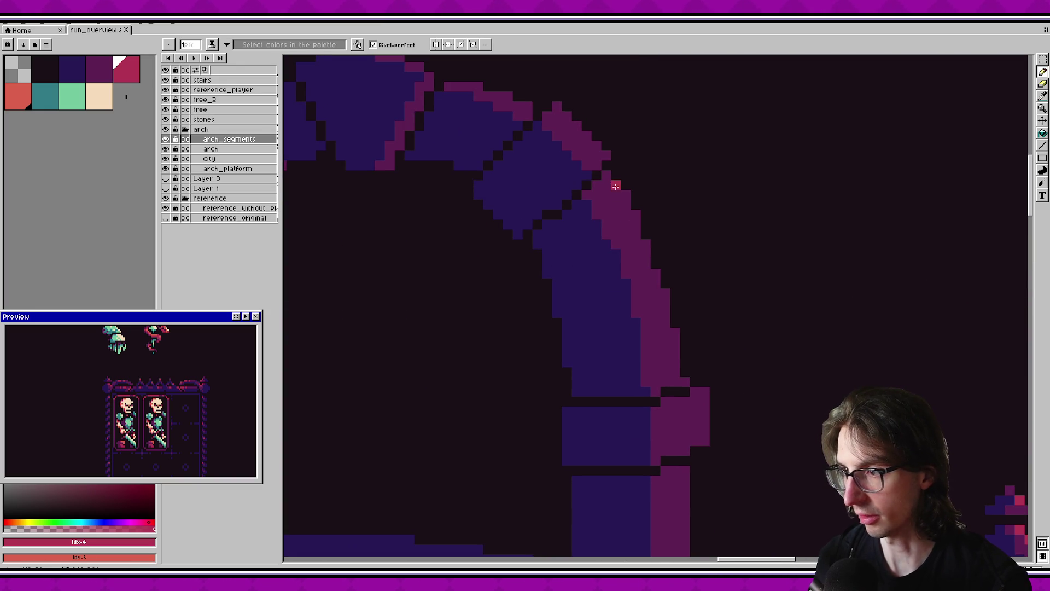
left_click_drag(616, 186, 680, 247)
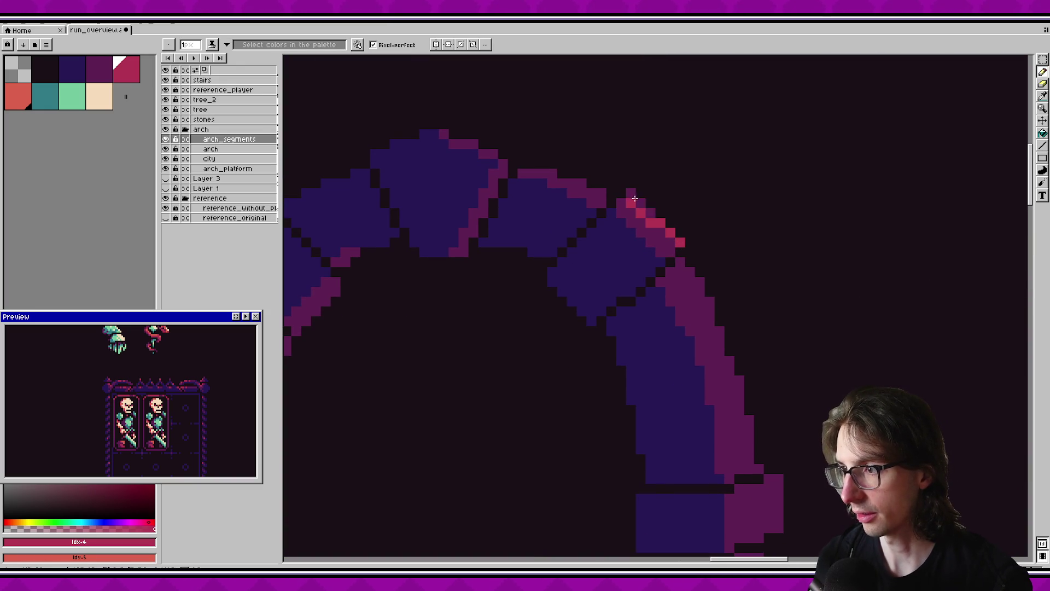
scroll(667, 203, "down", 2)
scroll(667, 203, "down", 1)
scroll(667, 203, "up", 2)
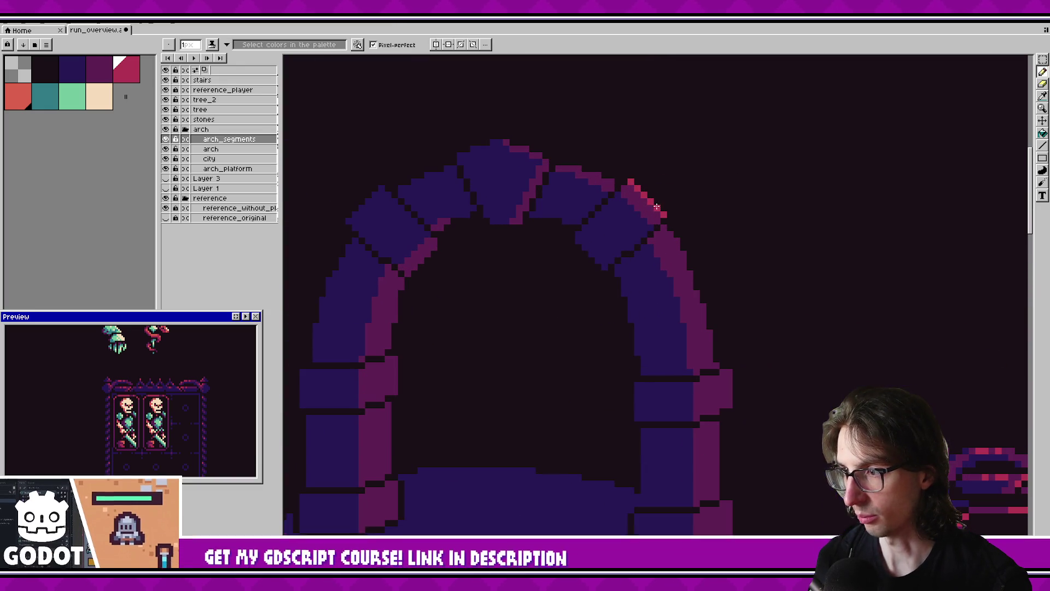
left_click_drag(167, 370, 170, 412)
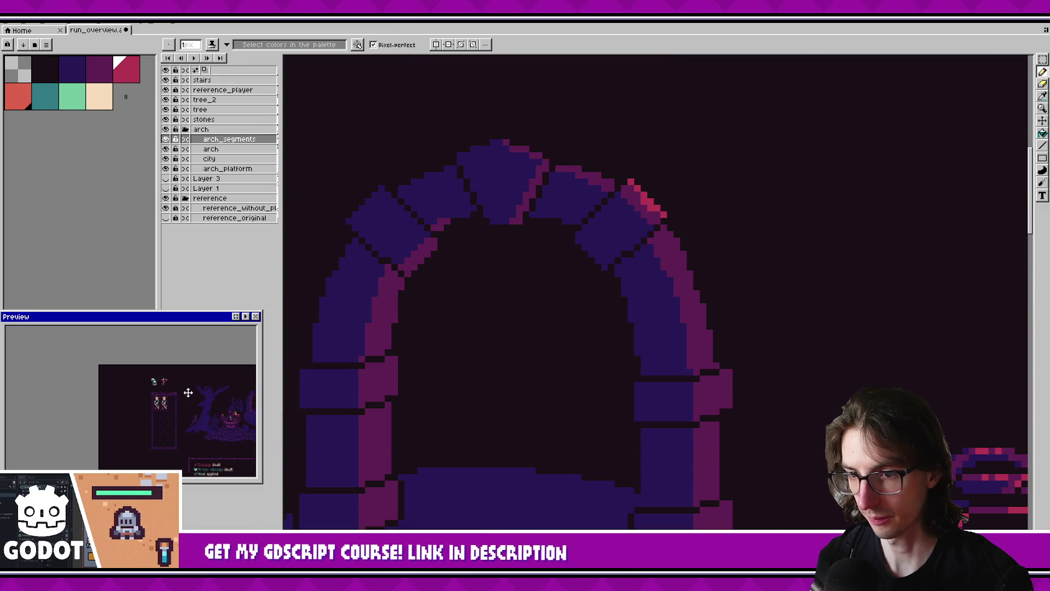
scroll(192, 395, "down", 1)
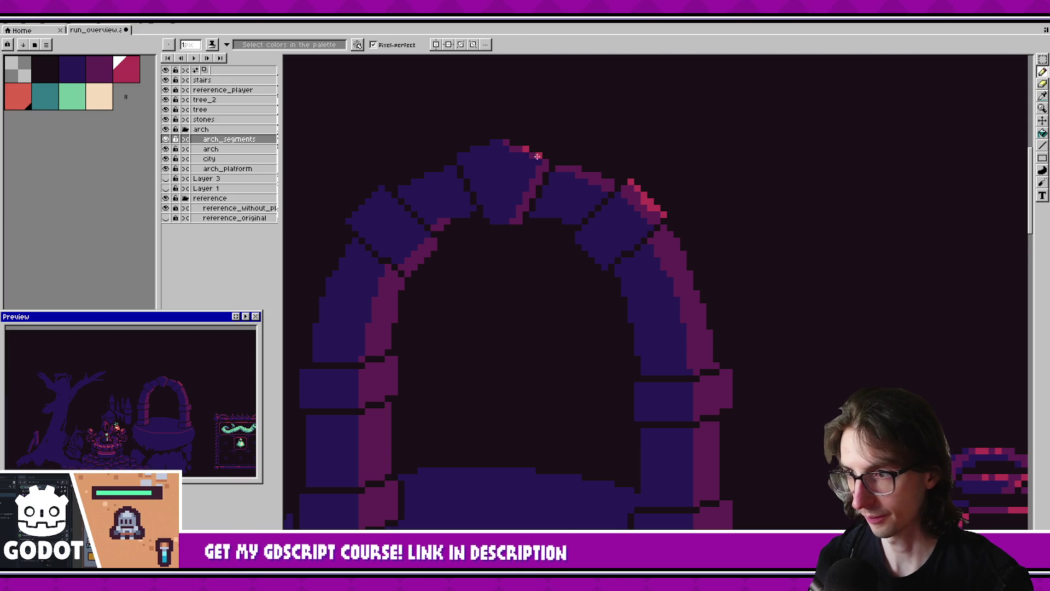
scroll(474, 417, "down", 1)
scroll(524, 192, "up", 1)
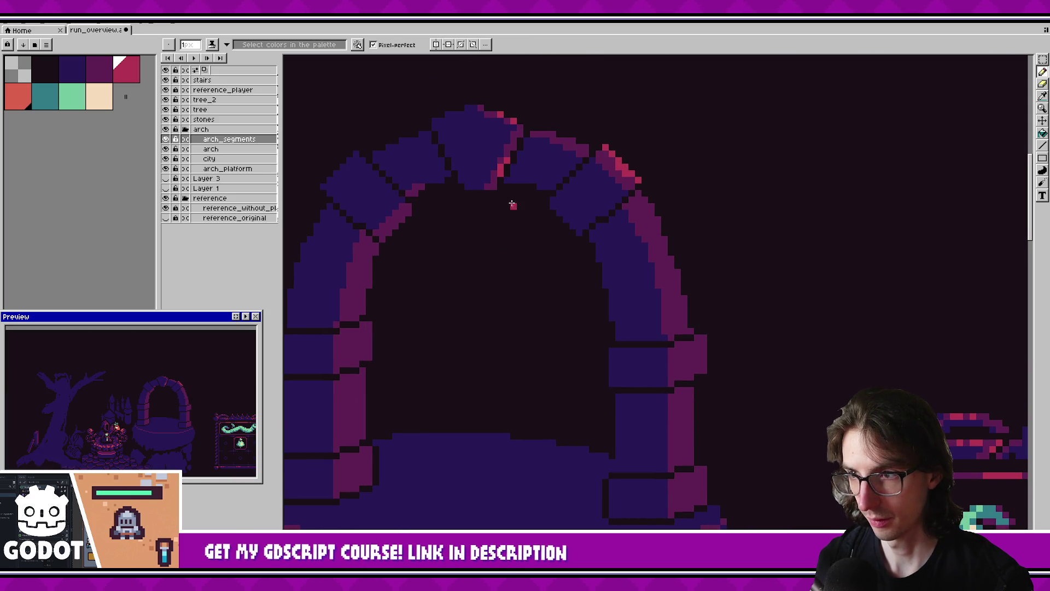
scroll(556, 311, "up", 1)
scroll(598, 328, "up", 1)
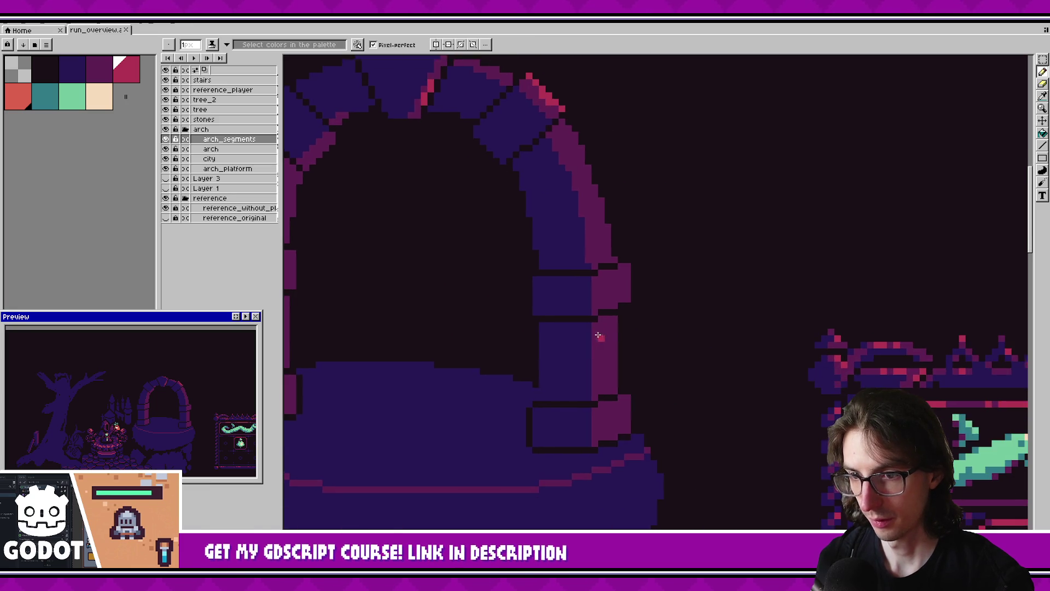
scroll(629, 356, "up", 1)
scroll(628, 356, "left", 2)
scroll(662, 323, "up", 2)
Dot red highlight pixels on the arch block's outer top corner, undoing a stray stroke.
left_click(644, 284)
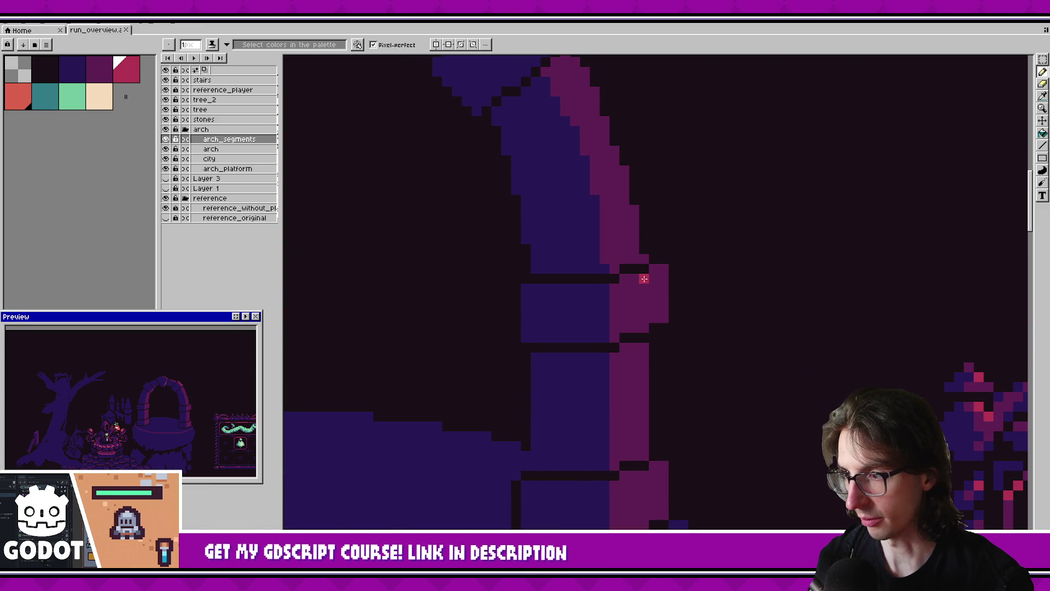
left_click(654, 304)
left_click_drag(650, 317, 658, 272)
key("ctrl+z")
key("ctrl+z")
key("ctrl+z")
left_click(659, 272)
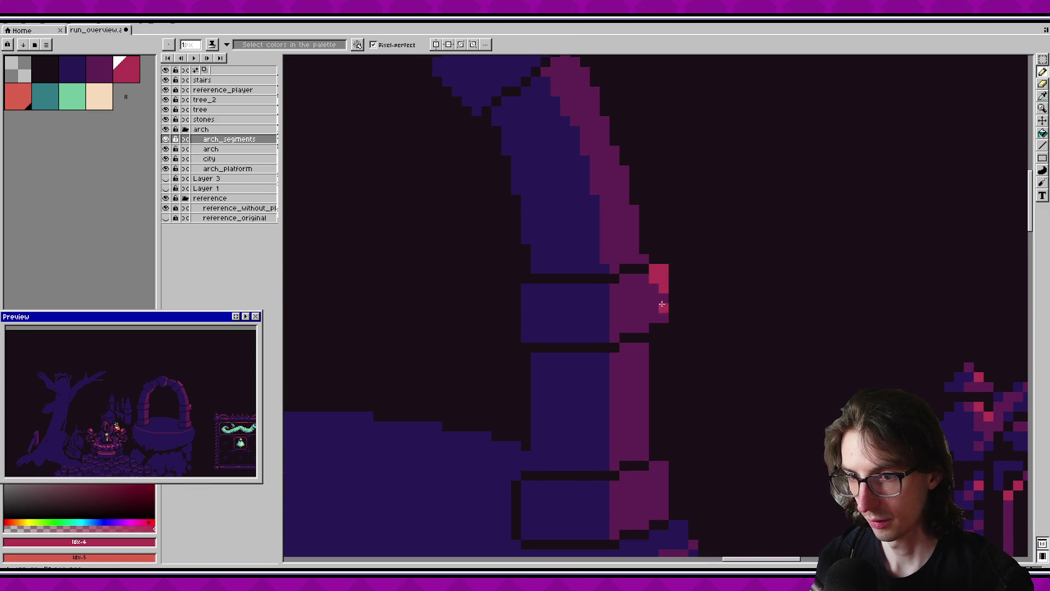
Save the mockup, inspect the highlights, and sample the dark magenta from the arch.
key("ctrl+s")
scroll(655, 311, "down", 1)
scroll(656, 311, "right", 1)
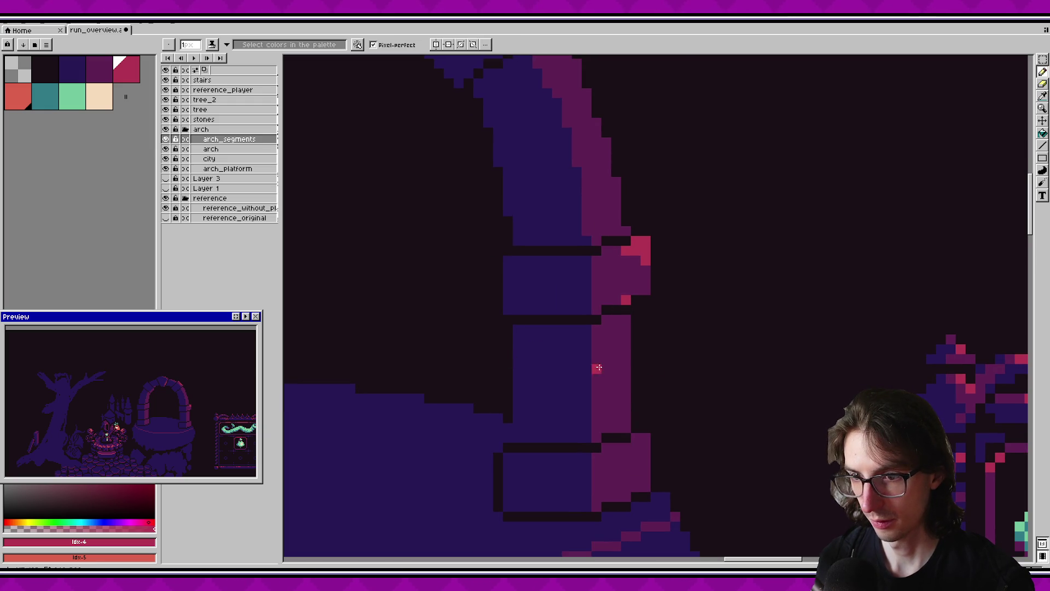
key("ctrl+s")
scroll(624, 321, "down", 1)
scroll(624, 321, "right", 1)
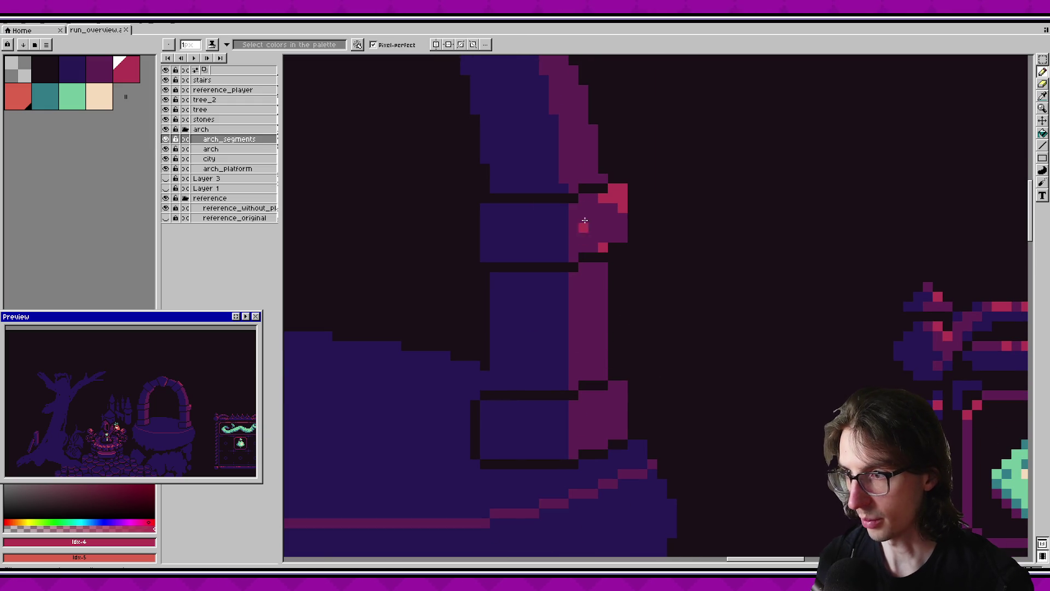
scroll(577, 383, "down", 1)
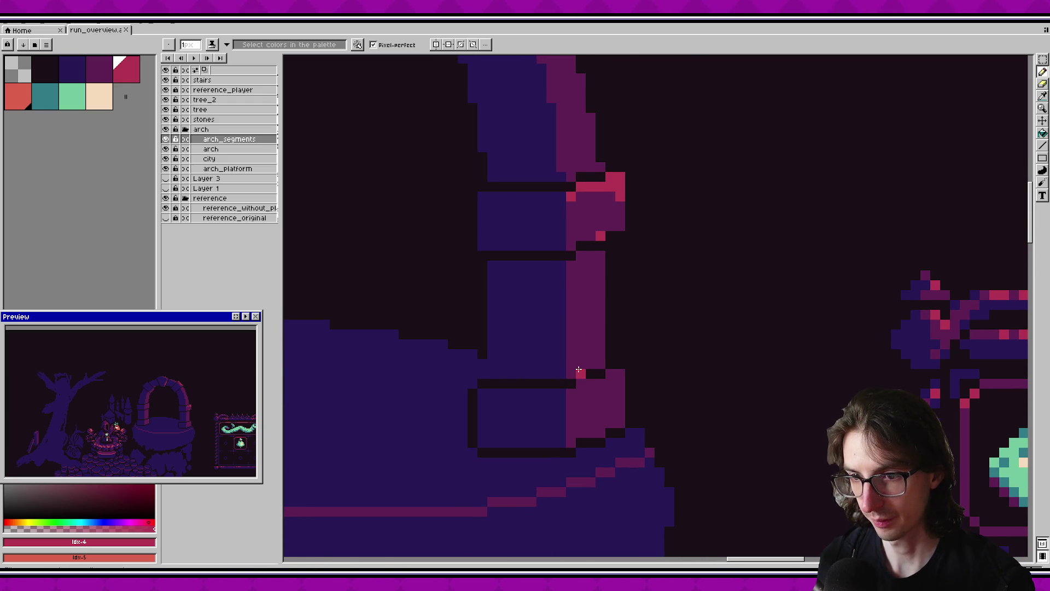
scroll(589, 391, "down", 1)
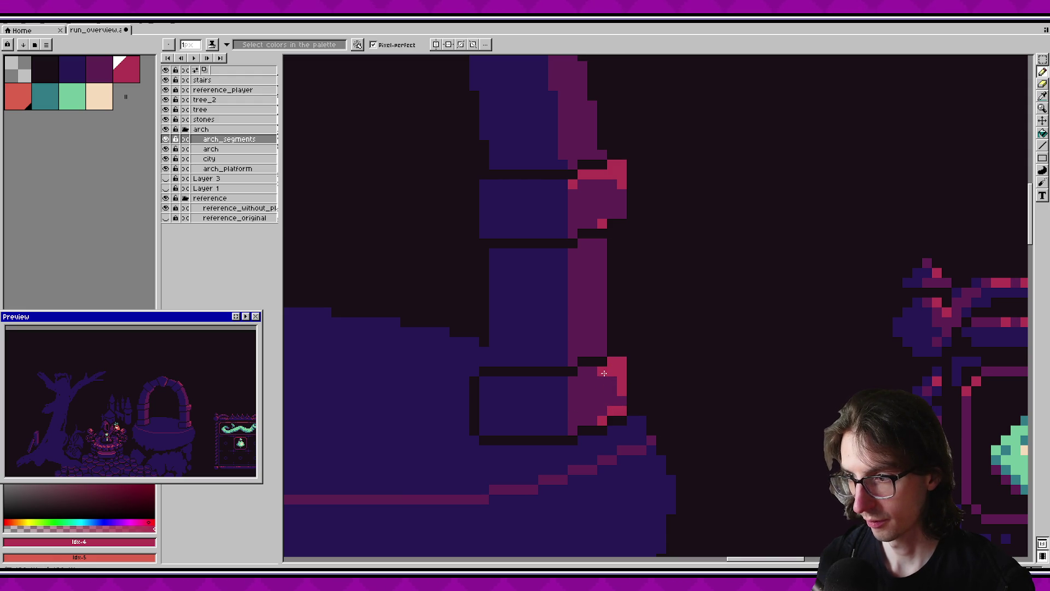
key("ctrl+s")
scroll(556, 429, "down", 3)
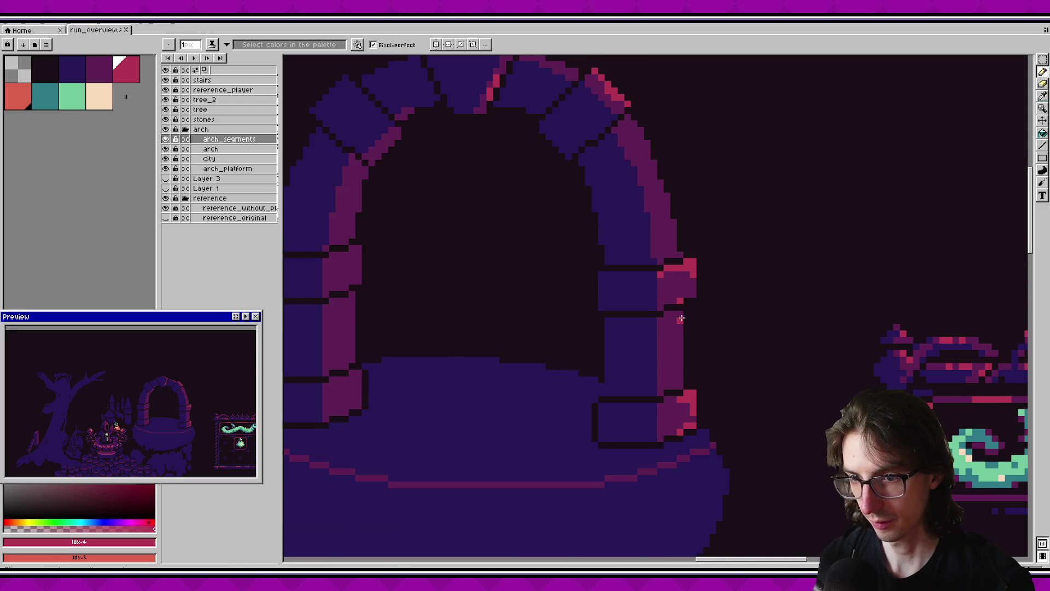
scroll(685, 297, "down", 1)
scroll(687, 416, "up", 2)
left_click(688, 416, "alt")
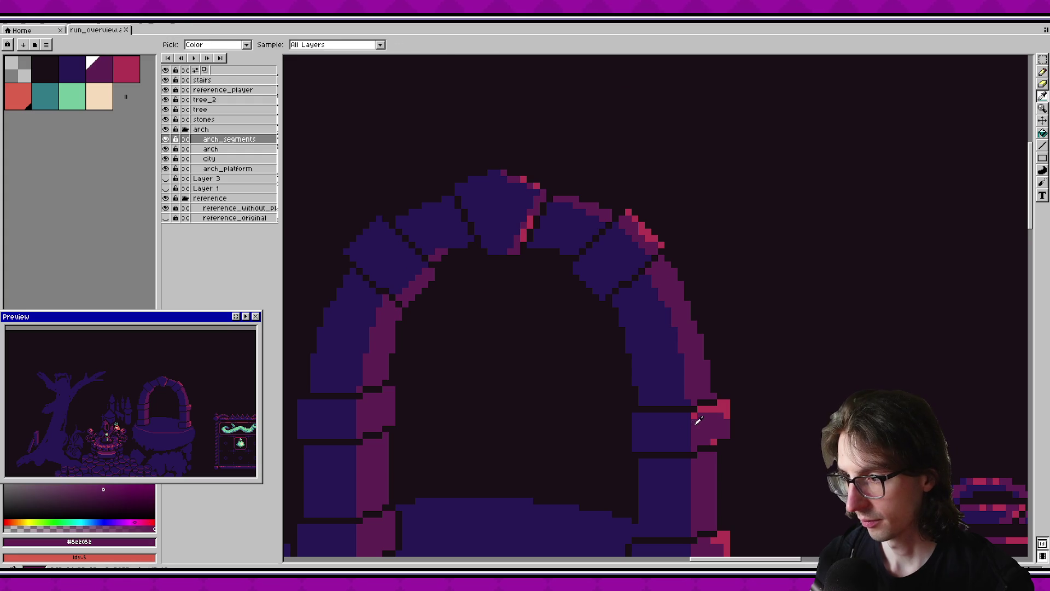
Draw dark magenta edges on the pillar block and the lower block's top, saving.
scroll(687, 416, "up", 2)
left_click_drag(687, 416, 624, 412)
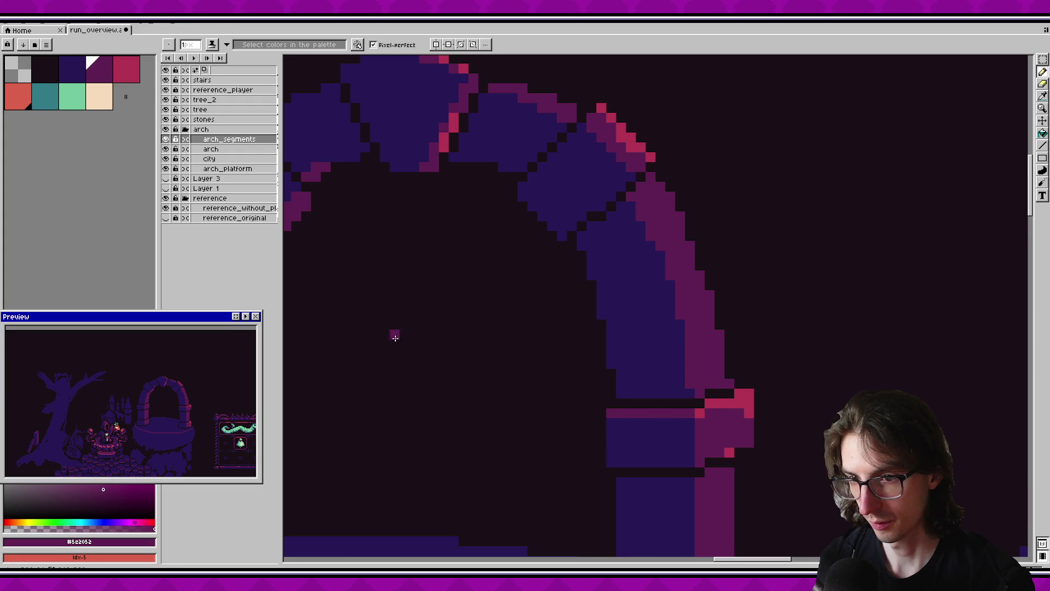
key("ctrl+s")
scroll(505, 270, "down", 2)
scroll(611, 258, "down", 2)
left_click_drag(643, 389, 572, 389)
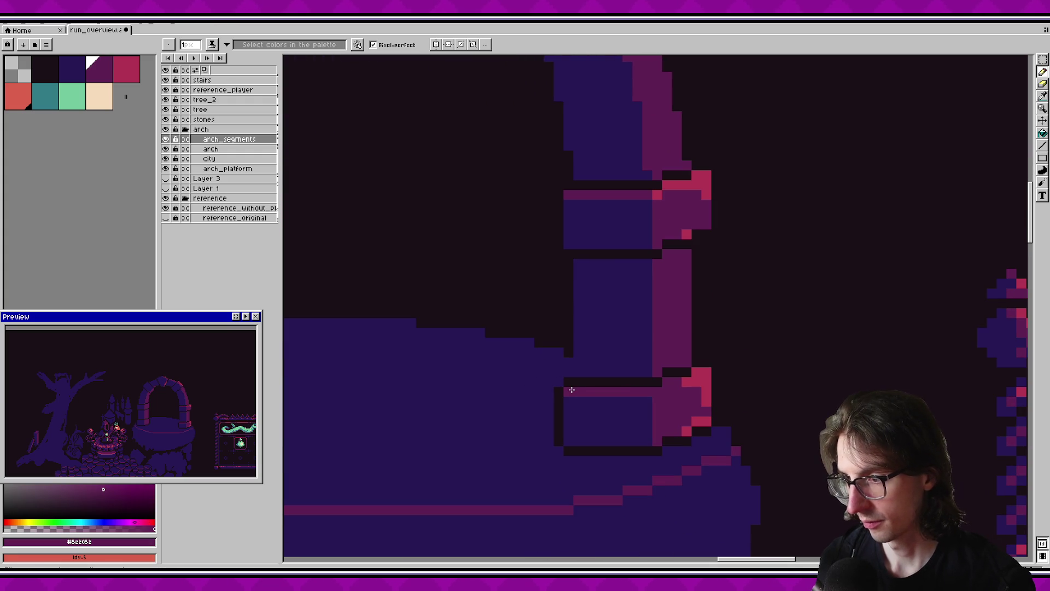
key("ctrl+s")
scroll(571, 390, "down", 2)
scroll(490, 300, "down", 1)
scroll(579, 366, "up", 1)
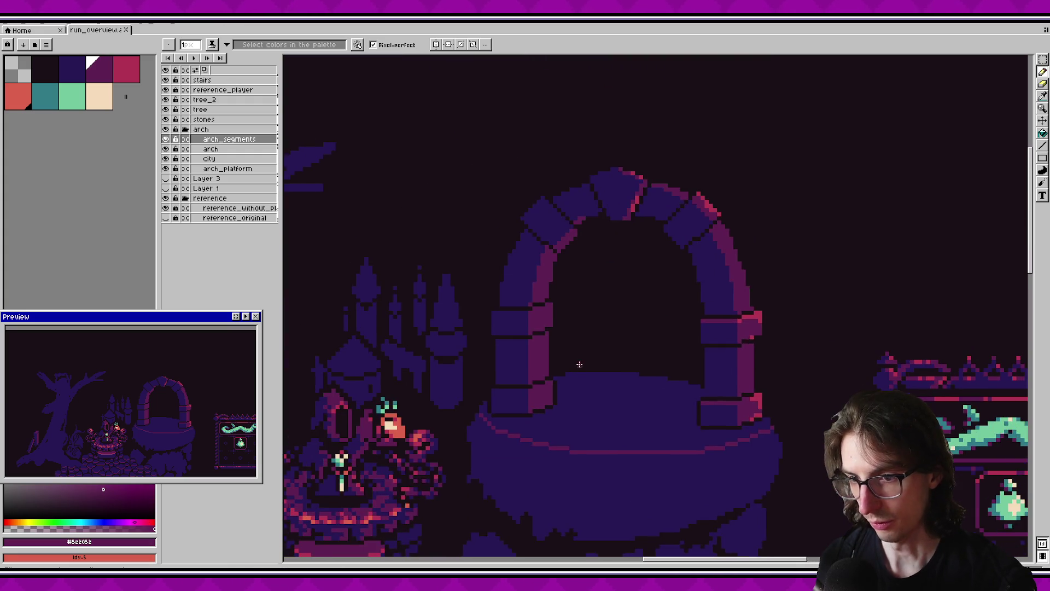
scroll(480, 390, "up", 1)
scroll(480, 391, "up", 1)
Paint magenta top edges across another block and the blue block, then save.
left_click_drag(534, 408, 479, 407)
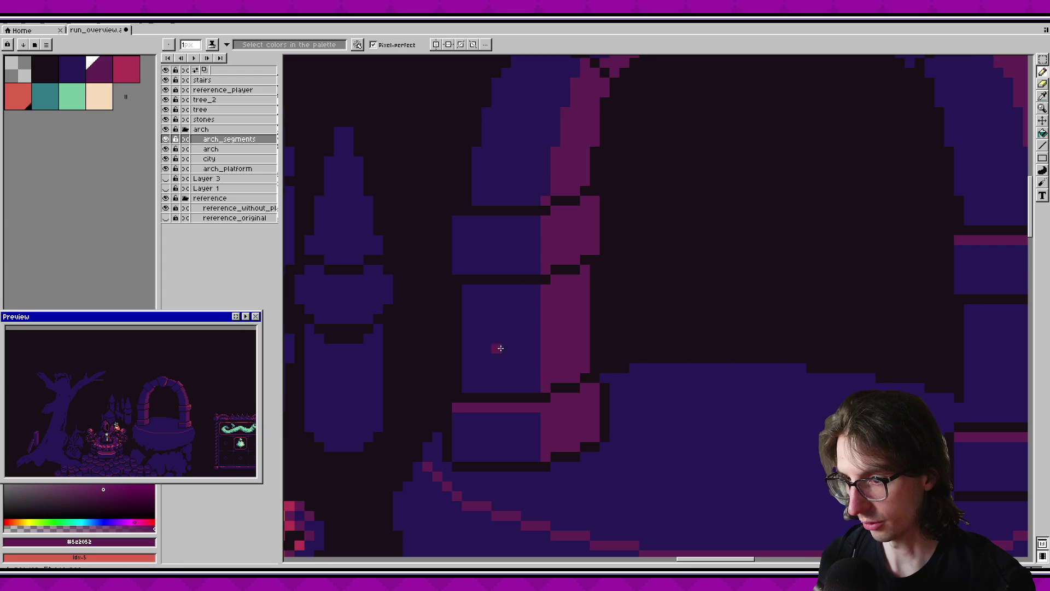
scroll(562, 349, "up", 3)
left_click_drag(551, 343, 475, 343)
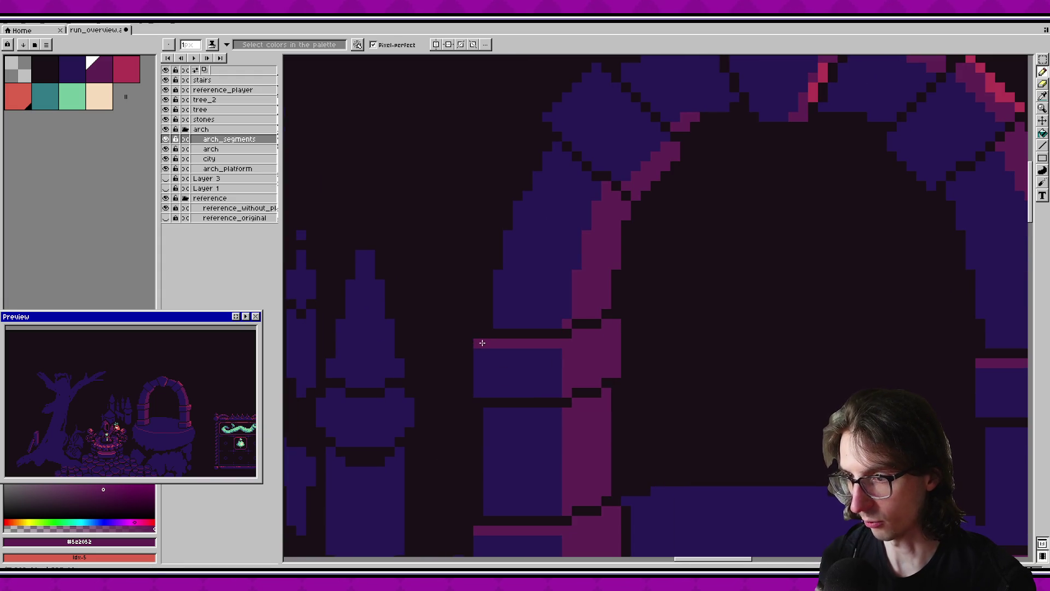
scroll(475, 477, "up", 3)
scroll(475, 477, "right", 2)
key("ctrl+s")
scroll(548, 326, "down", 1)
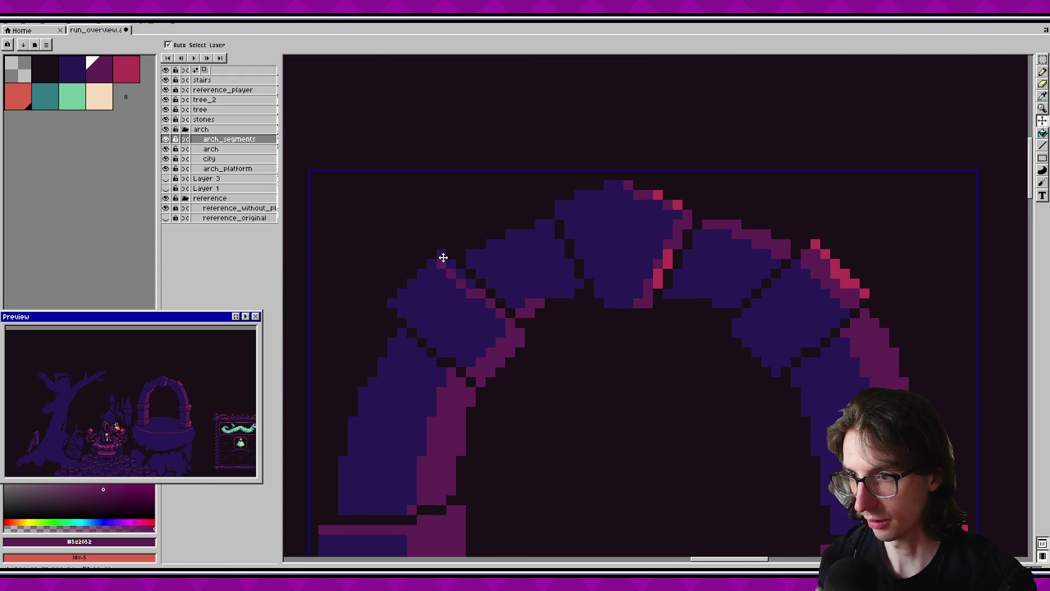
Outline the block's upper-right and lower-right edges in magenta, saving after each.
left_click_drag(440, 254, 509, 323)
scroll(575, 365, "down", 1)
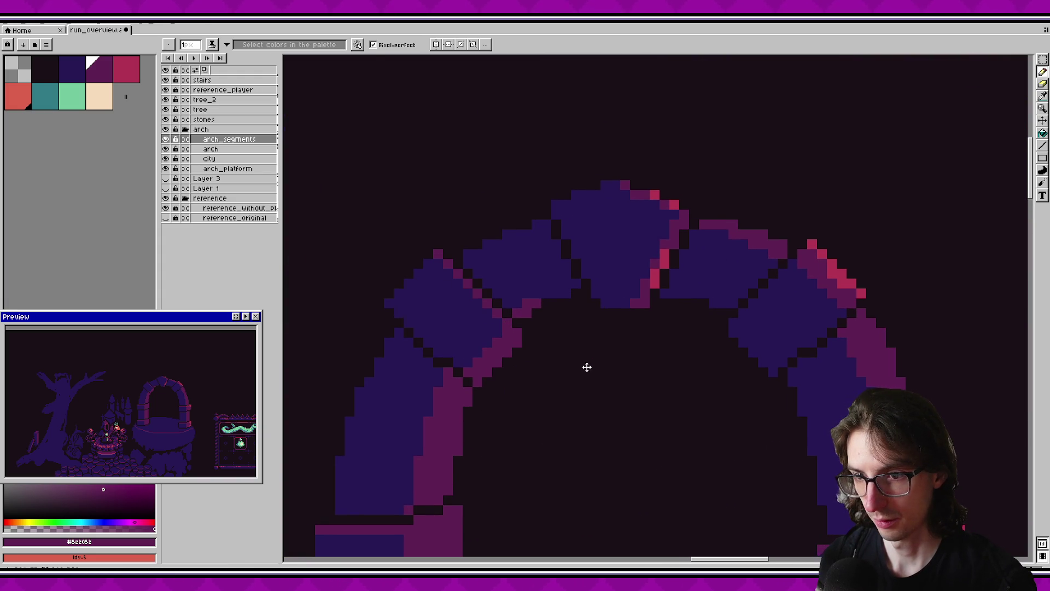
scroll(573, 366, "up", 1)
key("ctrl+s")
scroll(547, 389, "down", 1)
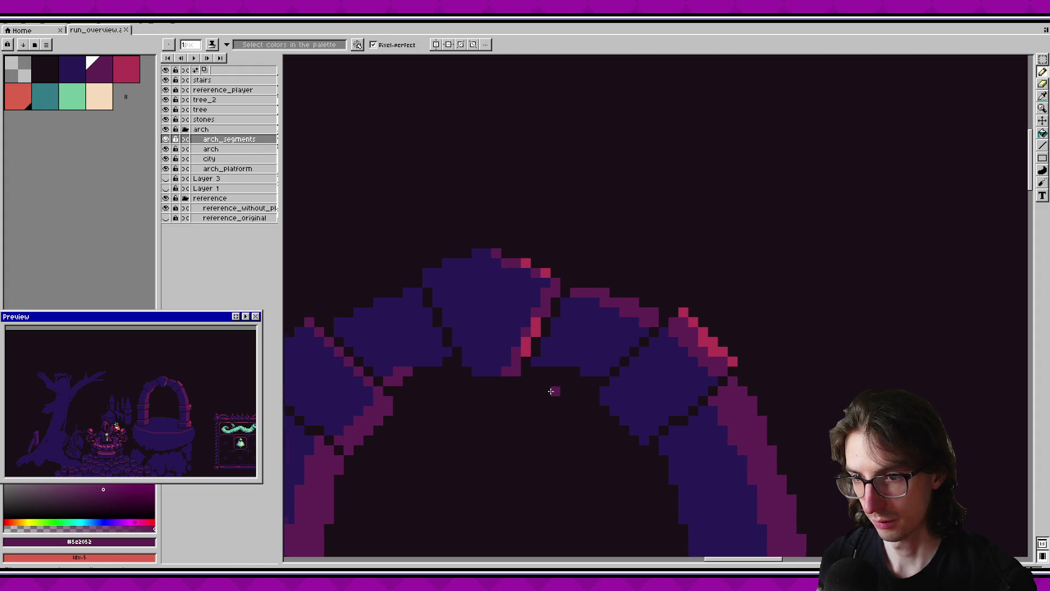
scroll(626, 378, "up", 1)
left_click_drag(613, 409, 686, 354)
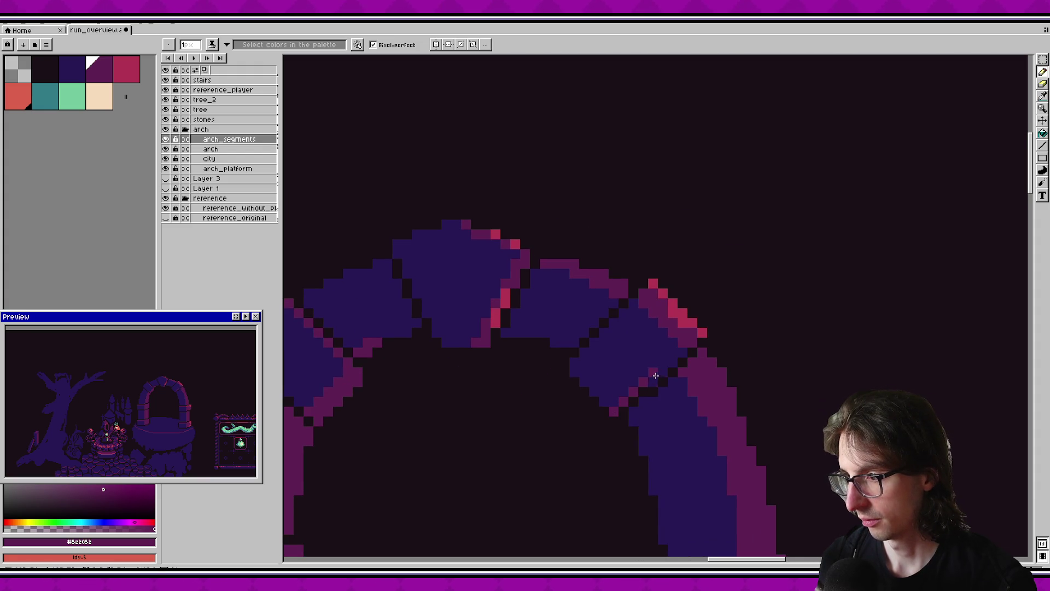
scroll(445, 411, "down", 1)
key("ctrl+s")
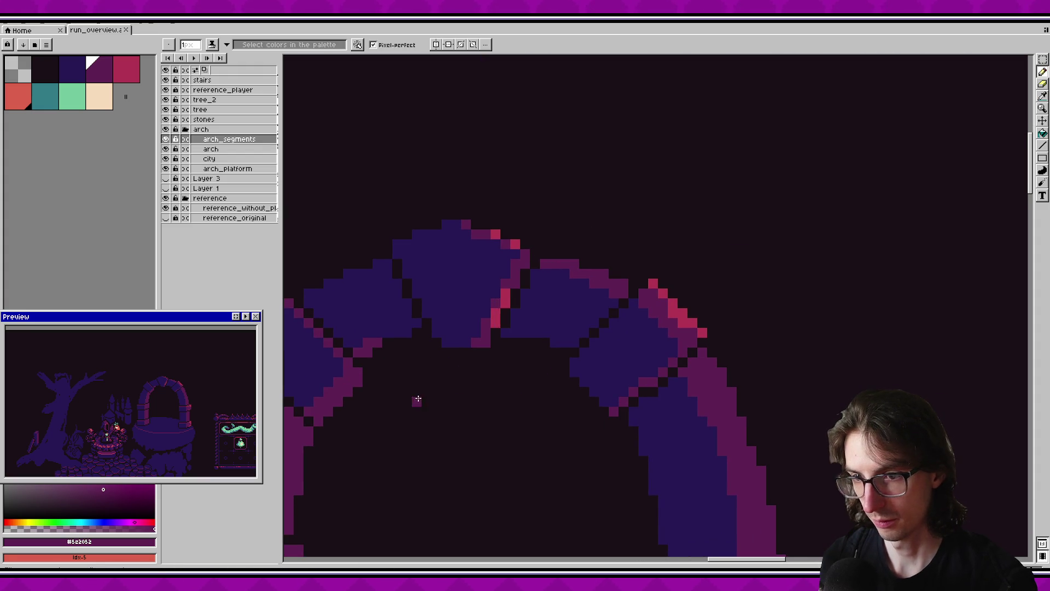
scroll(624, 421, "up", 1)
Switch the colour to red #b13353, add a highlight pixel on the arch edge, and save.
left_click(693, 278, "alt")
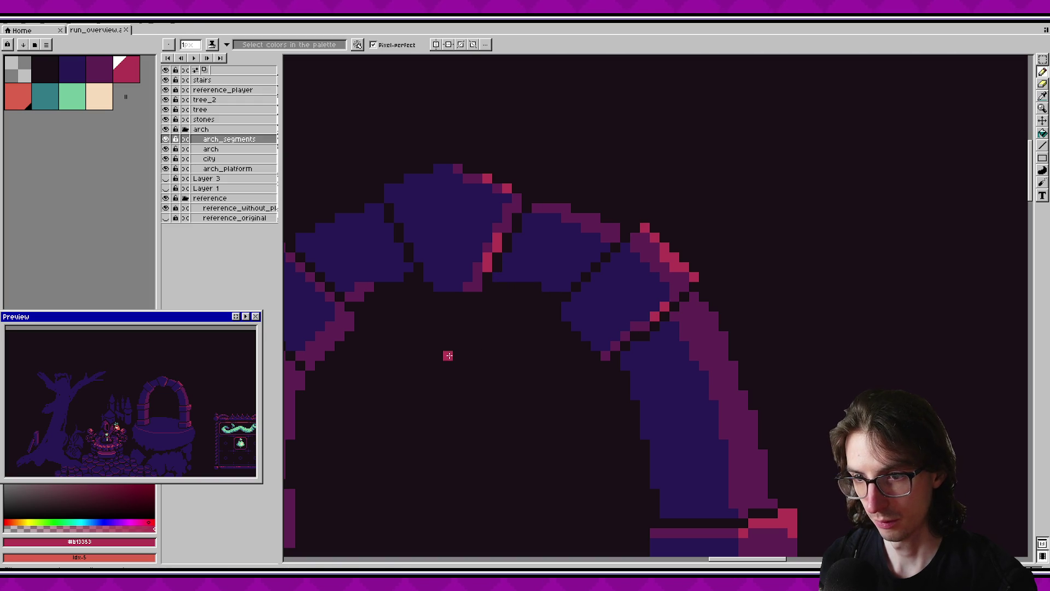
scroll(446, 356, "down", 1)
scroll(481, 332, "up", 2)
left_click(494, 323)
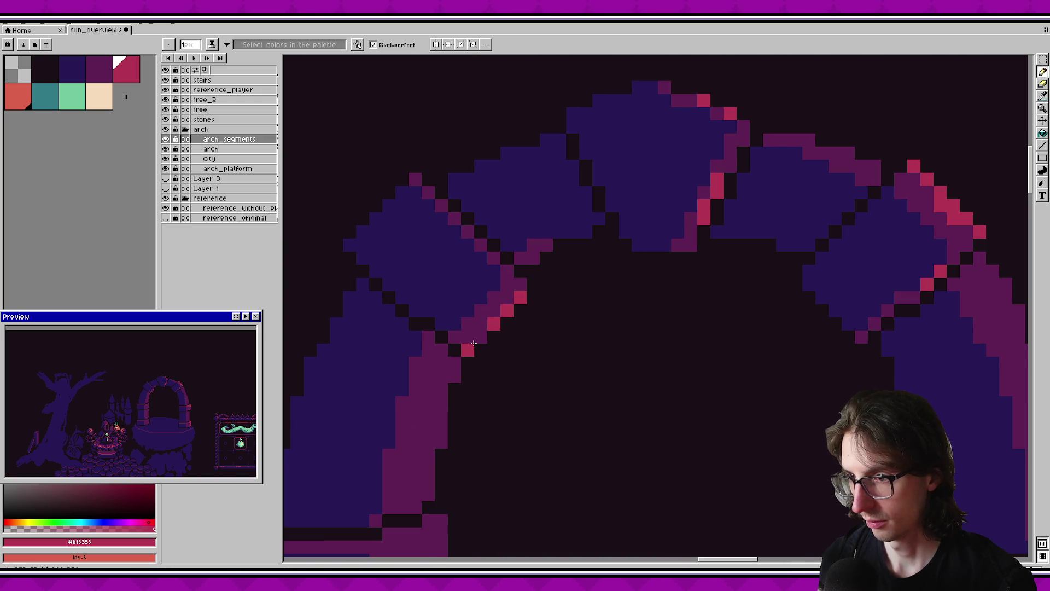
key("ctrl+s")
scroll(558, 387, "down", 2)
scroll(633, 227, "up", 1)
scroll(539, 300, "up", 2)
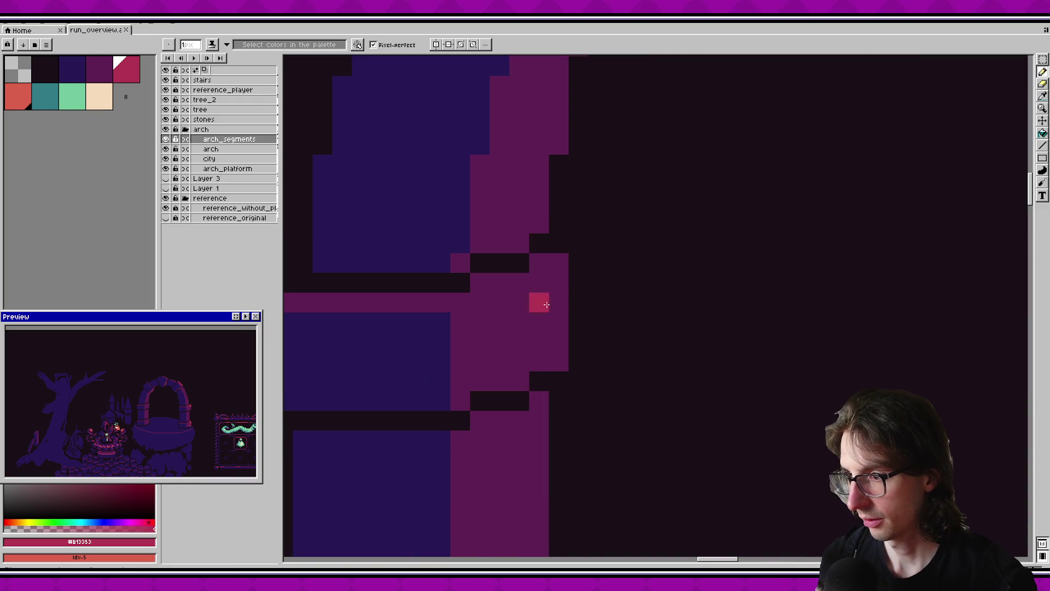
Draw red highlights down the pillar's right edge and lower segment, fixing a stray pixel, then save.
left_click_drag(558, 269, 541, 322)
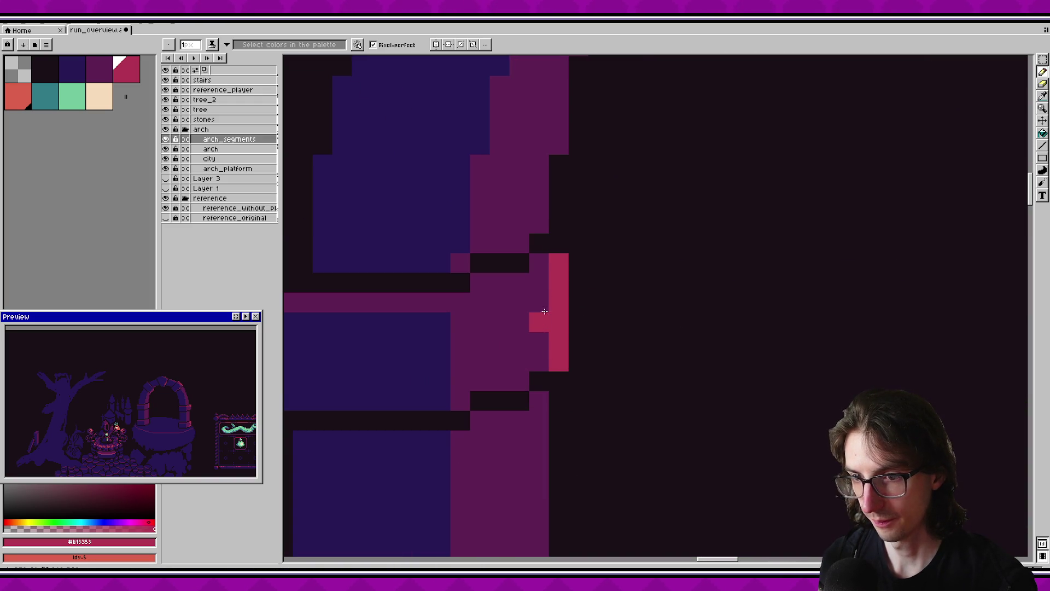
key("ctrl+z")
left_click_drag(540, 264, 519, 283)
left_click(535, 361)
left_click(520, 381)
key("ctrl+s")
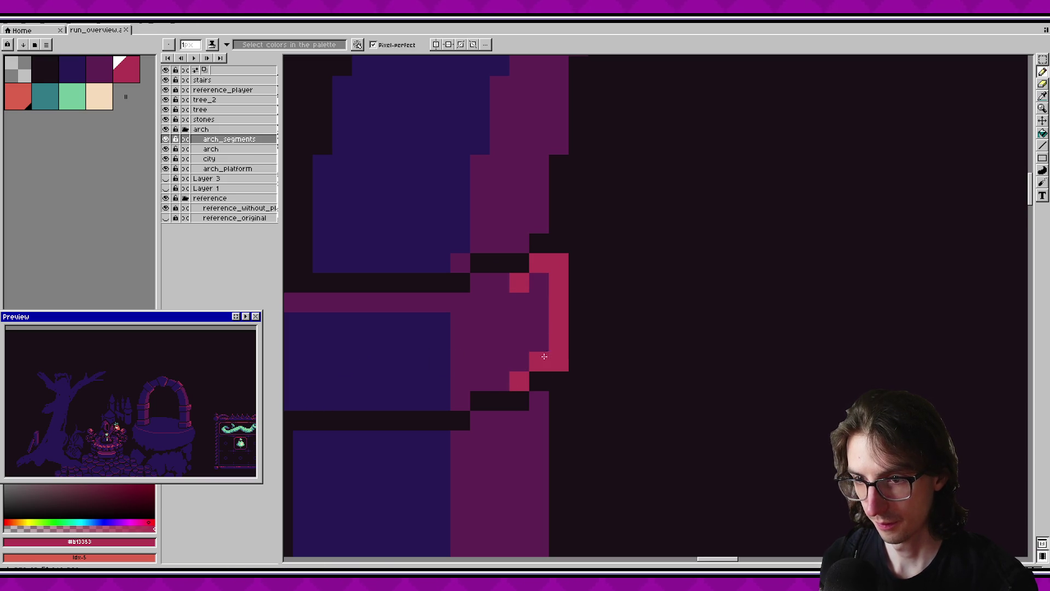
scroll(544, 356, "down", 3)
left_click_drag(550, 212, 544, 355)
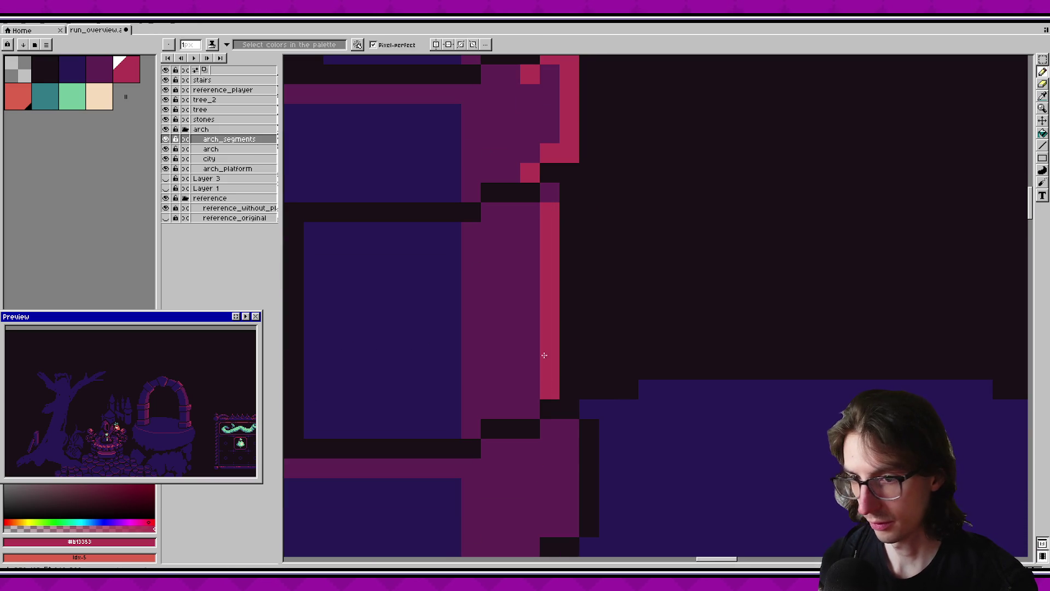
left_click(550, 192)
key("ctrl+s")
Add a red highlight stroke along the arch's diagonal edge, undoing stray strokes.
mouse_move(561, 427)
left_mouse_down()
mouse_move(573, 397)
mouse_move(588, 440)
left_mouse_up()
left_click_drag(557, 243, 497, 244)
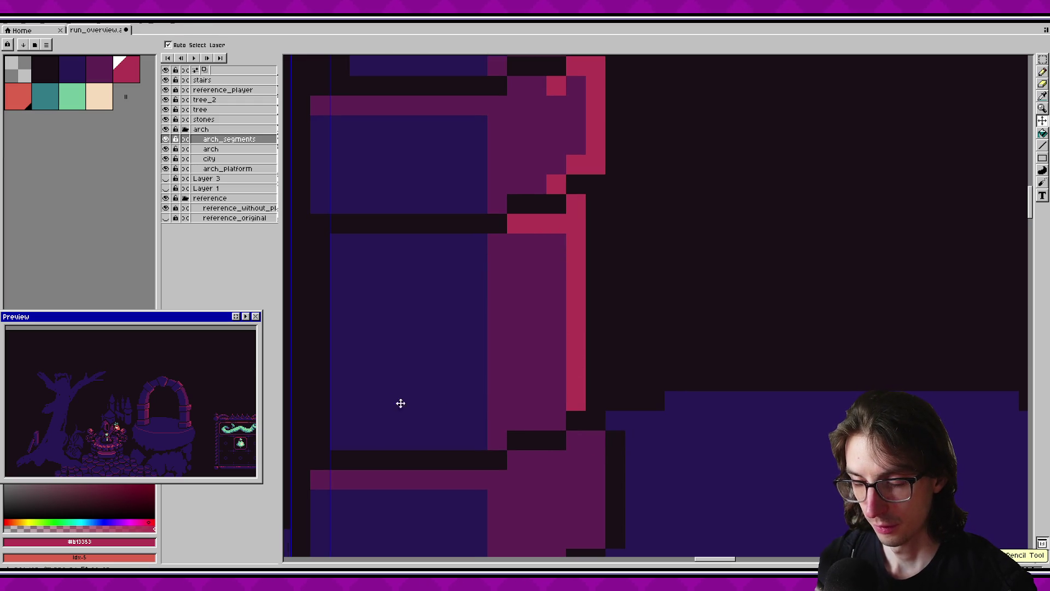
key("ctrl+z")
key("ctrl+z")
left_click_drag(614, 300, 609, 393)
mouse_move(607, 321)
left_mouse_down()
mouse_move(557, 323)
mouse_move(557, 302)
left_mouse_up()
left_click_drag(548, 292, 537, 243)
key("ctrl+z")
left_click_drag(557, 293, 556, 263)
Highlight the right edge of the pink band and save the mockup.
left_click_drag(556, 274, 539, 485)
left_click_drag(550, 421, 569, 302)
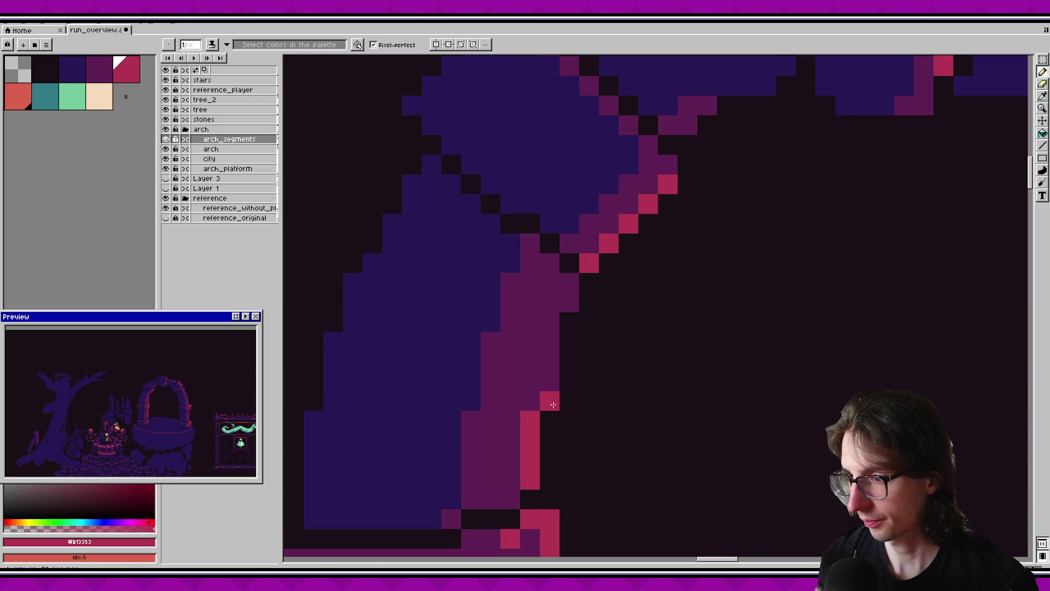
scroll(650, 364, "down", 2)
scroll(550, 346, "down", 2)
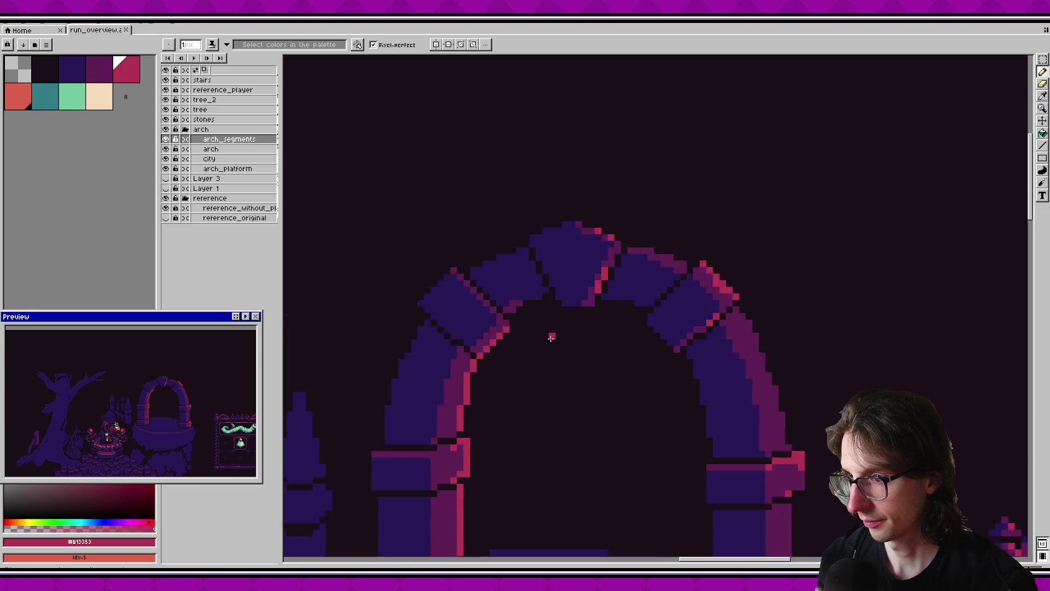
scroll(516, 311, "down", 3)
key("ctrl+s")
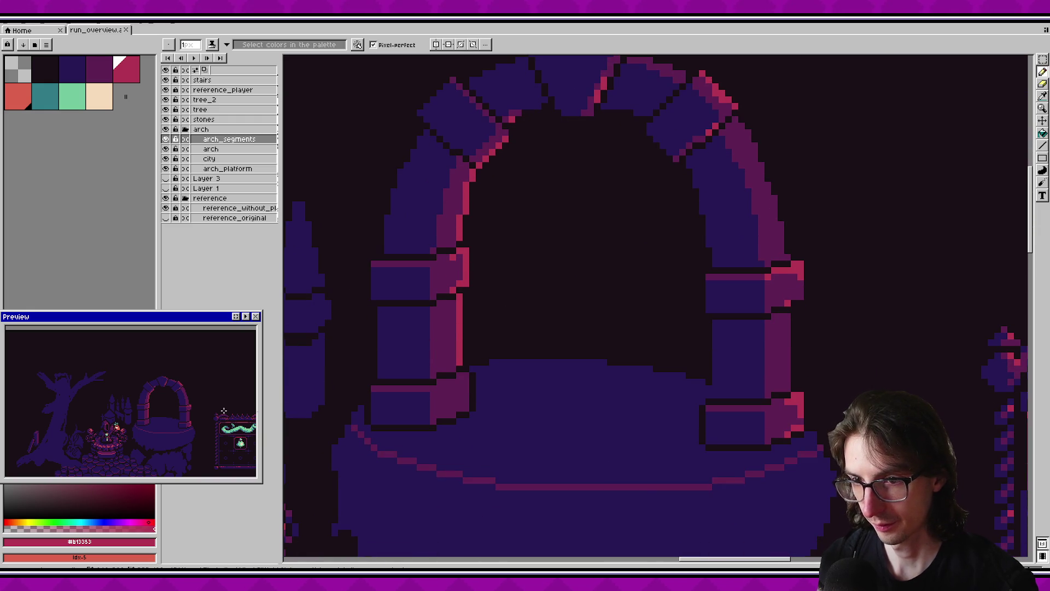
scroll(541, 336, "down", 2)
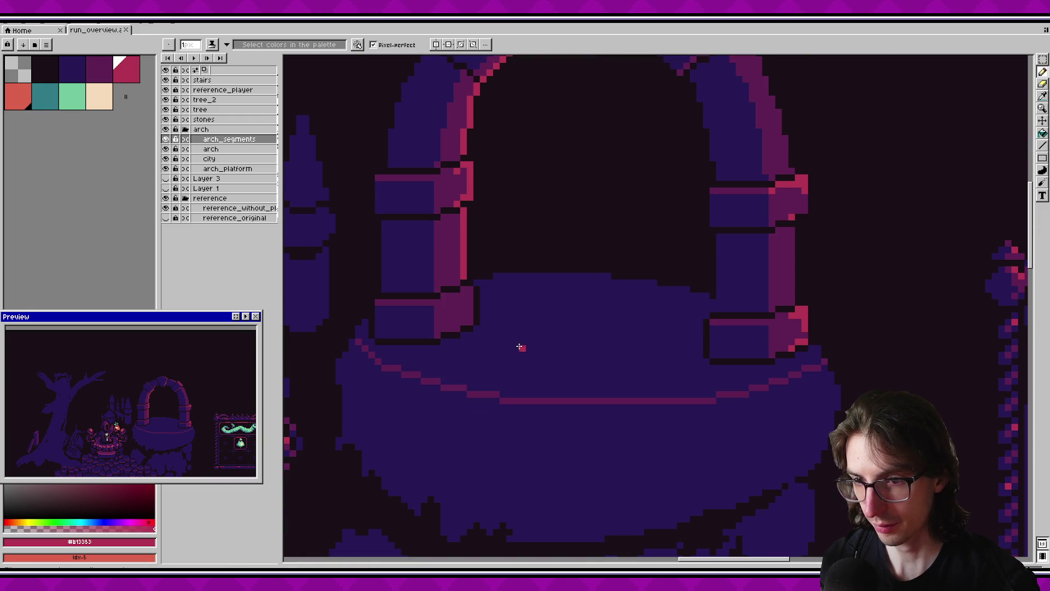
scroll(457, 302, "up", 1)
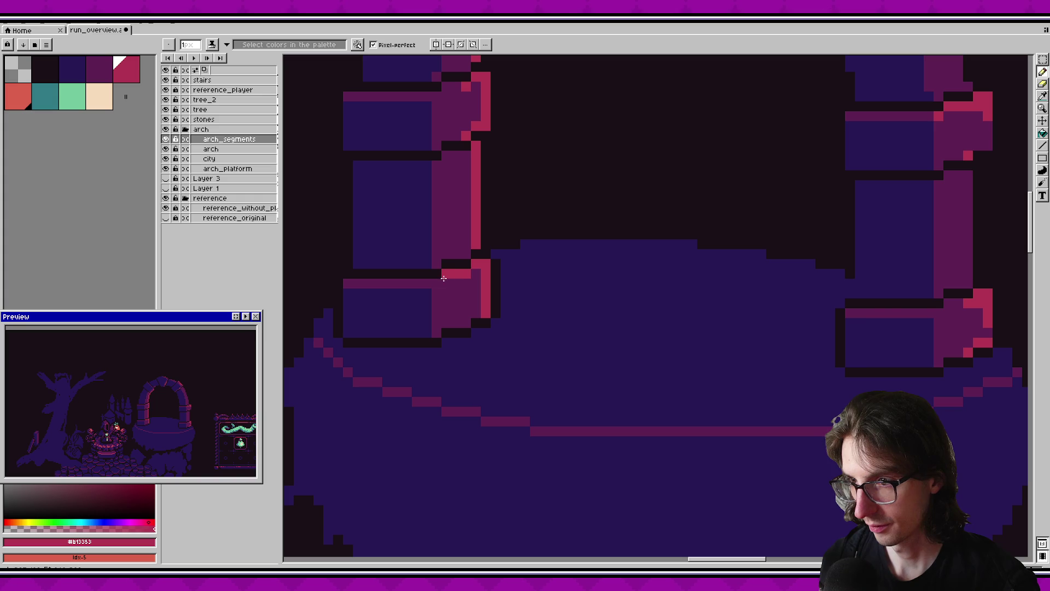
key("ctrl+s")
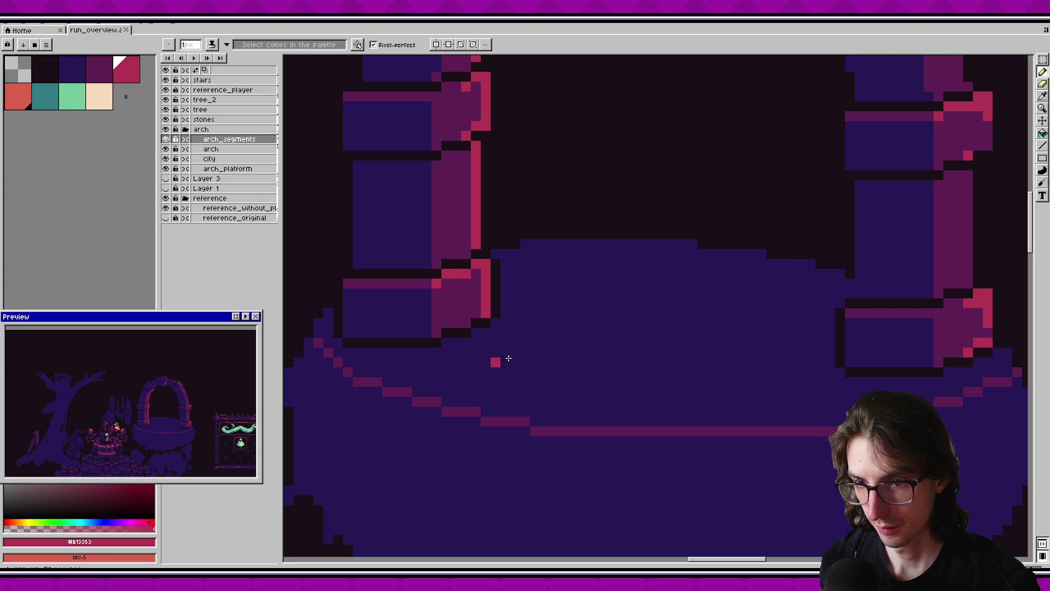
Toggle the arch_segments layer off and on to compare the arch.
scroll(638, 314, "down", 2)
scroll(600, 333, "down", 1)
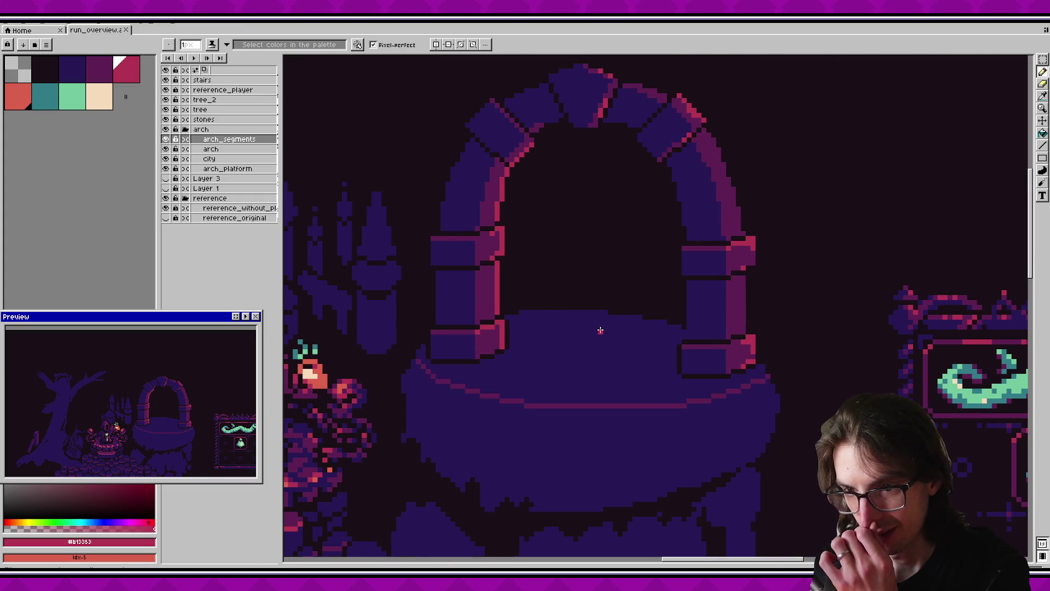
scroll(600, 330, "down", 1)
scroll(591, 316, "down", 1)
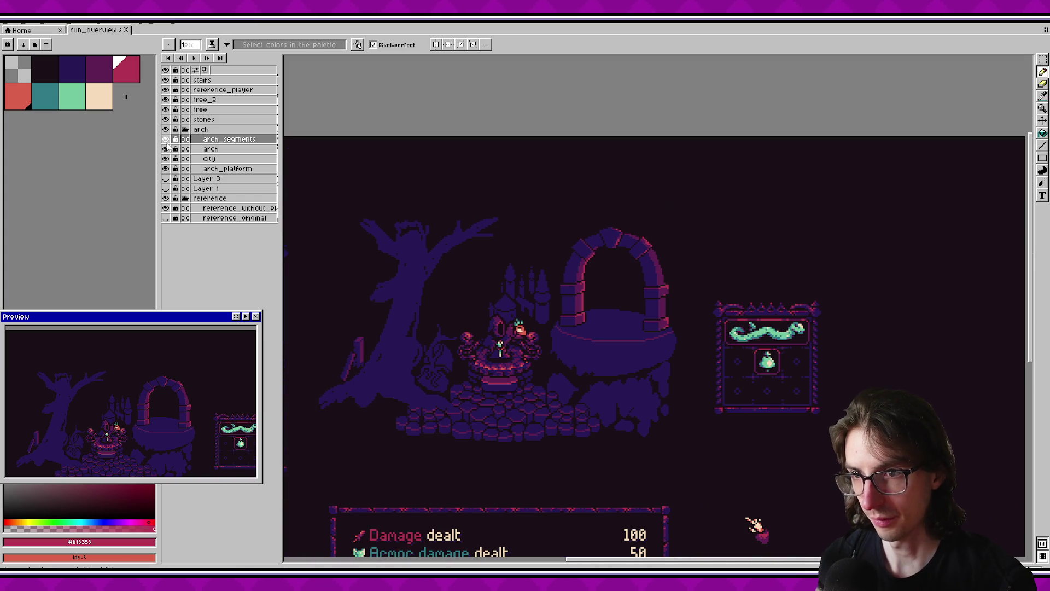
double_click(166, 139)
double_click(166, 139)
double_click(166, 139)
double_click(165, 139)
Paint a pink highlight line down the arch column plus an edge pixel, then save.
scroll(656, 306, "up", 2)
scroll(624, 400, "up", 2)
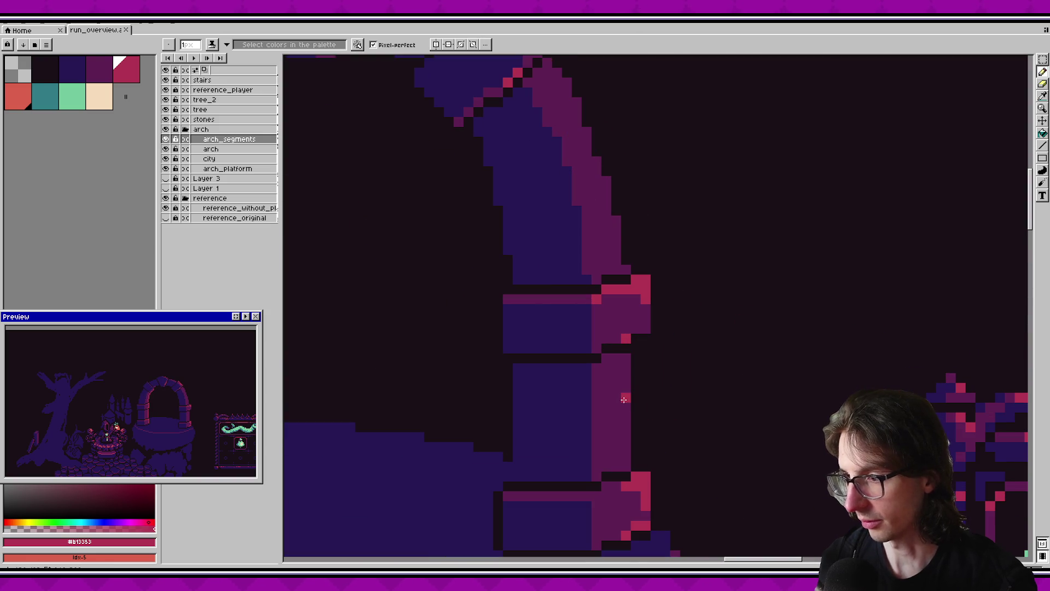
left_click_drag(625, 367, 624, 466)
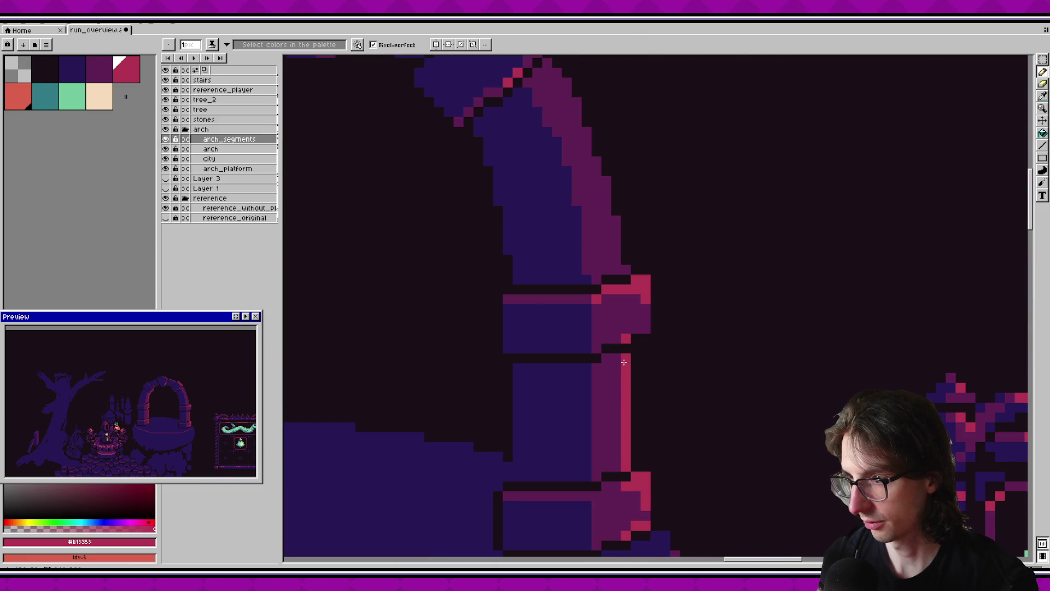
scroll(644, 408, "up", 2)
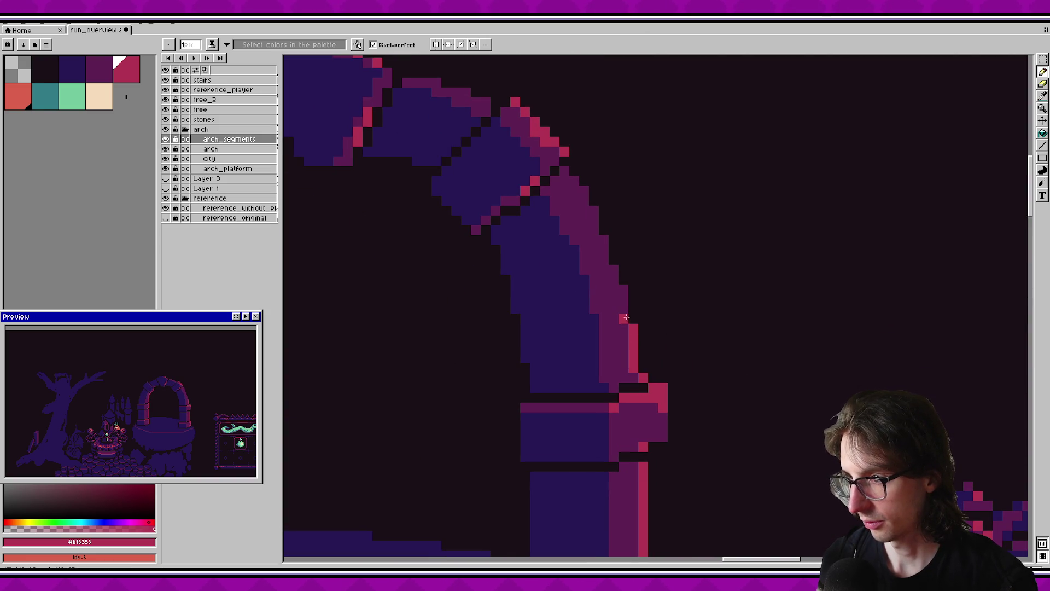
left_click_drag(616, 275, 618, 339)
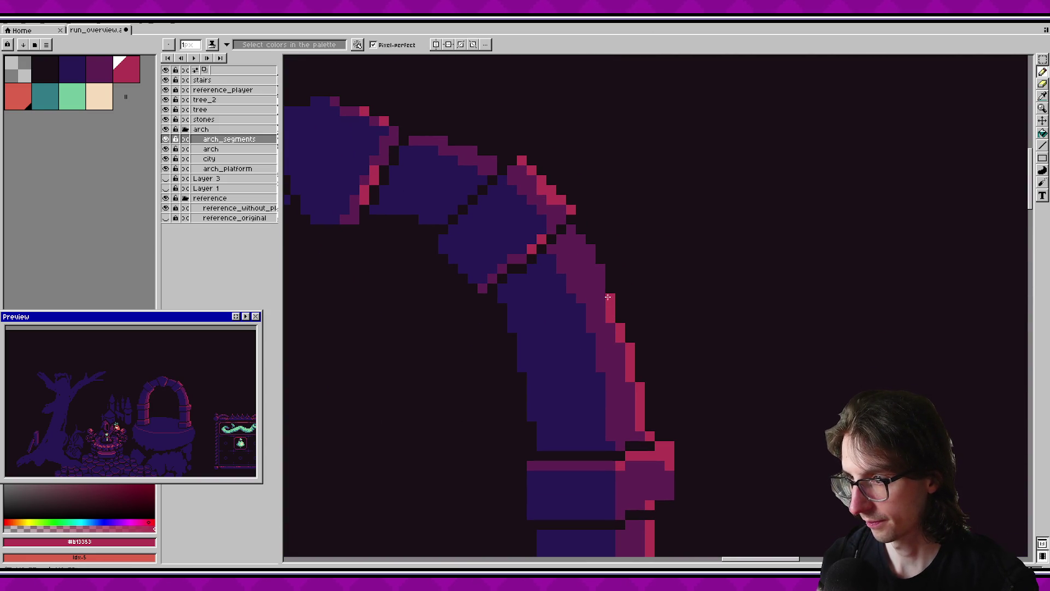
left_click(571, 230)
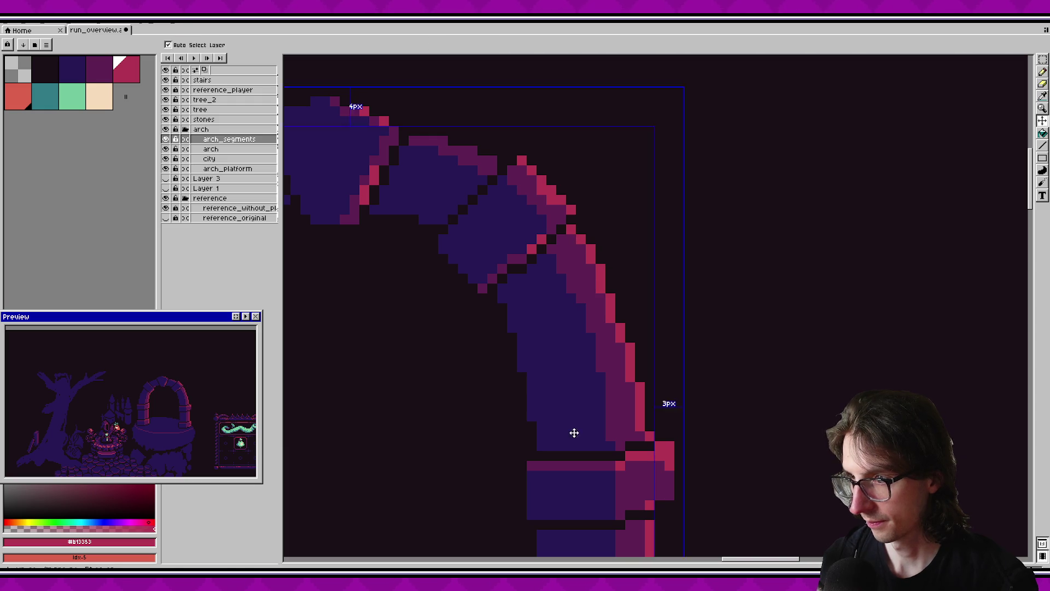
key("ctrl+s")
scroll(640, 328, "up", 2)
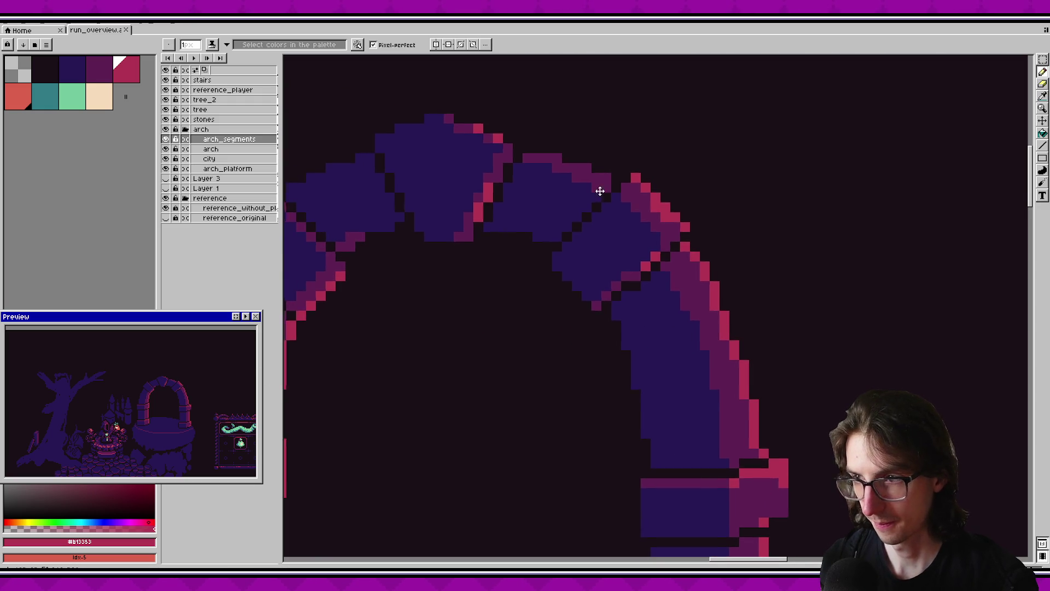
scroll(595, 218, "up", 1)
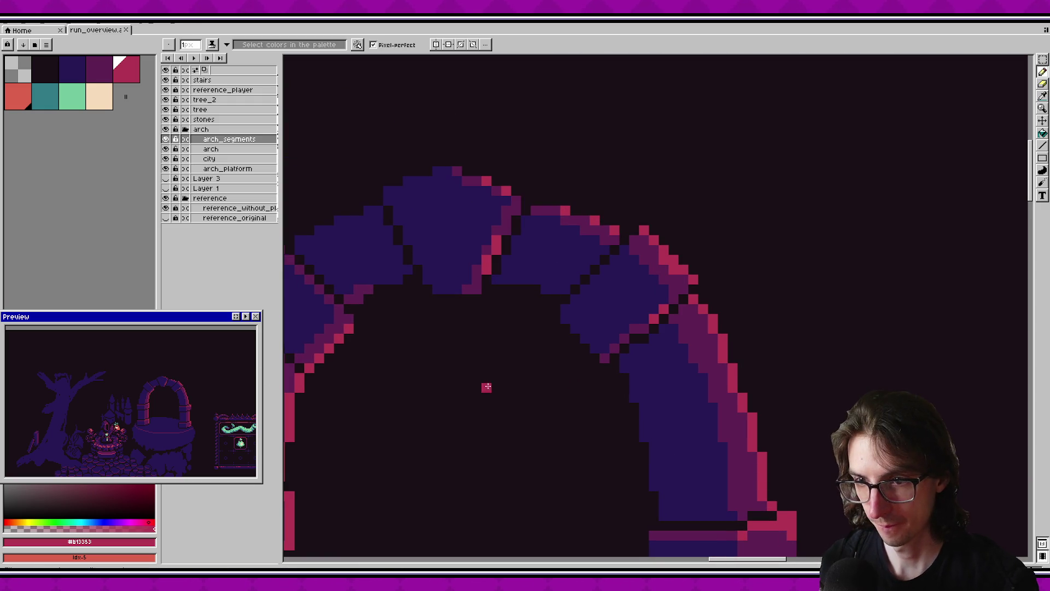
Jump the view to the top of the arch to inspect the highlights.
left_click(195, 388)
scroll(203, 371, "down", 1)
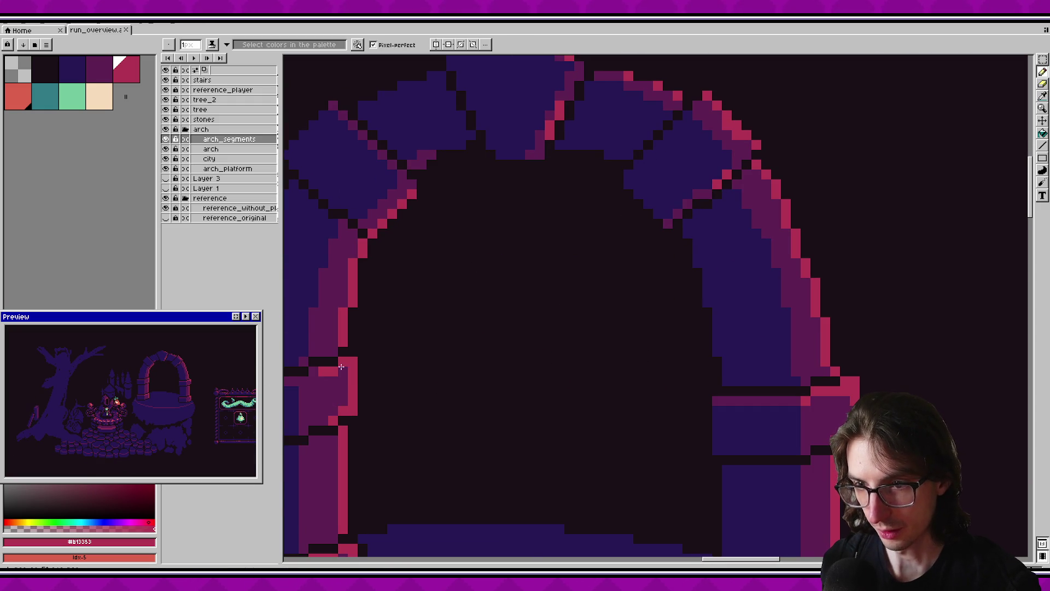
scroll(650, 370, "down", 2)
scroll(651, 371, "down", 1)
scroll(650, 370, "down", 1)
scroll(650, 371, "down", 1)
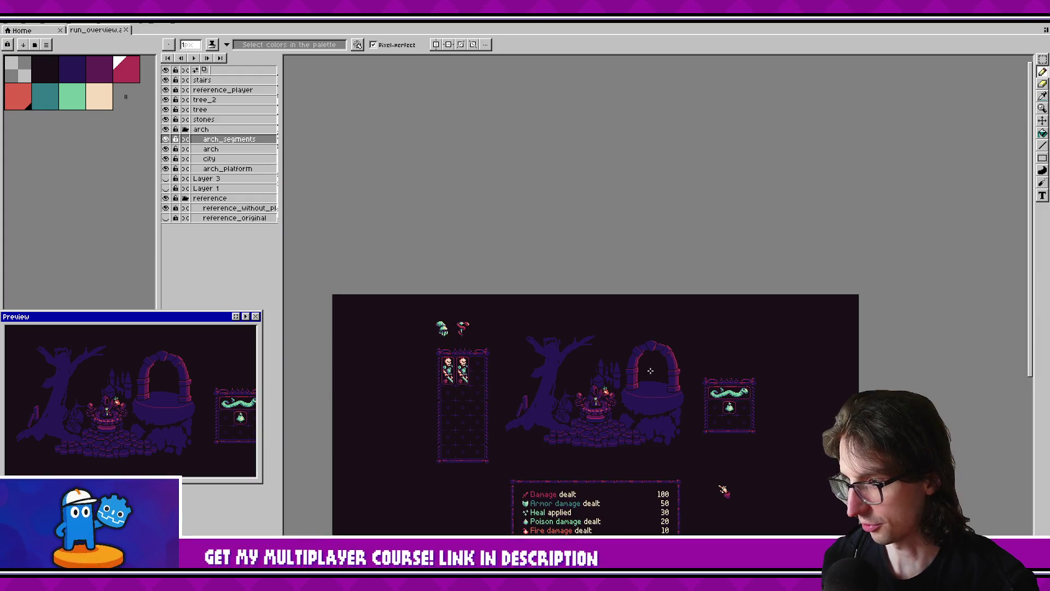
scroll(650, 371, "up", 4)
scroll(713, 314, "down", 1)
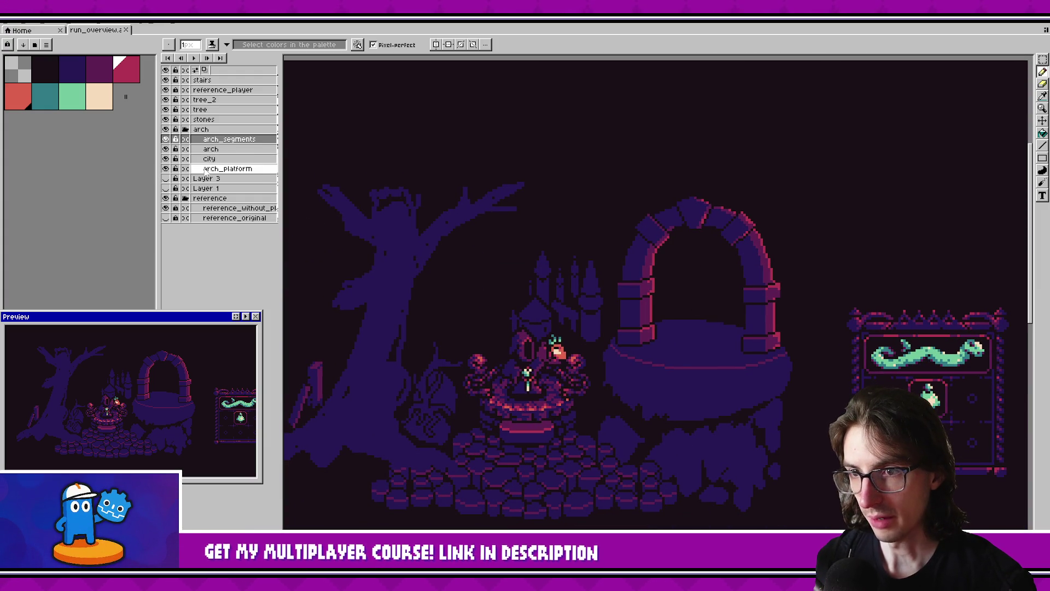
Select the arch_platform layer and toggle its visibility to compare.
left_click(176, 169)
left_click(165, 169)
left_click(166, 168)
left_click(166, 168)
left_click(166, 168)
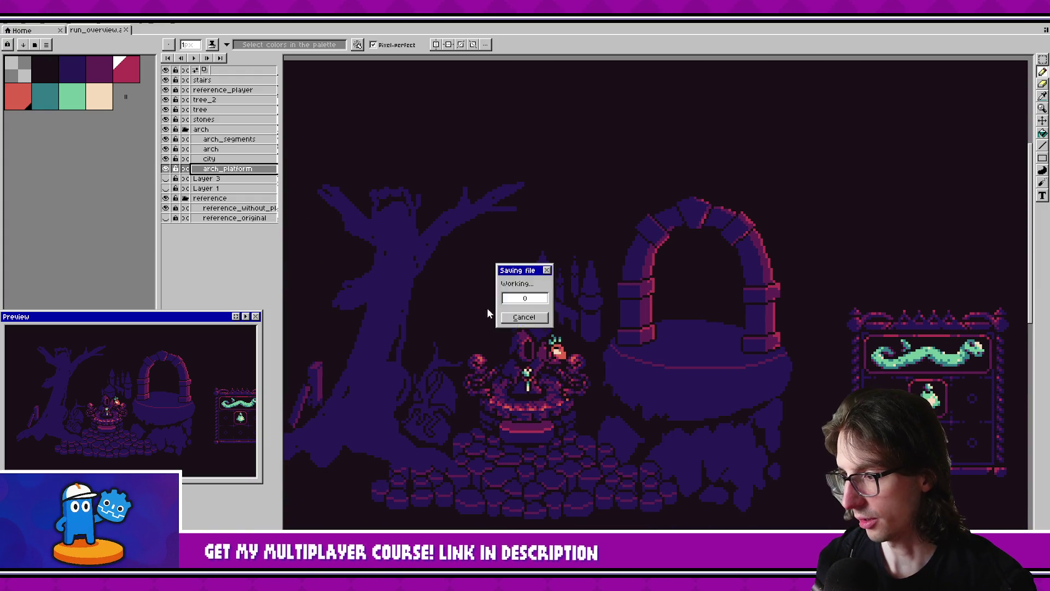
Eyedrop the platform's dark purple #271854 from its underside.
scroll(647, 420, "up", 2)
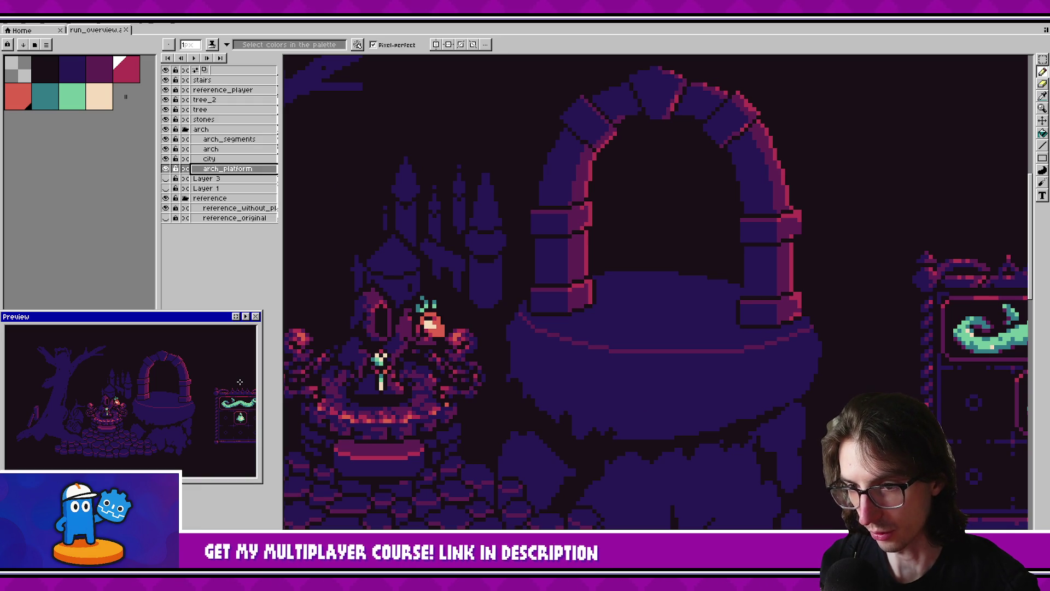
left_click_drag(515, 460, 493, 394)
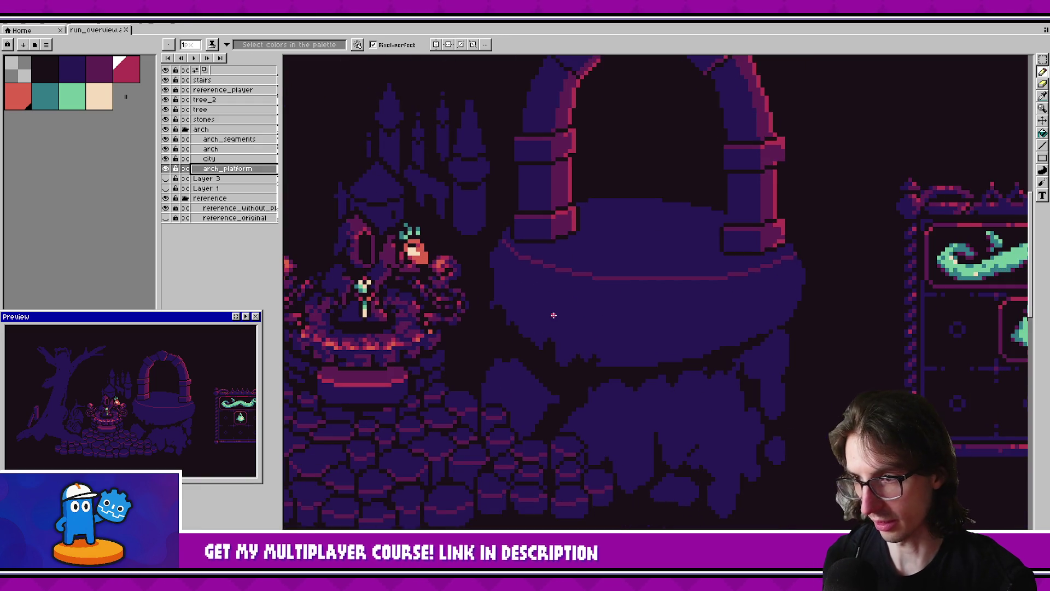
left_click(535, 303, "alt")
scroll(531, 306, "up", 2)
scroll(527, 309, "up", 2)
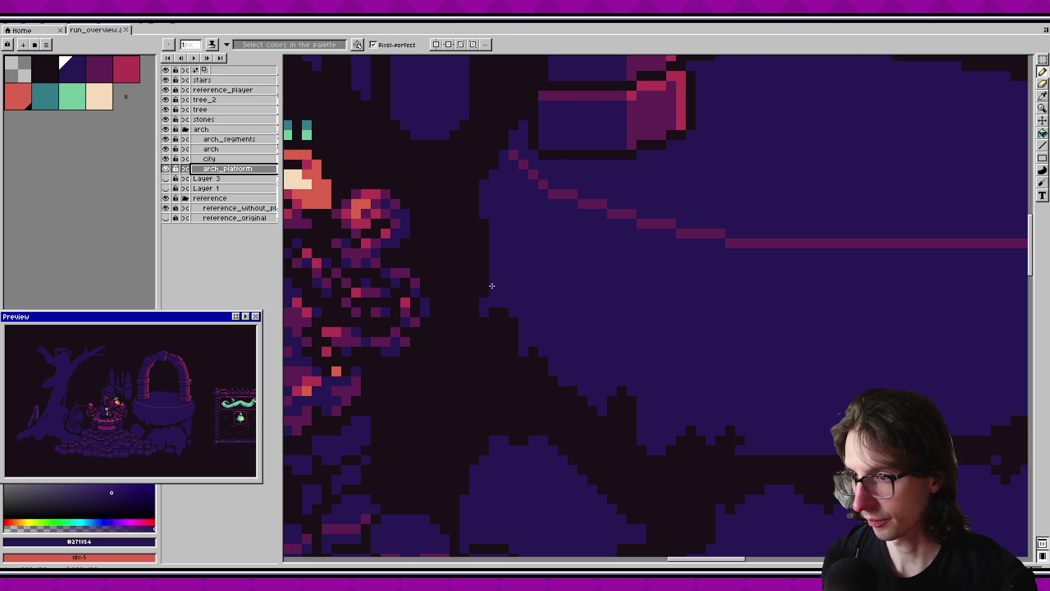
Try dark purple strokes and a fill under the platform, then undo them.
left_click_drag(469, 230, 464, 328)
key("ctrl+z")
mouse_move(470, 257)
left_mouse_down()
mouse_move(451, 330)
mouse_move(483, 319)
left_mouse_up()
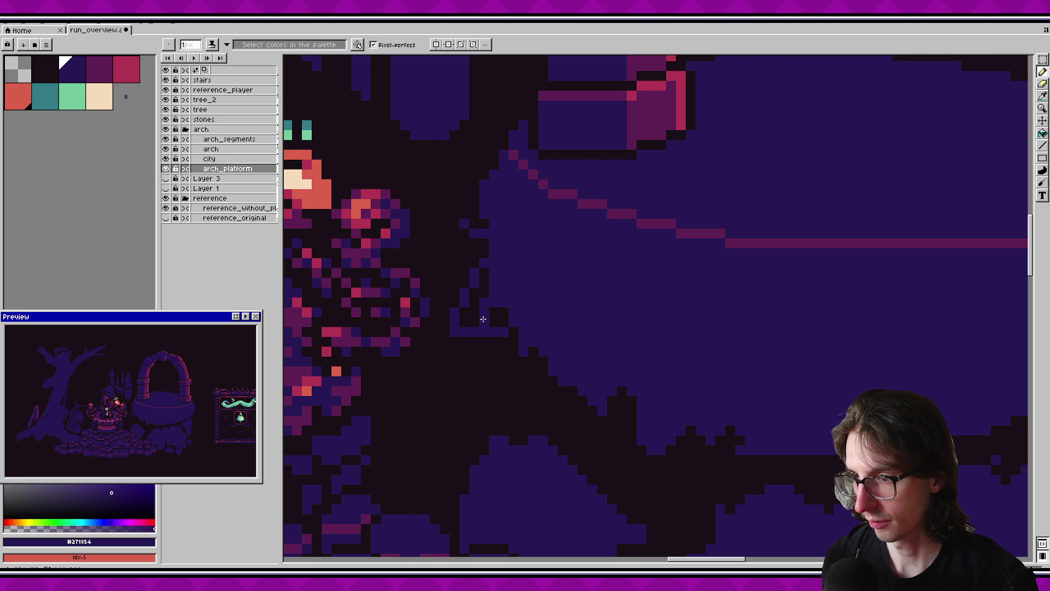
key("g")
left_click(492, 320)
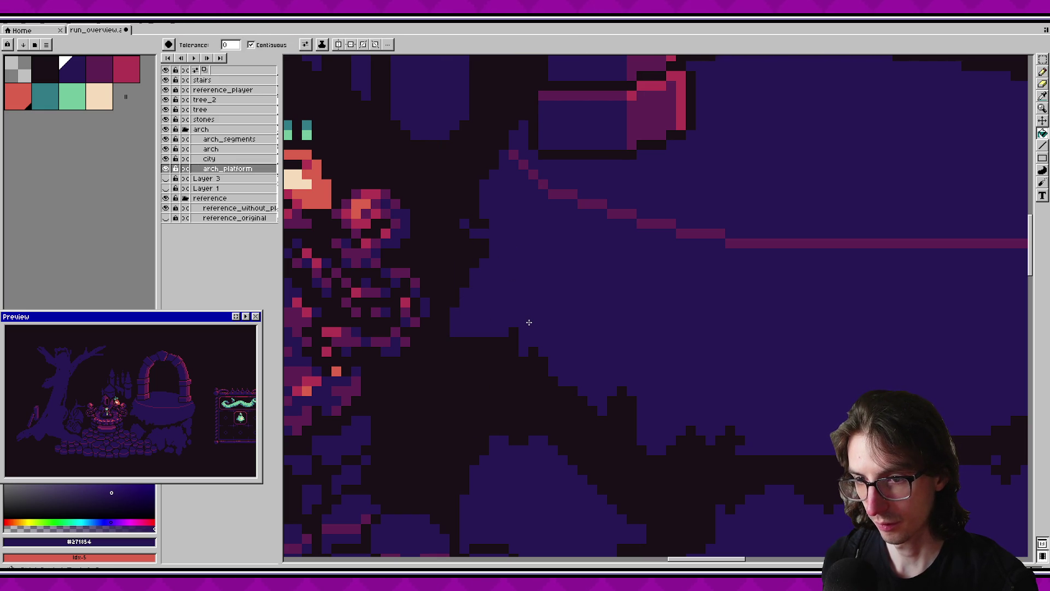
key("ctrl+z")
key("ctrl+z")
key("ctrl+z")
Draw a dark diagonal crack across the rock and extend it upward with the Pencil.
left_click_drag(529, 322, 583, 274)
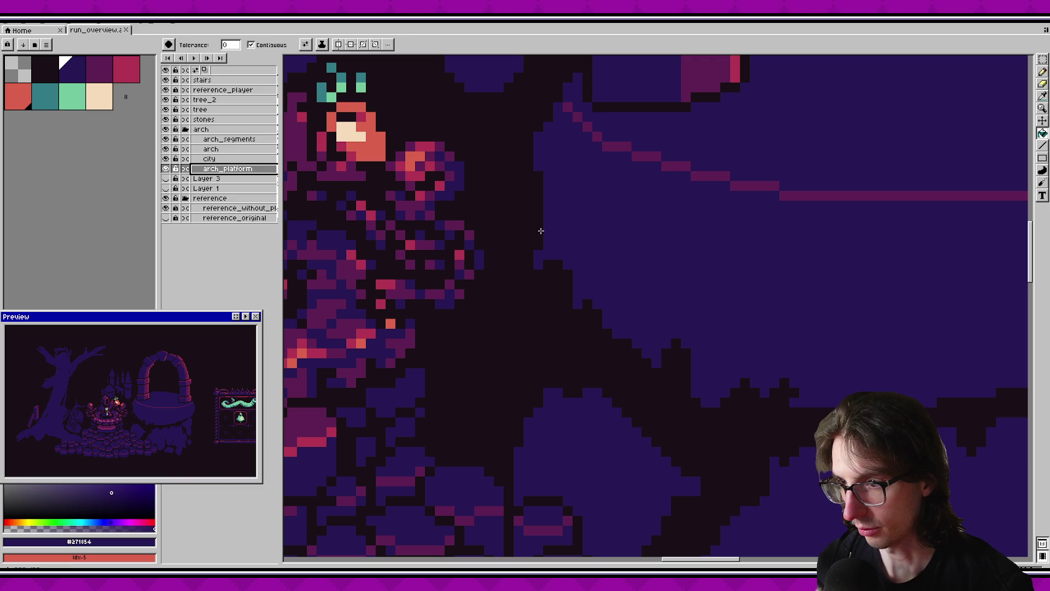
key("b")
mouse_move(537, 225)
left_mouse_down()
mouse_move(516, 305)
mouse_move(460, 362)
left_mouse_up()
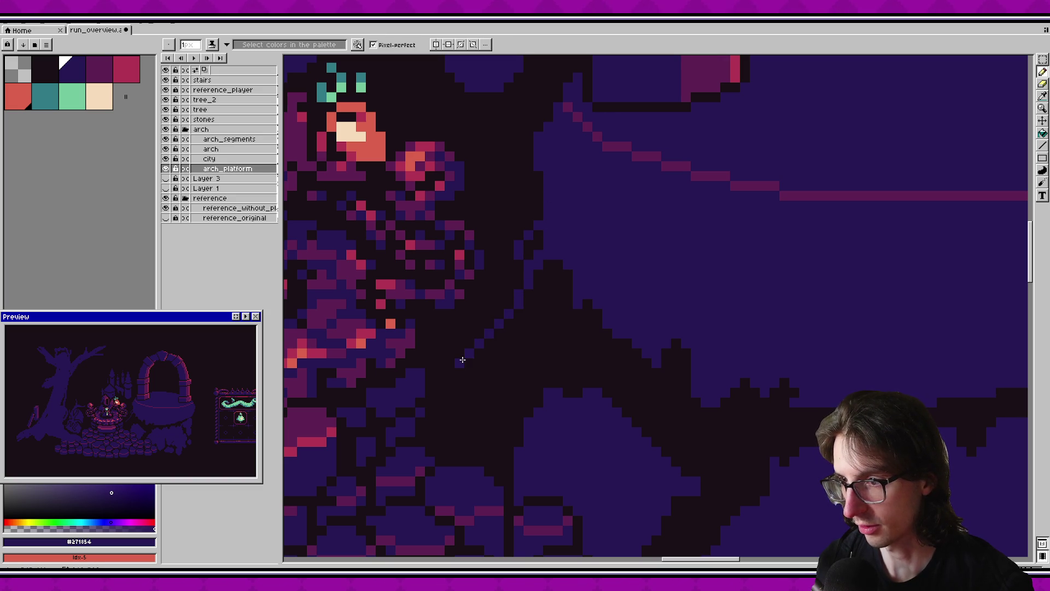
left_click_drag(511, 331, 549, 263)
key("g")
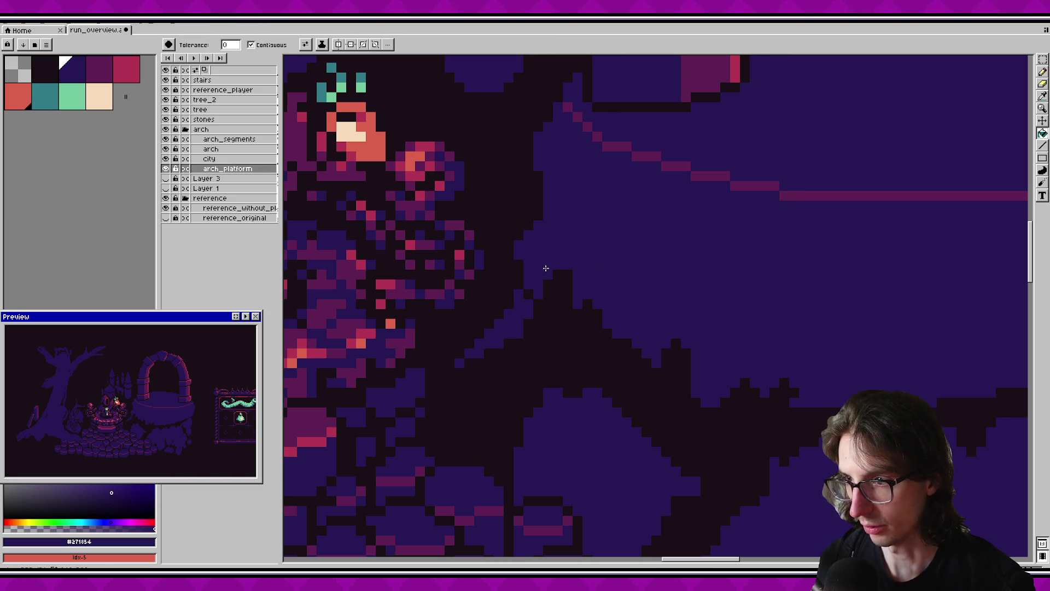
key("b")
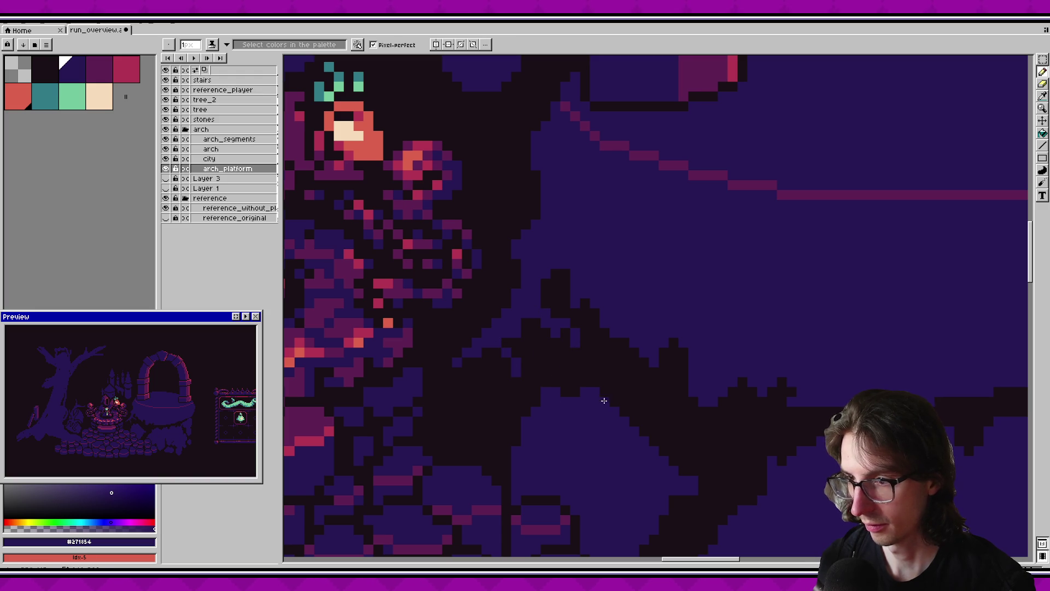
Draw another diagonal crack into the rock and save the mockup.
scroll(539, 364, "up", 1)
scroll(537, 348, "up", 2)
left_click_drag(521, 294, 492, 233)
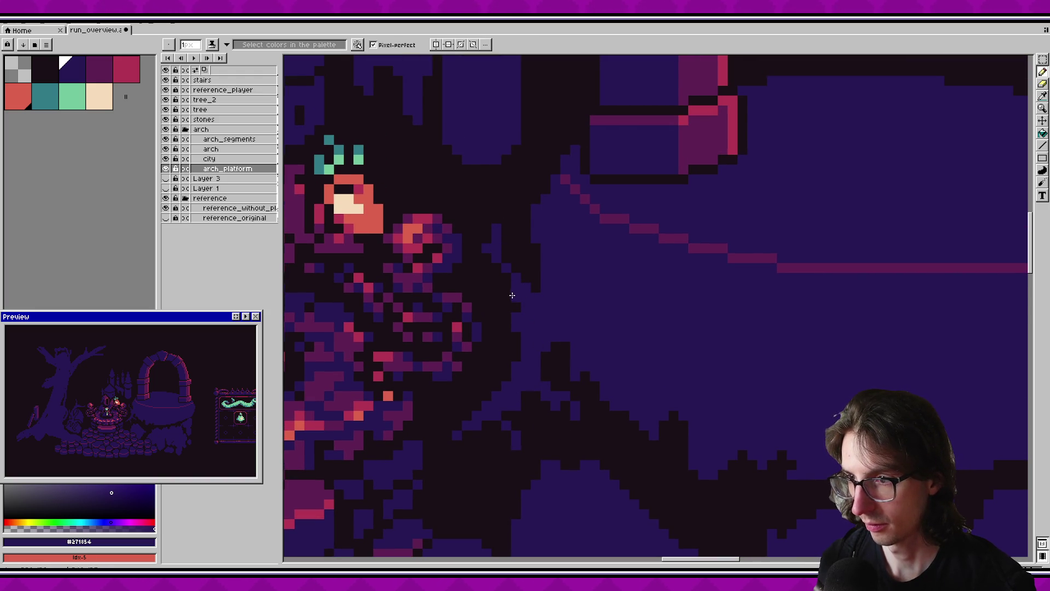
key("ctrl+s")
Pick the near-black outline colour from the rocks under the platform.
scroll(629, 328, "down", 2)
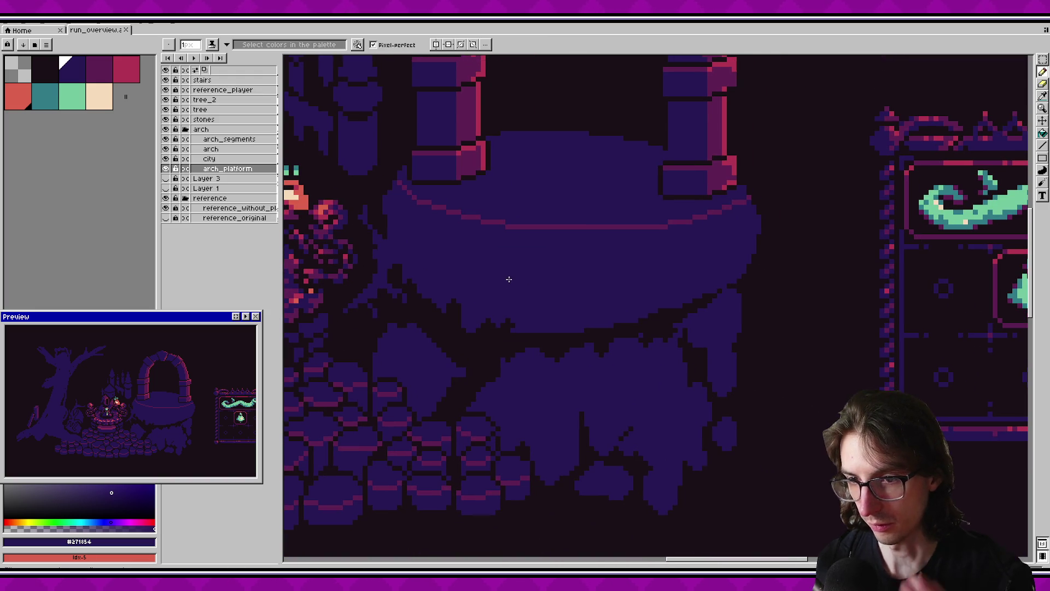
scroll(605, 288, "up", 1)
scroll(618, 298, "down", 2)
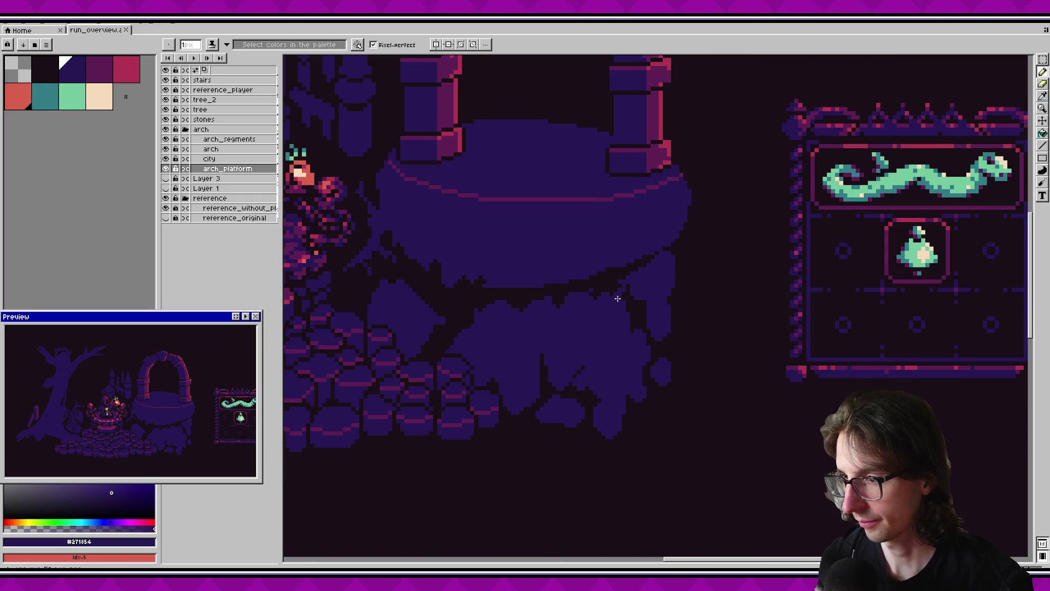
scroll(531, 368, "up", 2)
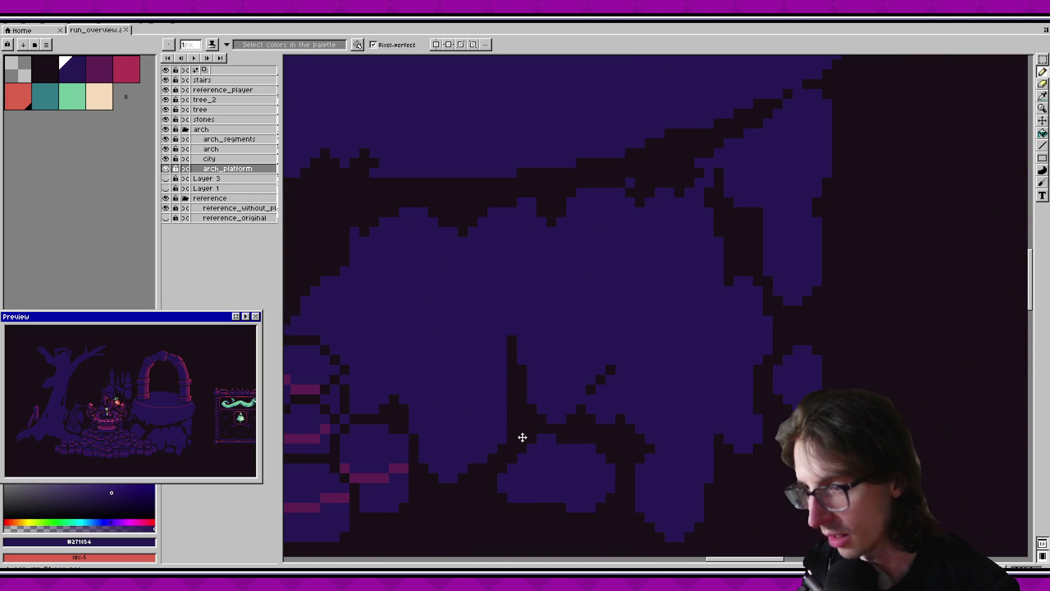
scroll(622, 345, "down", 1)
mouse_move(622, 344)
left_mouse_down()
mouse_move(618, 418)
mouse_move(691, 353)
left_mouse_up()
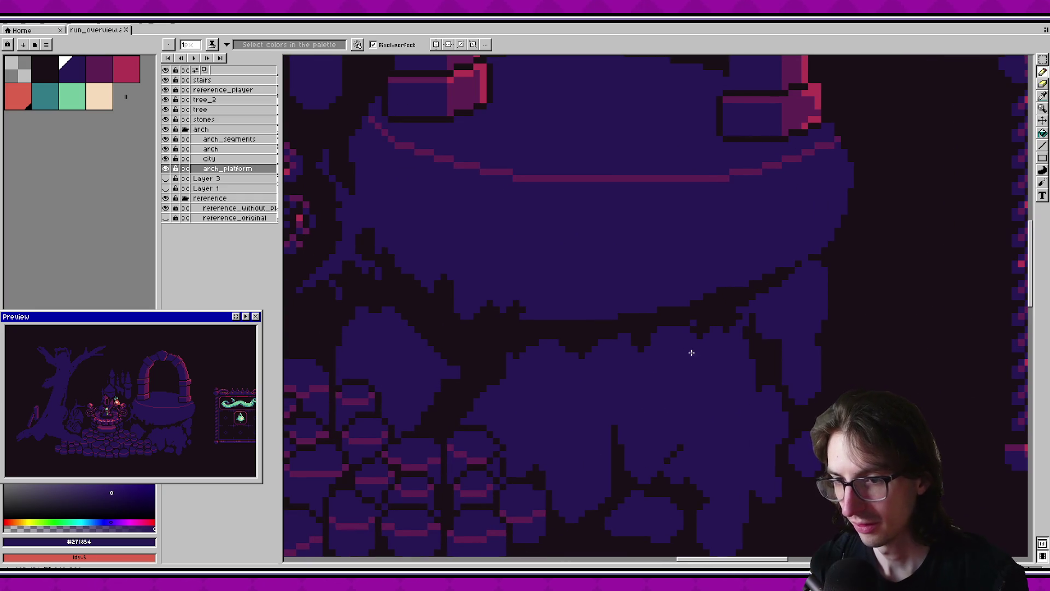
left_click(542, 328, "alt")
key("e")
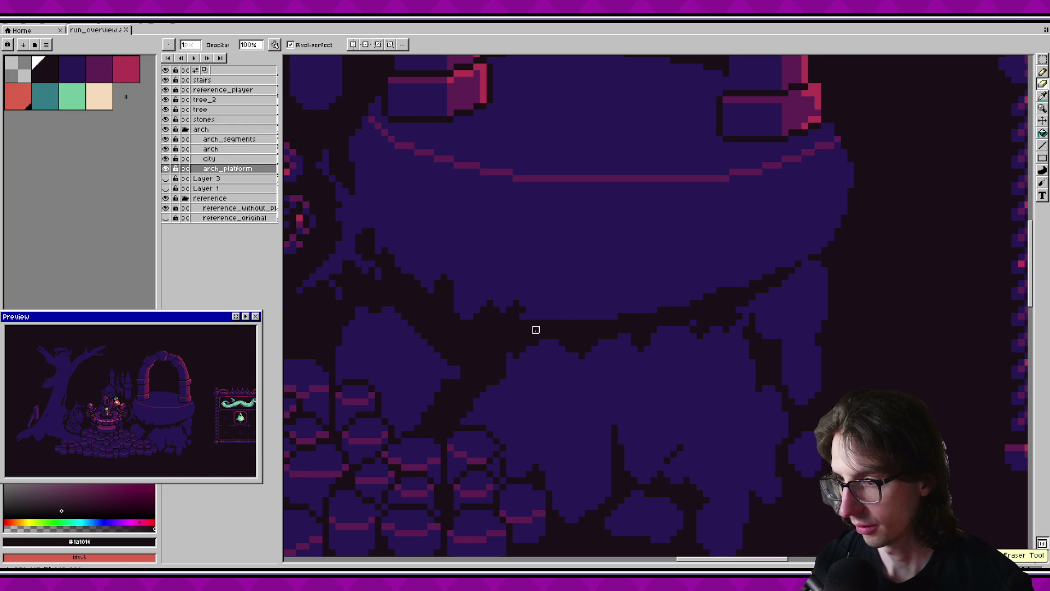
Set the eraser to 3 px, pick the navy rock colour on the platform's right, and save.
key("plus")
key("plus")
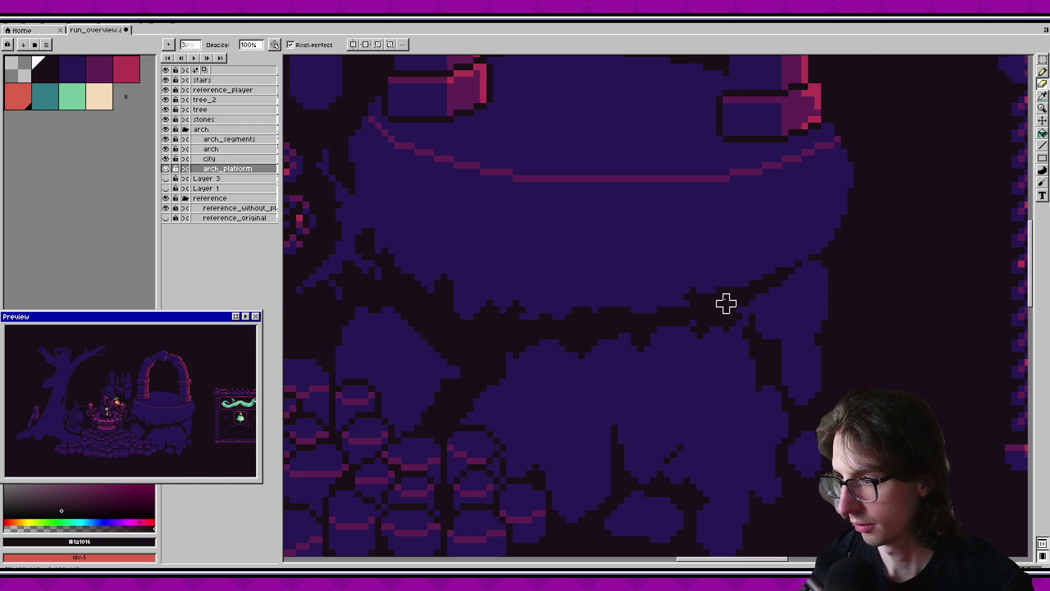
left_click_drag(813, 244, 731, 272)
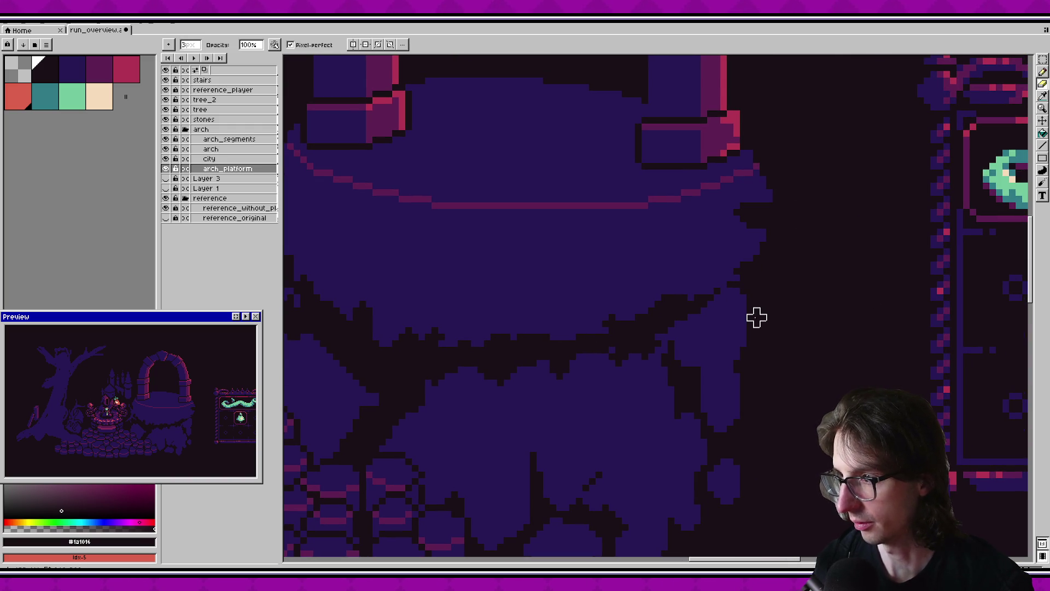
scroll(696, 295, "up", 5)
left_click(702, 281, "alt")
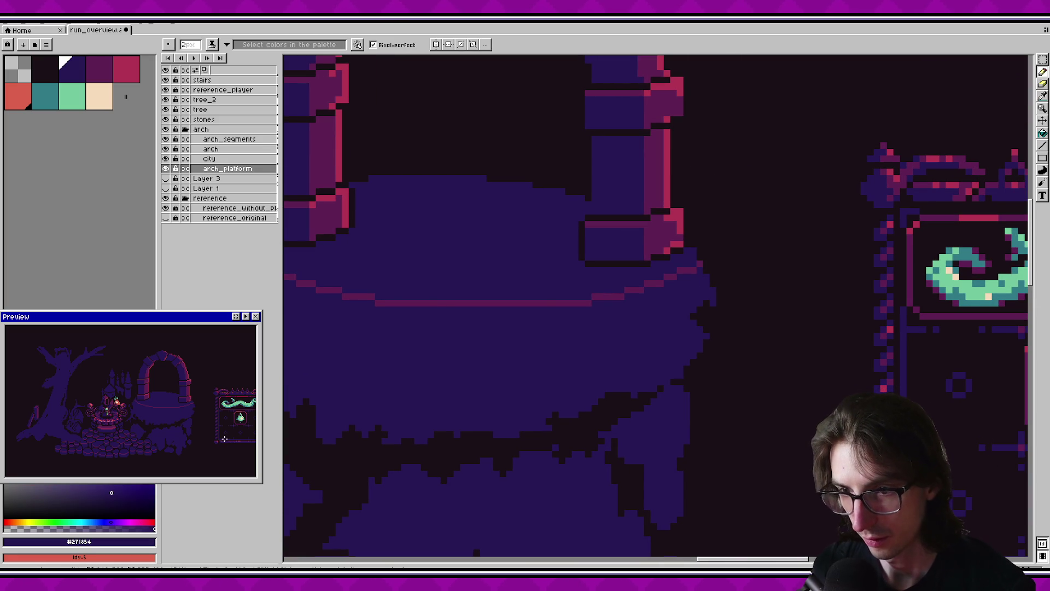
scroll(528, 394, "down", 2)
key("v")
key("b")
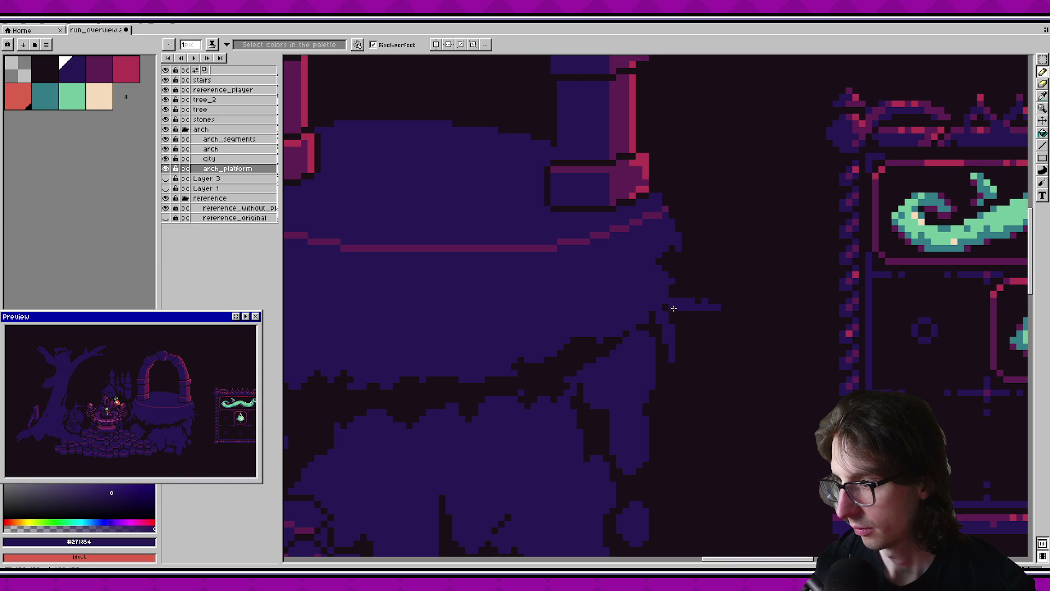
key("ctrl+s")
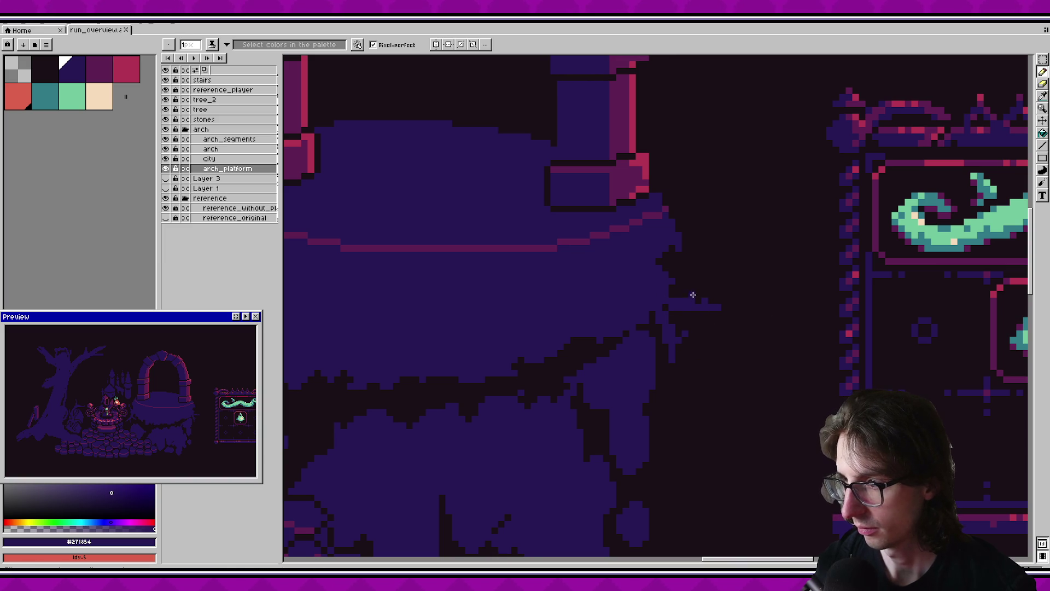
key("ctrl+s")
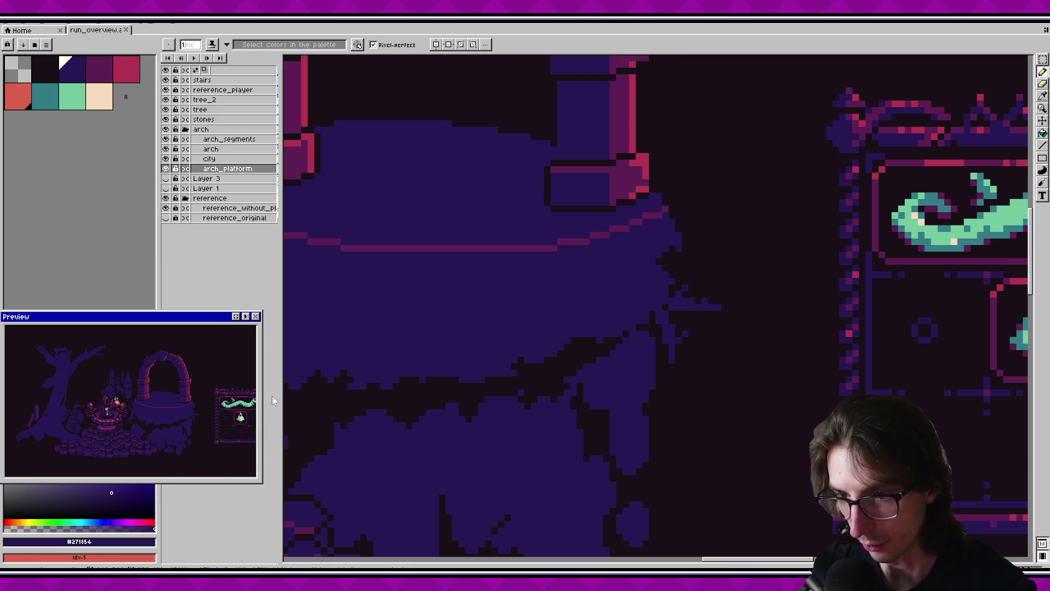
Select a small area beside the platform, then pick the dark purple palette colour near the arch base.
scroll(581, 321, "right", 5)
key("m")
left_click_drag(569, 318, 610, 364)
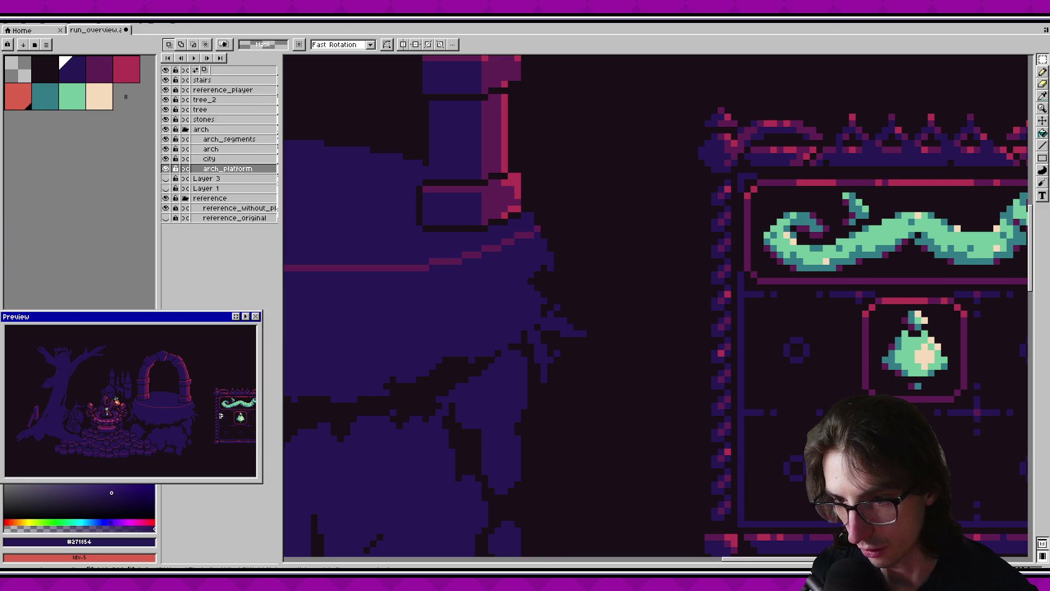
left_click(195, 434)
left_click(179, 426)
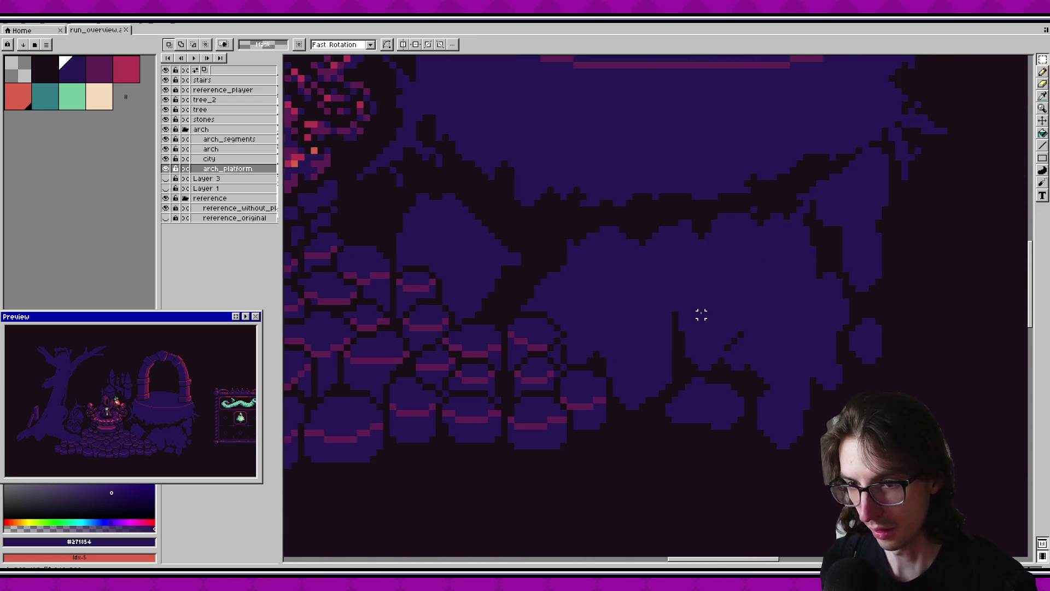
scroll(588, 333, "up", 2)
left_click(99, 68)
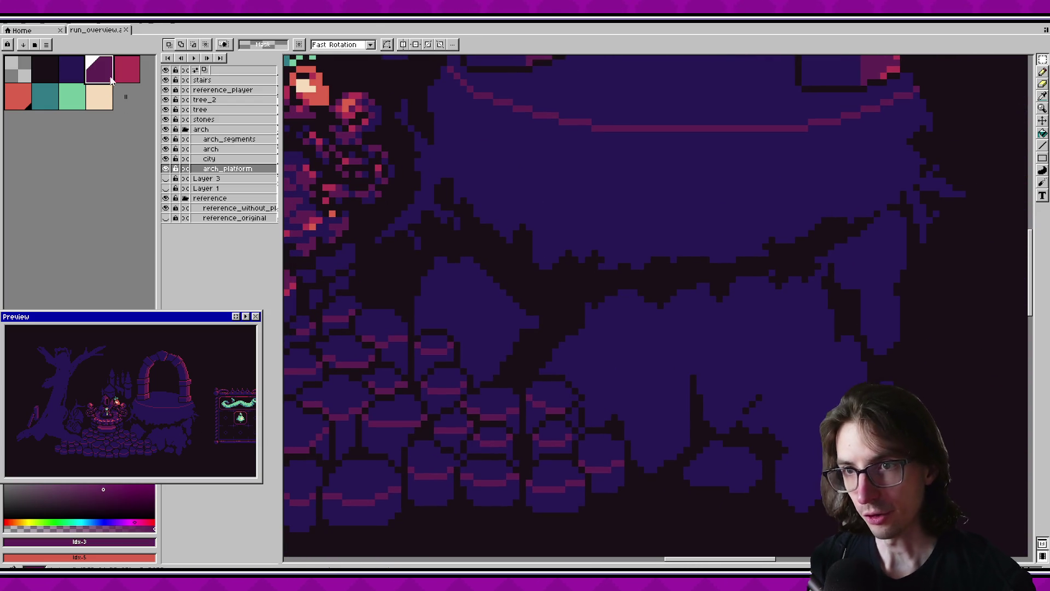
Outline a pink highlight wedge on the rock chunk with the Pencil and bucket-fill it.
key("b")
scroll(544, 324, "up", 1)
mouse_move(497, 247)
left_mouse_down()
mouse_move(503, 363)
mouse_move(612, 356)
left_mouse_up()
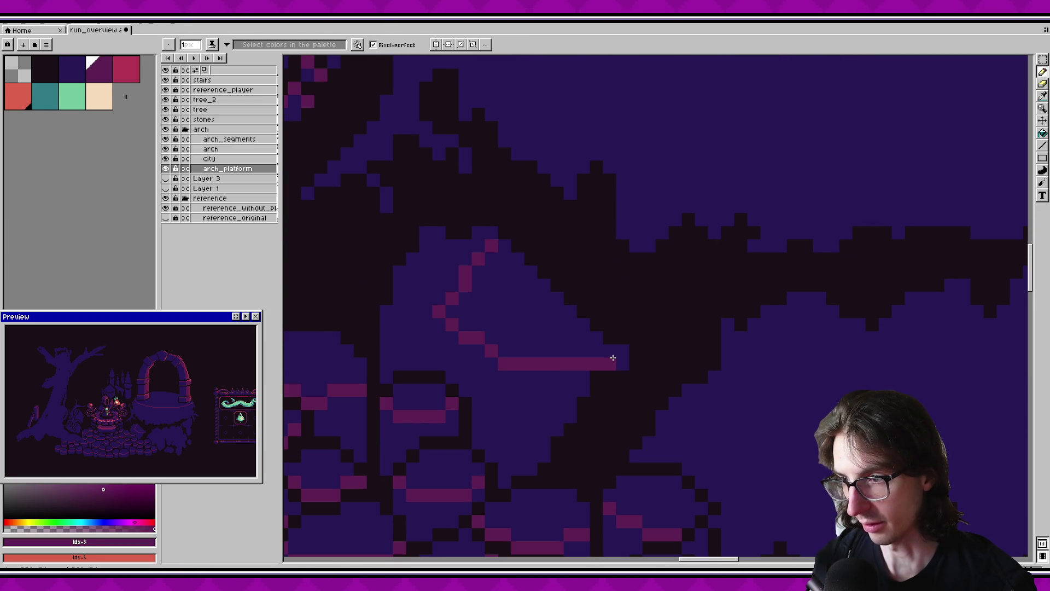
key("g")
left_click(530, 325)
key("v")
left_click_drag(607, 415, 583, 370)
Undo the first attempt and redraw the pink highlight edge down the rock, then fill it.
key("ctrl+z")
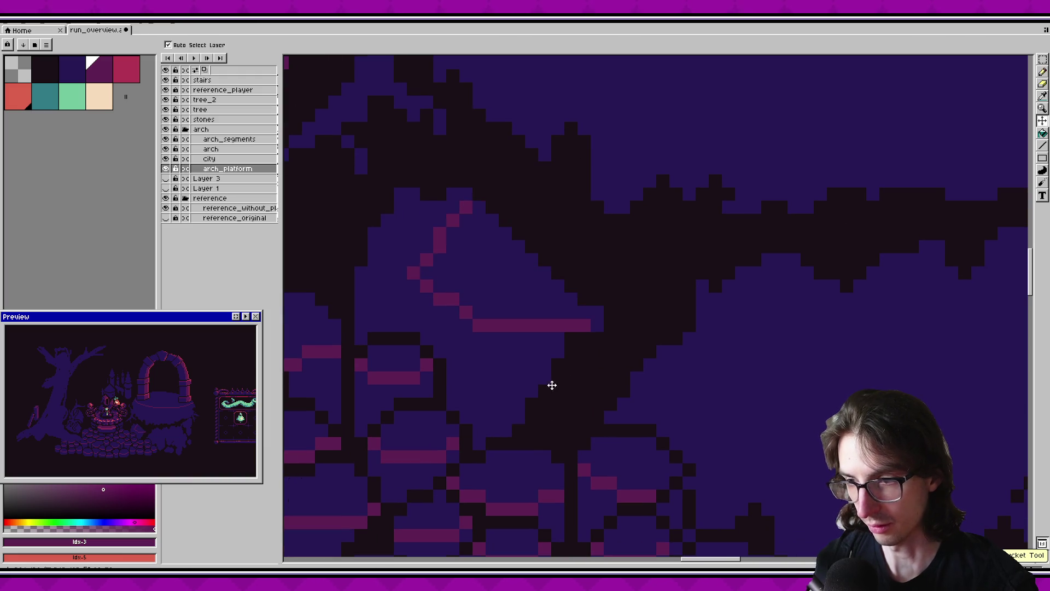
key("ctrl+z")
key("ctrl+z")
key("ctrl+z")
left_click(489, 220)
key("ctrl+z")
key("b")
mouse_move(492, 219)
left_mouse_down()
mouse_move(463, 258)
mouse_move(527, 297)
mouse_move(531, 361)
mouse_move(544, 377)
left_mouse_up()
key("g")
left_click(543, 312)
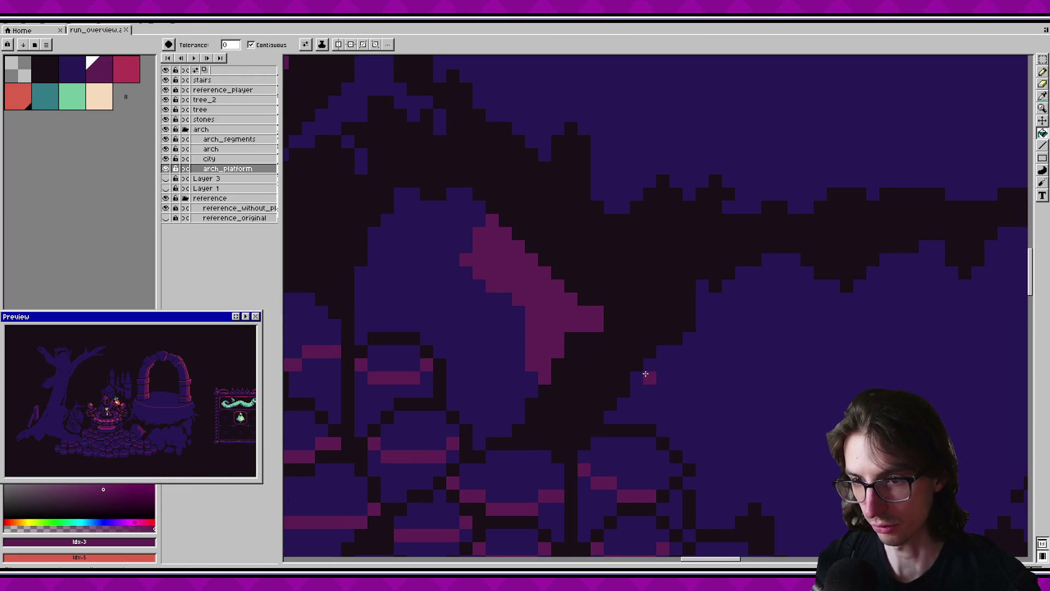
Pick the dark outline colour and draw a dark crack line up the rock, undoing stray fills.
scroll(647, 375, "down", 1)
scroll(534, 366, "down", 1)
left_click(389, 302, "alt")
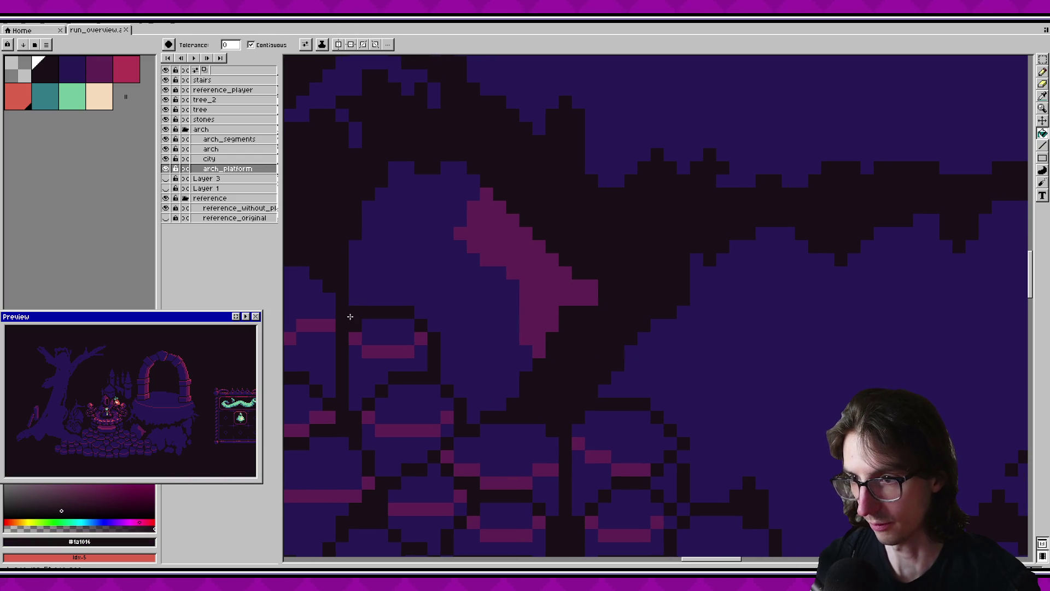
left_click(411, 302)
key("b")
key("ctrl+z")
mouse_move(408, 306)
left_mouse_down()
mouse_move(407, 287)
mouse_move(366, 243)
left_mouse_up()
key("g")
left_click(369, 284)
key("ctrl+z")
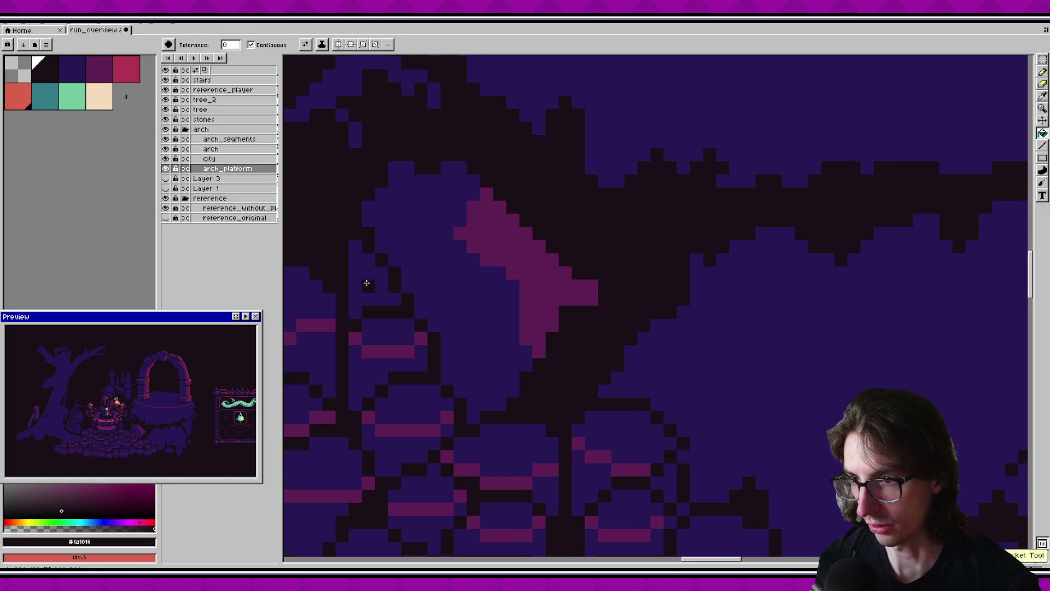
left_click(373, 257)
key("ctrl+z")
Briefly show another layer for comparison, then hide it again.
scroll(530, 293, "down", 1)
left_click(166, 179)
left_click(165, 178)
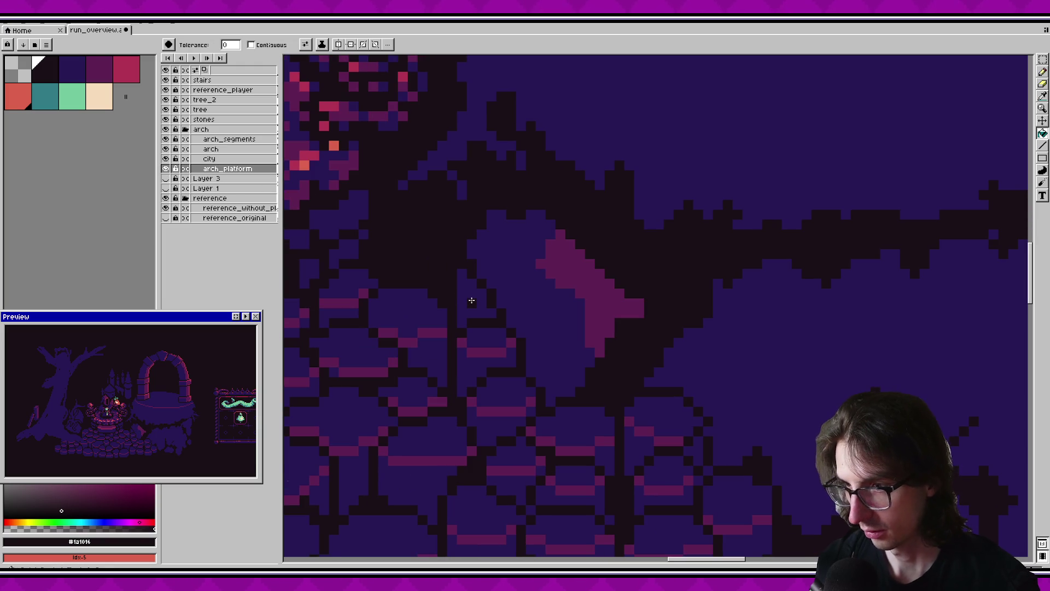
scroll(471, 300, "down", 1)
scroll(468, 301, "down", 2)
scroll(503, 285, "down", 1)
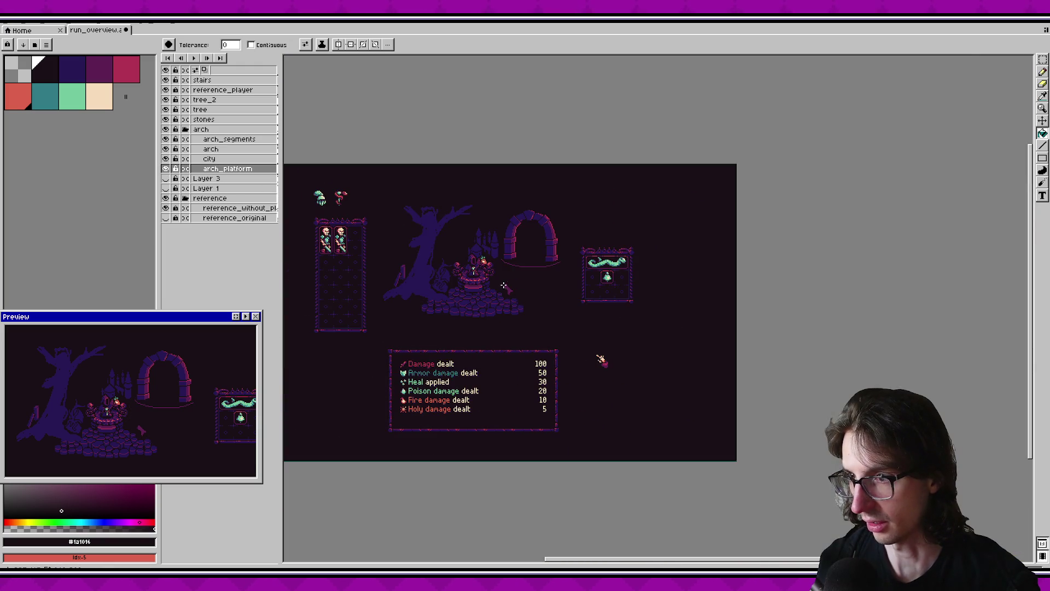
Try a dark fill on the purple stone shape, undo it, and hide the stones layer.
scroll(503, 285, "up", 1)
scroll(481, 287, "up", 2)
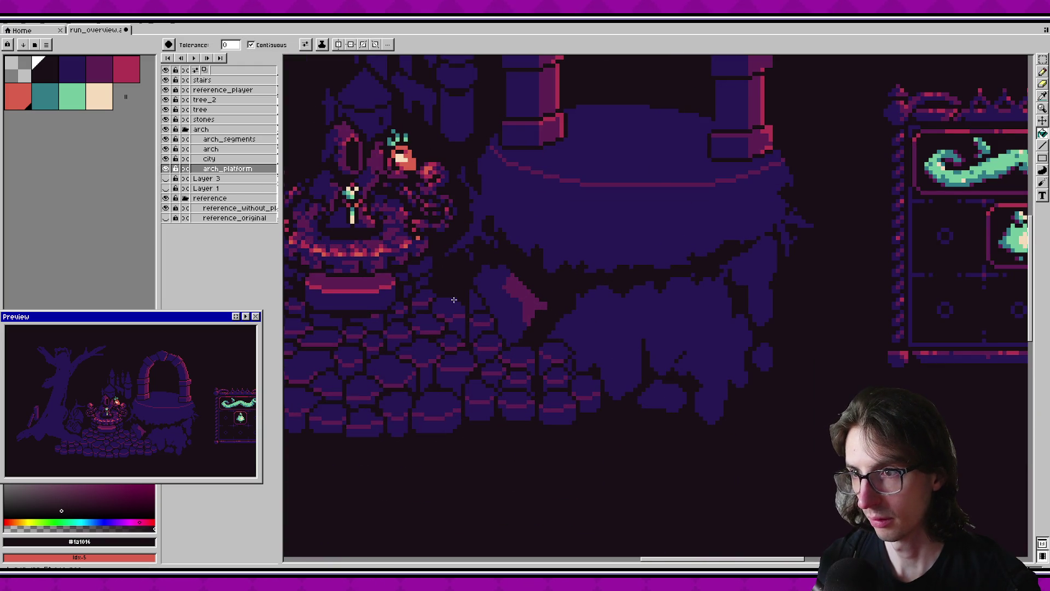
left_click(472, 301)
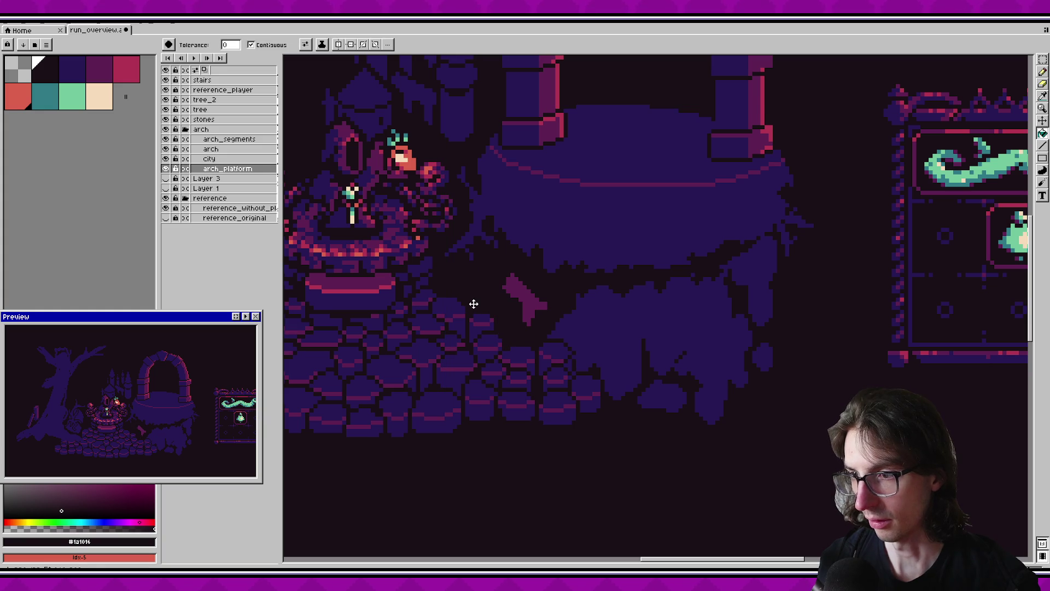
key("ctrl+z")
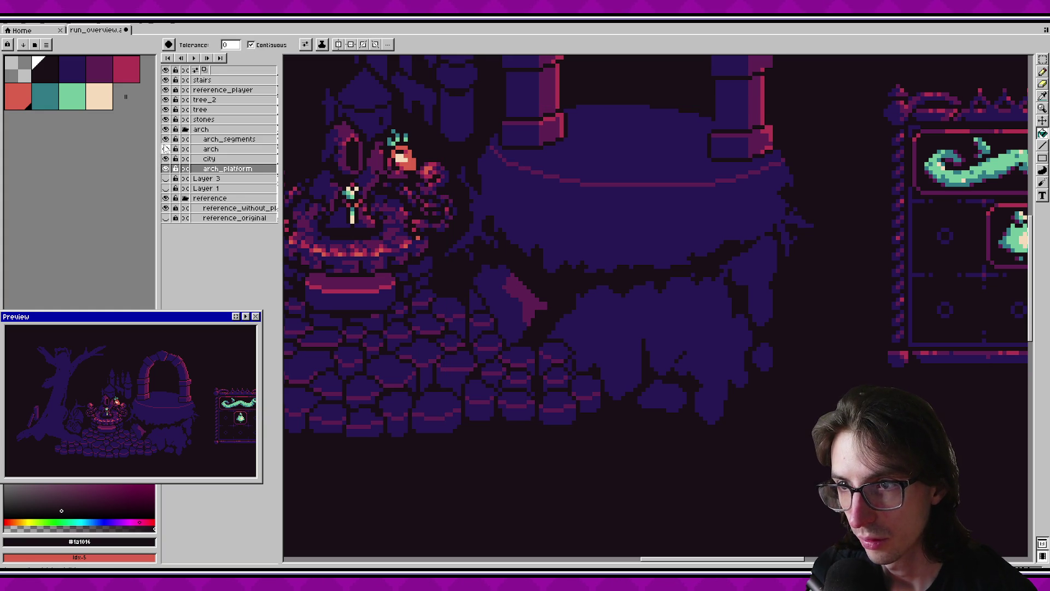
left_click(166, 120)
scroll(499, 300, "up", 1)
scroll(500, 299, "up", 1)
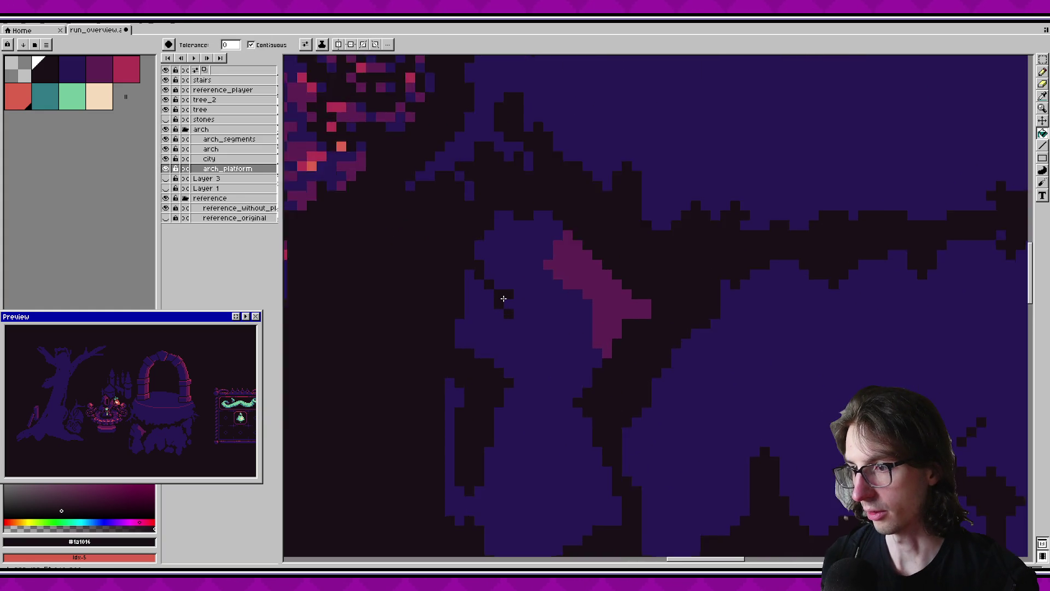
scroll(511, 319, "up", 1)
Fill the blue patch dark and make the stones layer visible again.
key("b")
key("g")
left_click(456, 326)
scroll(574, 302, "down", 1)
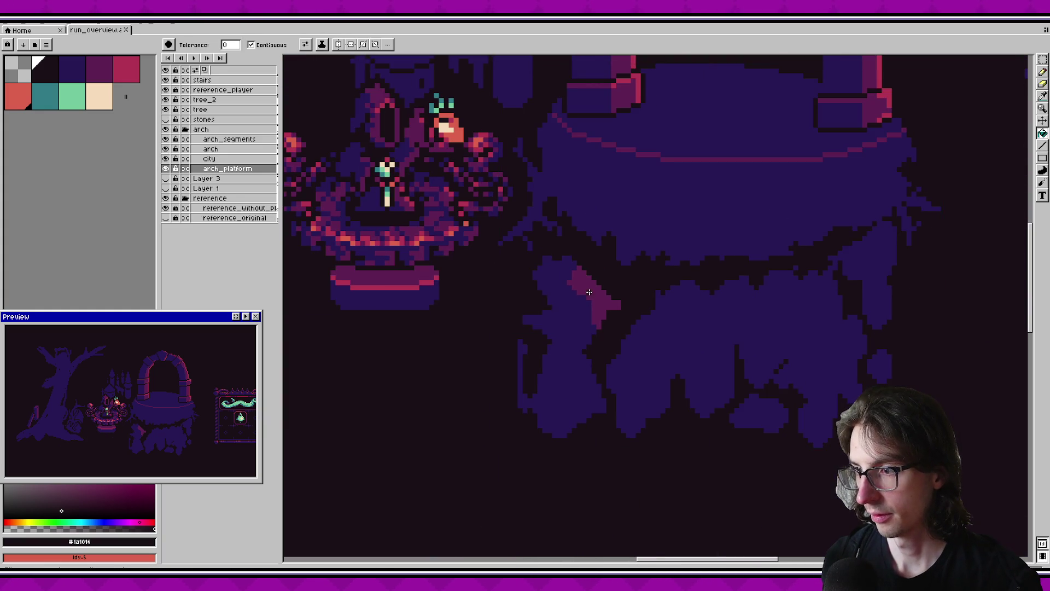
scroll(617, 286, "down", 1)
scroll(508, 276, "down", 1)
left_click(165, 120)
left_click(166, 120)
left_click(166, 120)
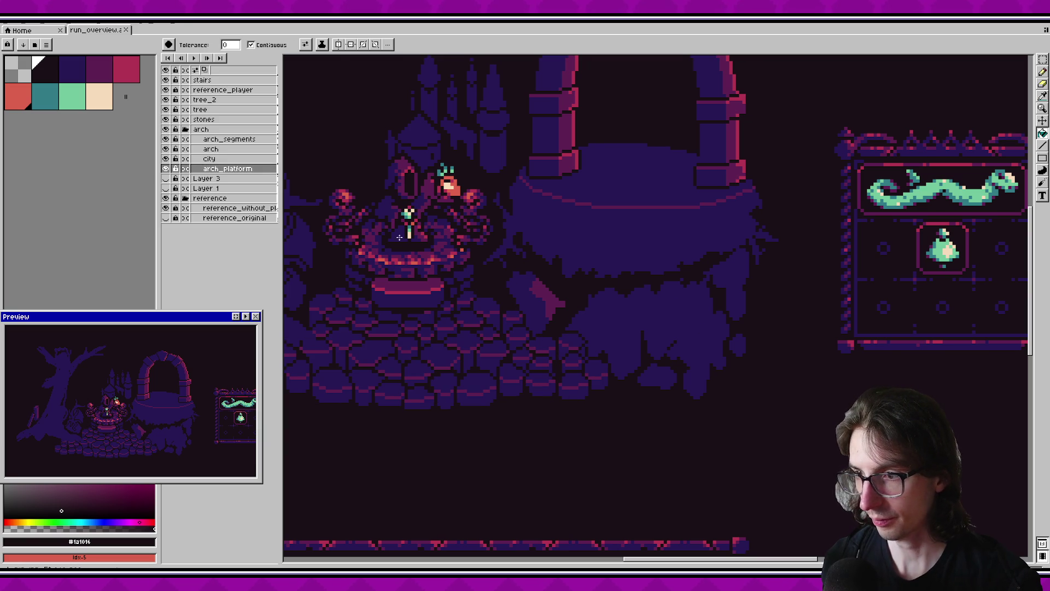
Shift the arch platform shapes about 36 px left and save the mockup.
scroll(496, 275, "up", 2)
key("v")
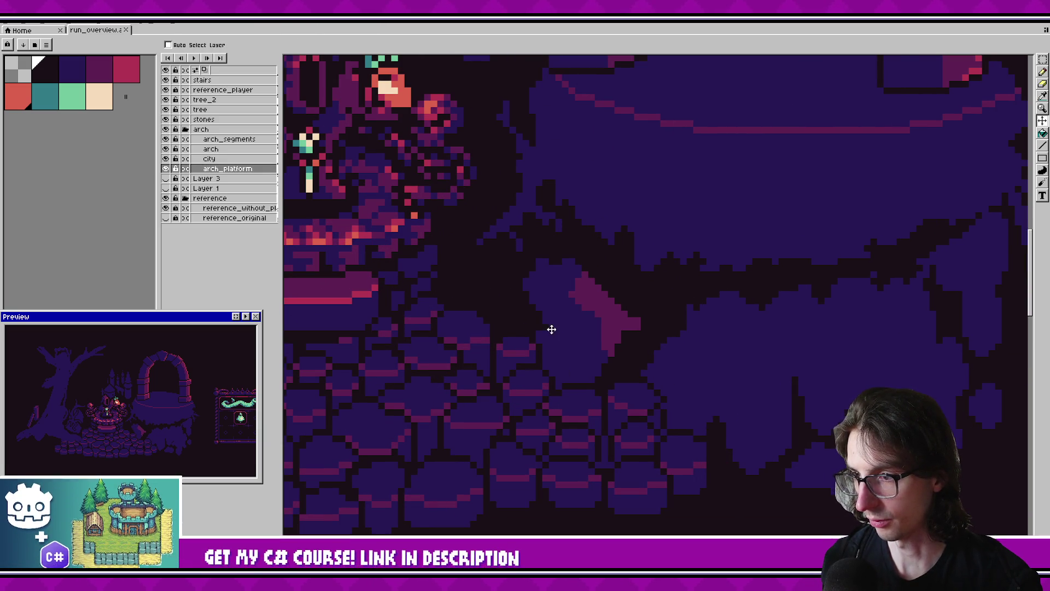
left_click_drag(552, 329, 534, 340)
key("b")
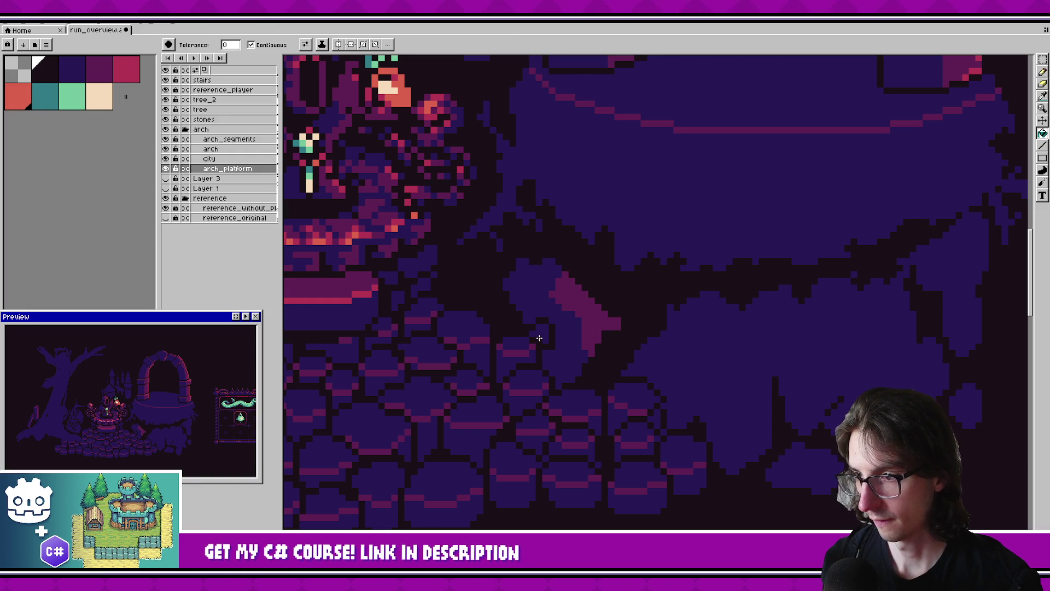
scroll(575, 345, "right", 2)
key("ctrl+s")
Pick the navy rock colour from the artwork and save the mockup again.
scroll(630, 366, "down", 1)
left_click(535, 290, "alt")
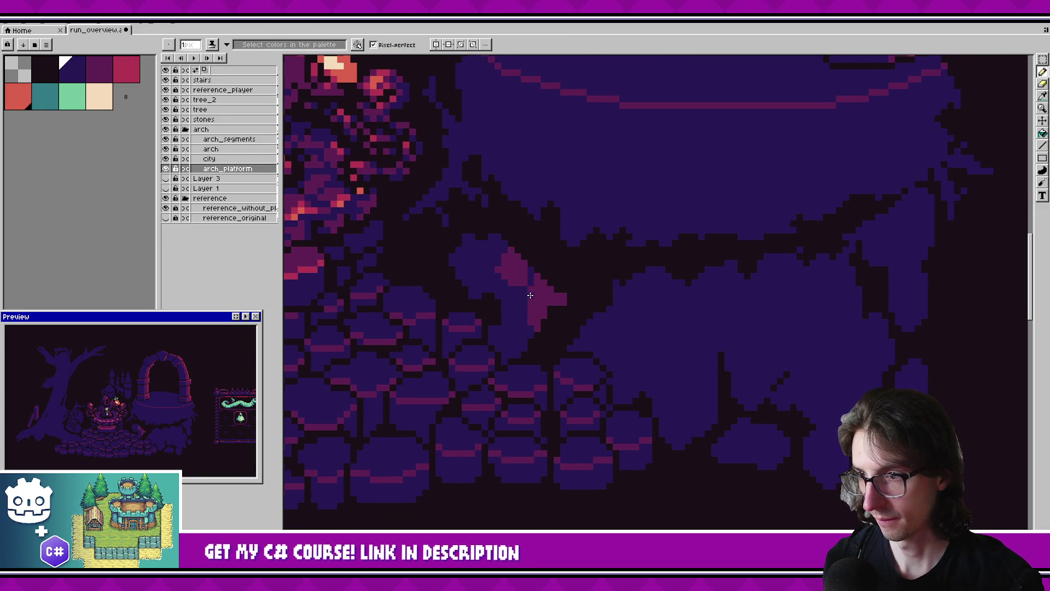
key("v")
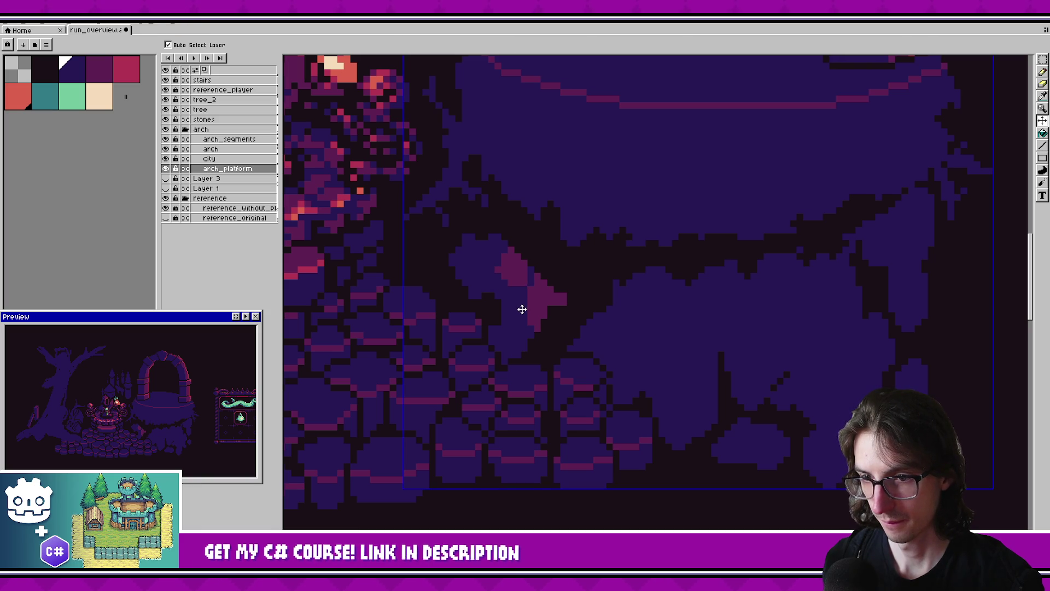
key("b")
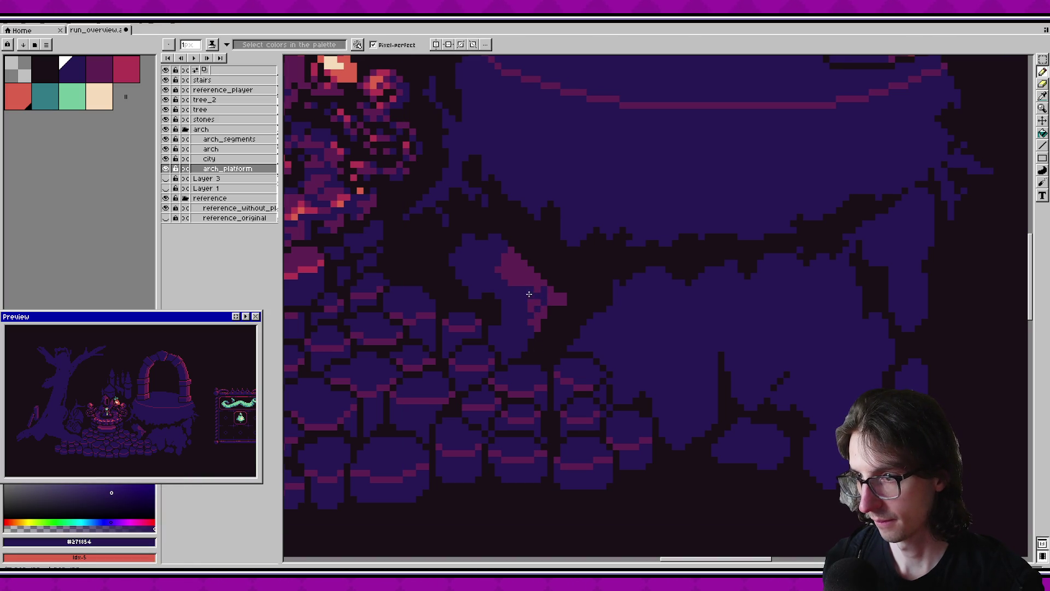
key("g")
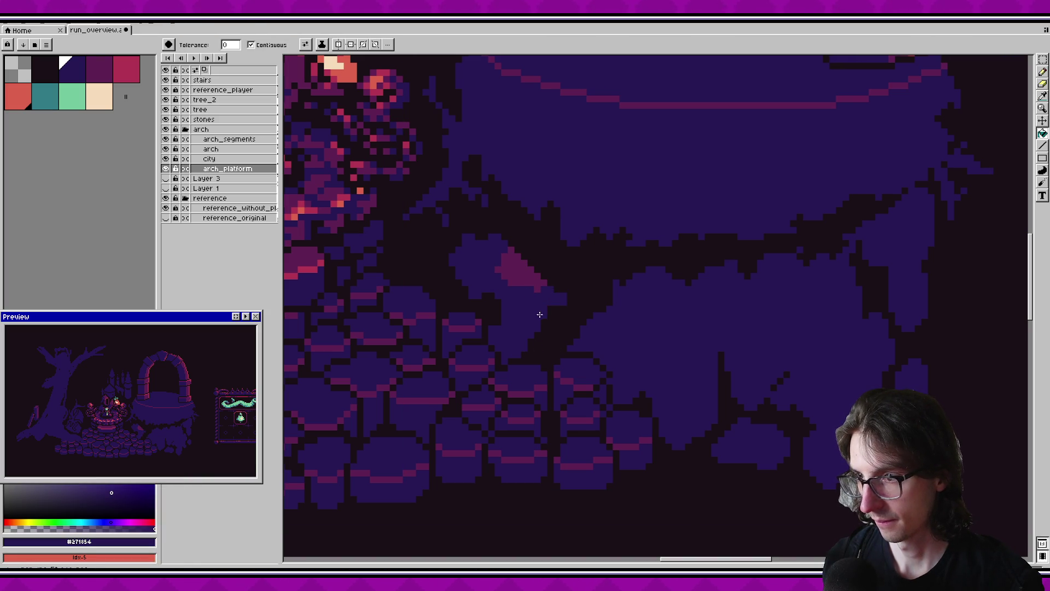
key("b")
key("ctrl+s")
Step the drawing colour to dark purple and back to navy, then switch to a wider brush.
key("]")
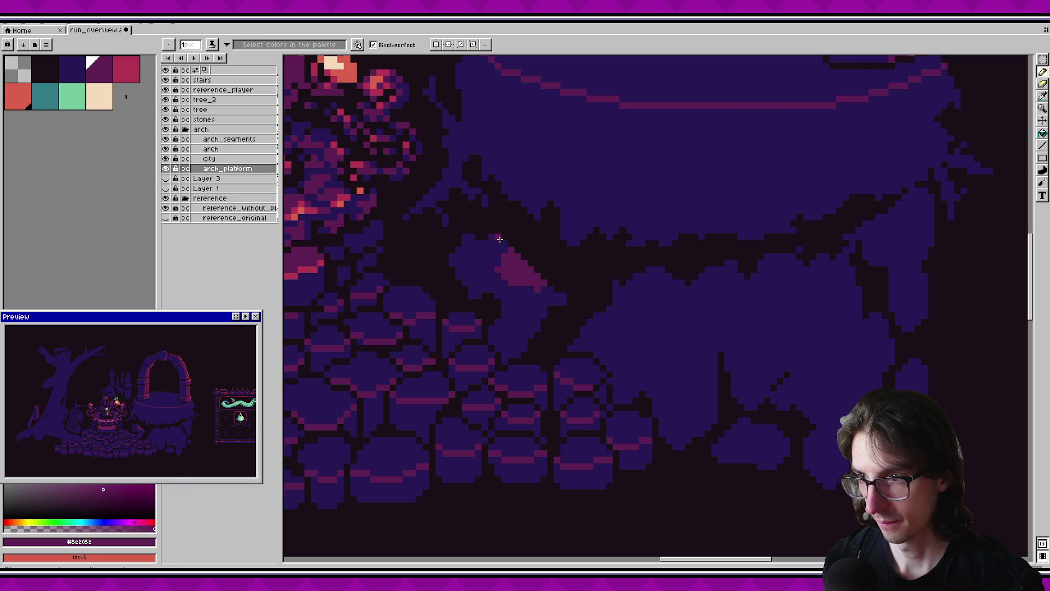
key("[")
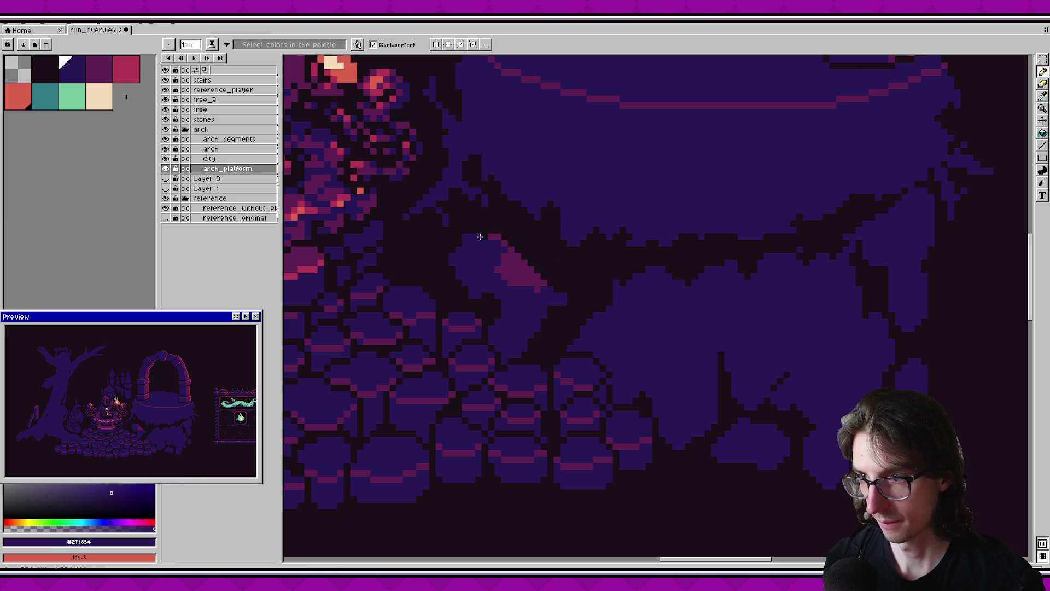
key("e")
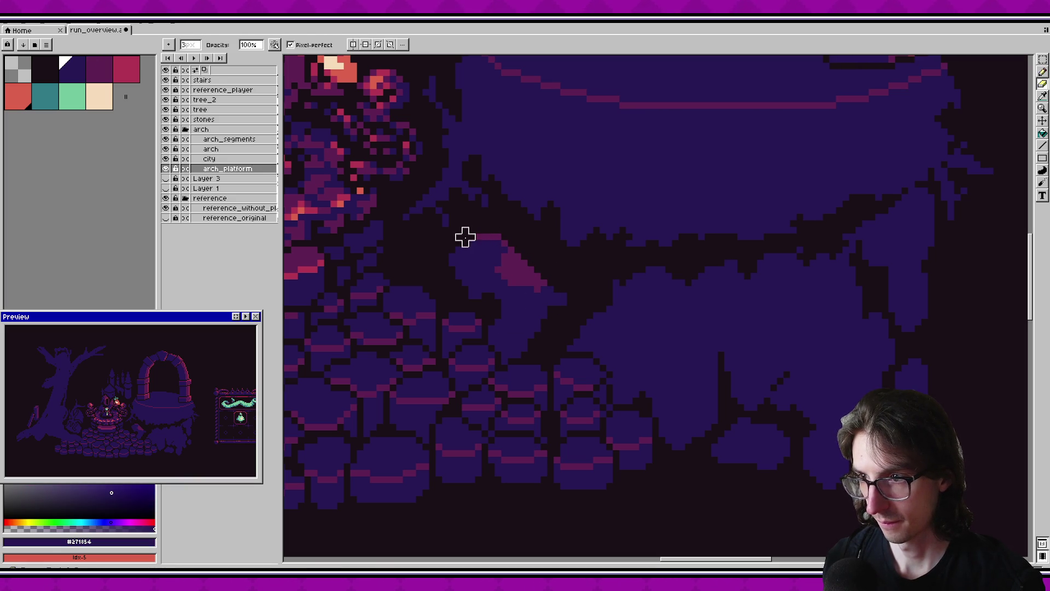
scroll(465, 237, "down", 2, "ctrl")
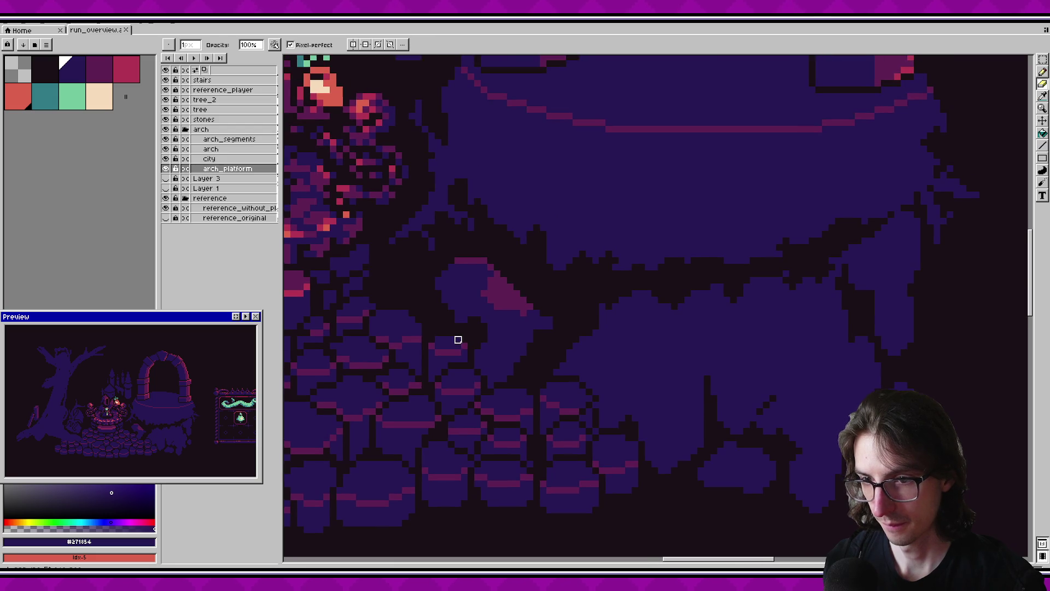
scroll(458, 340, "down", 2)
scroll(509, 299, "up", 2)
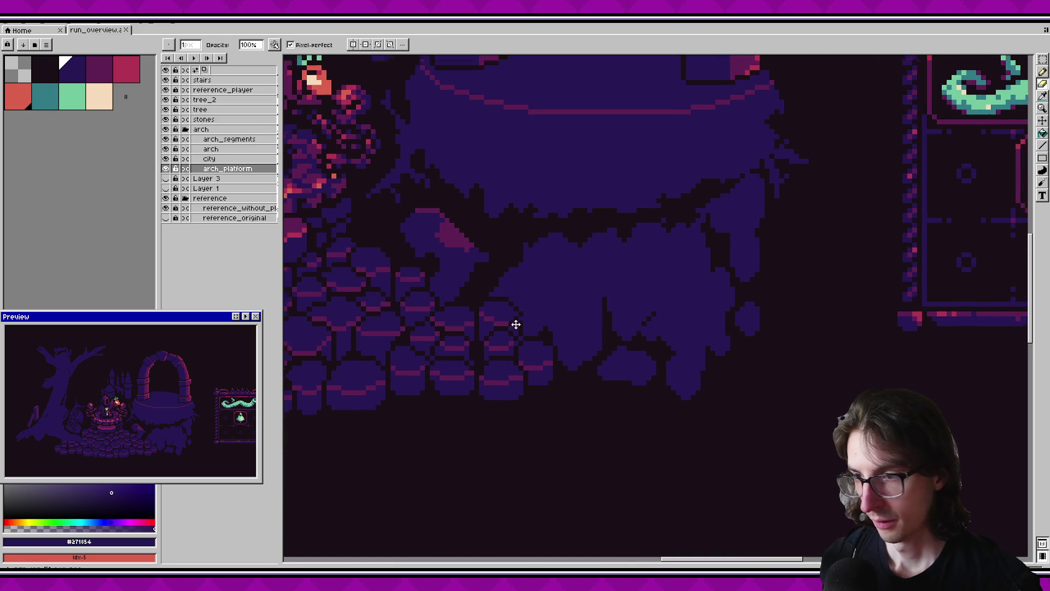
scroll(549, 272, "up", 2)
Outline and fill a purple highlight at the large rock chunk's upper left.
key("b")
left_click(113, 81)
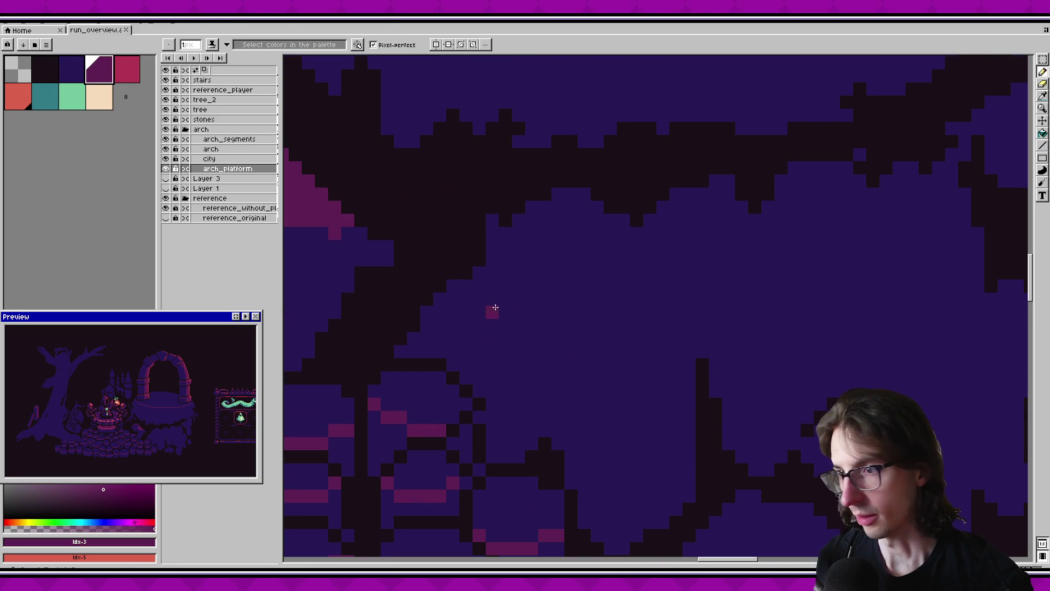
left_click_drag(484, 284, 520, 291)
left_click_drag(550, 256, 530, 223)
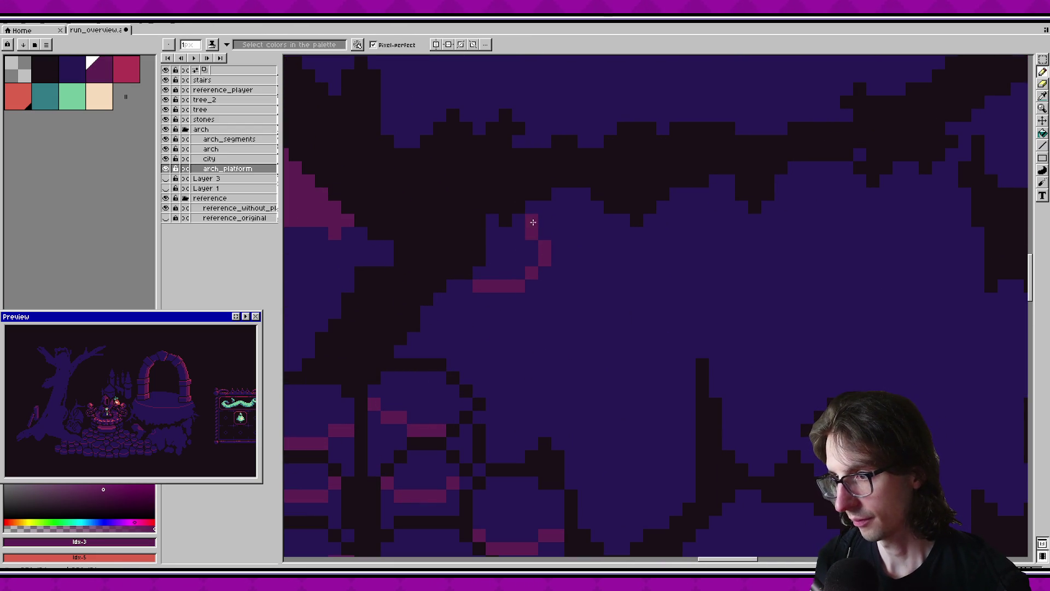
key("g")
left_click(520, 257)
left_click_drag(598, 298, 563, 276)
left_click_drag(571, 346, 562, 304)
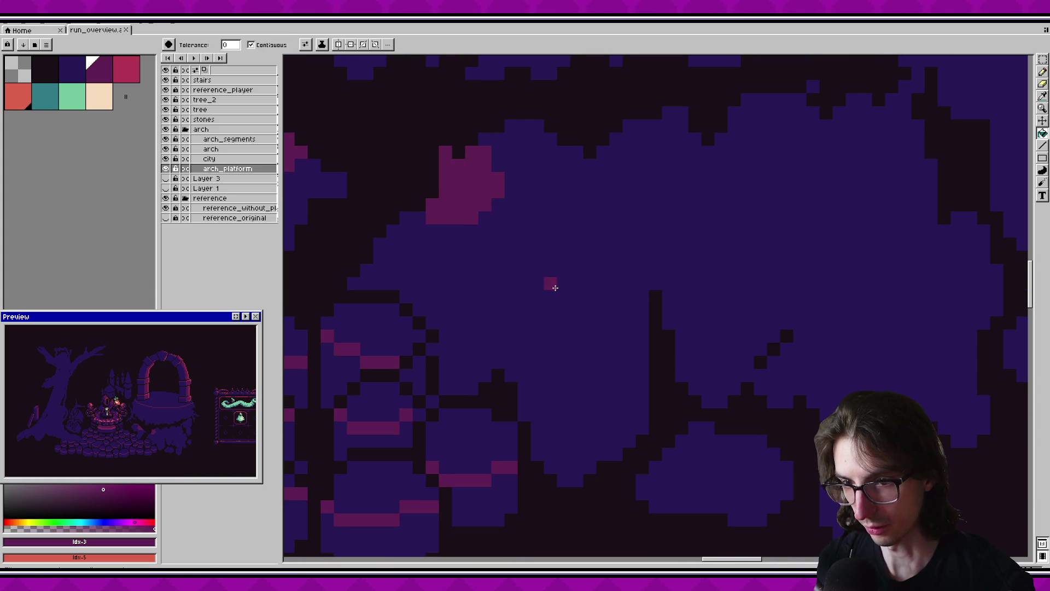
scroll(493, 392, "up", 2)
left_click(423, 324)
key("ctrl+z")
key("b")
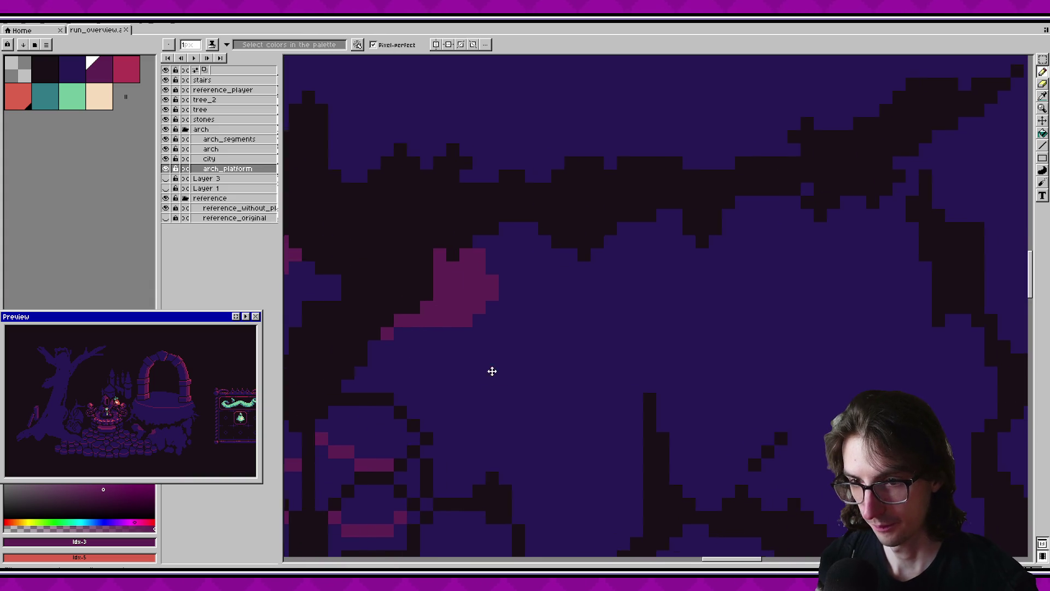
Pick the dark crack colour and draw a crack line, then undo the crack strokes.
scroll(492, 367, "right", 3)
scroll(547, 348, "down", 2)
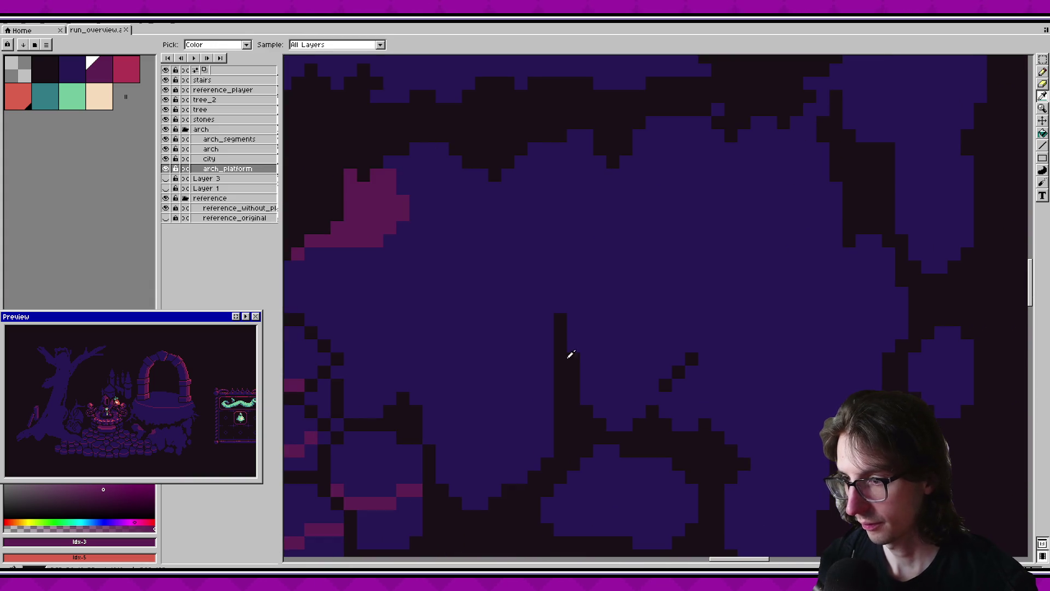
left_click(554, 385, "alt")
mouse_move(556, 396)
left_mouse_down()
mouse_move(493, 370)
mouse_move(504, 460)
left_mouse_up()
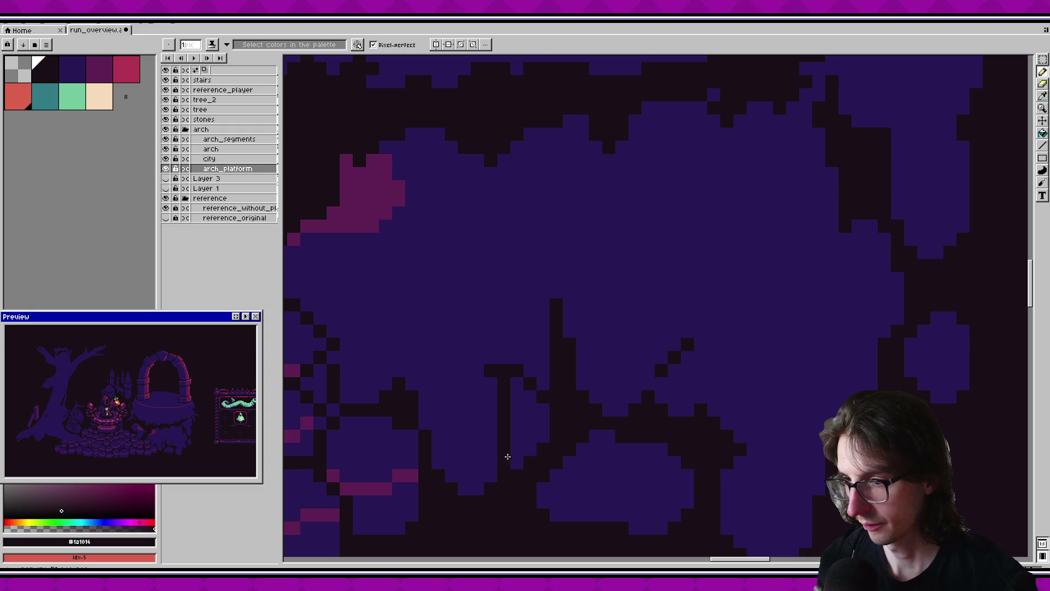
key("v")
scroll(564, 411, "down", 1)
key("ctrl+z")
key("g")
key("ctrl+z")
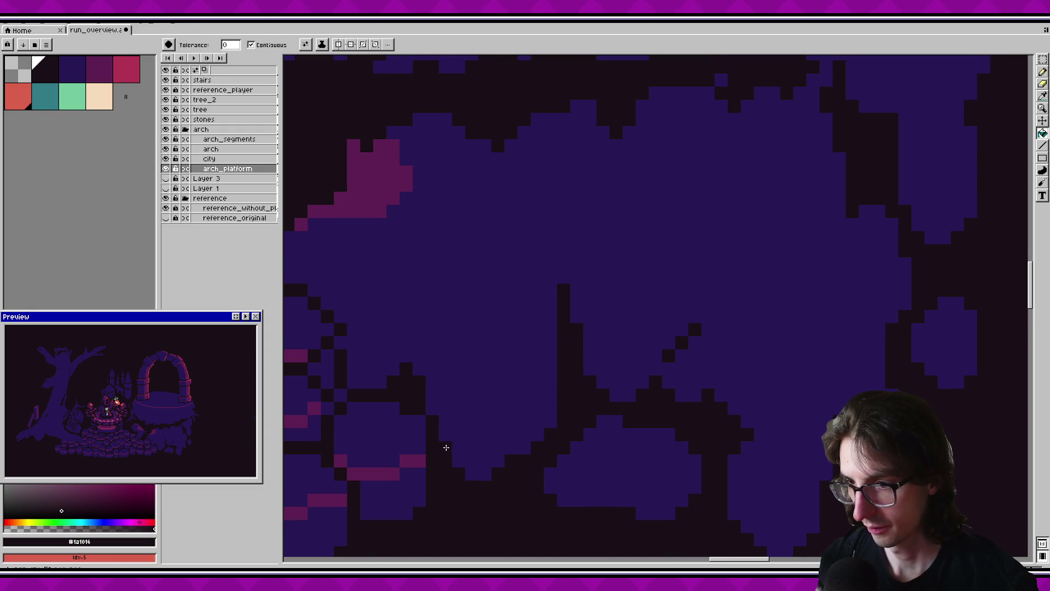
key("ctrl+z")
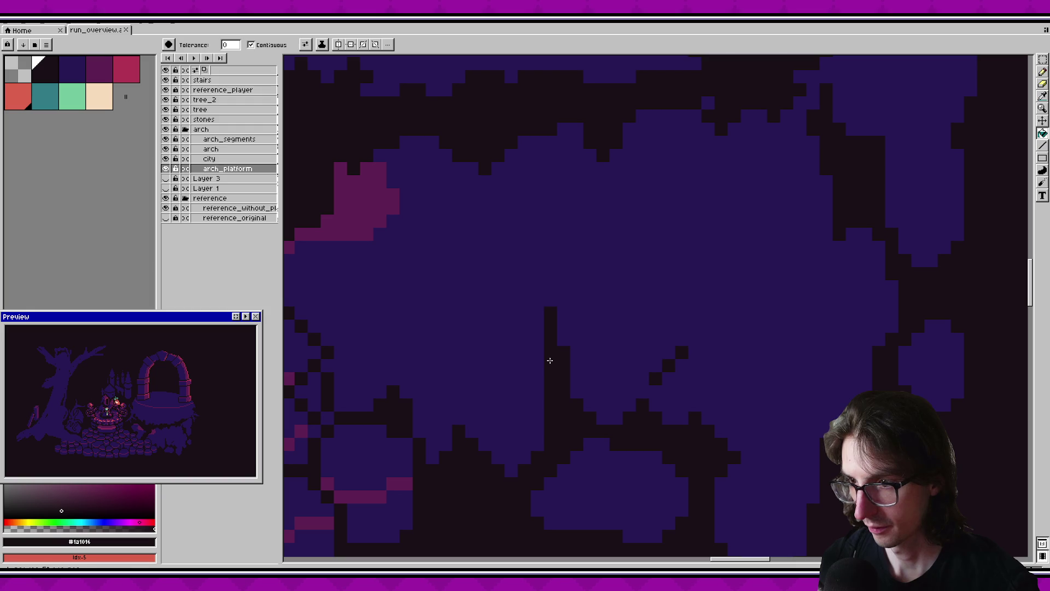
Draw a curved crack outline on the chunk and fill it dark.
key("b")
left_click_drag(517, 353, 512, 296)
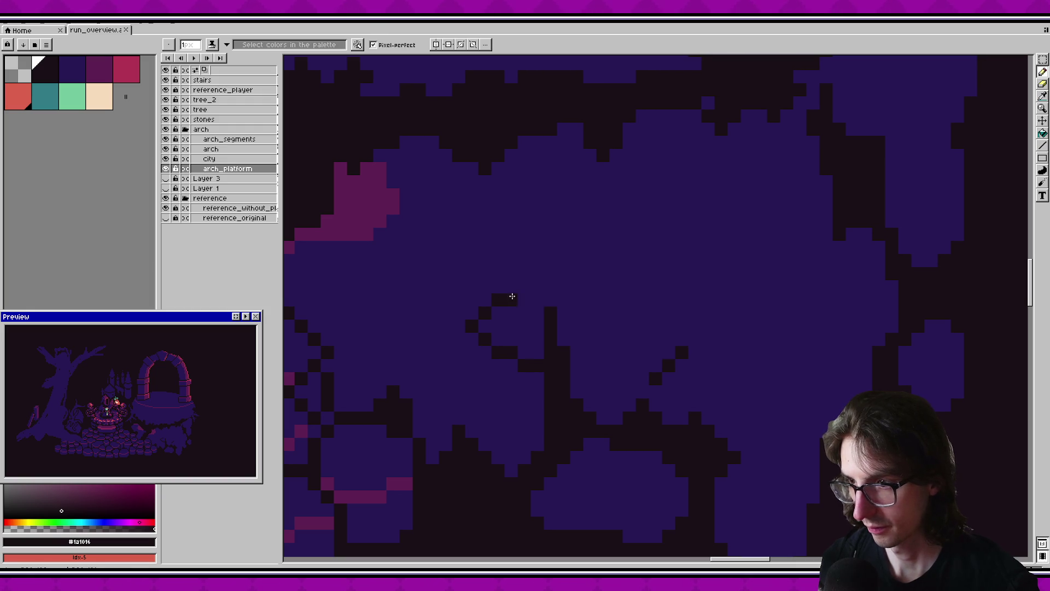
key("g")
left_click(535, 325)
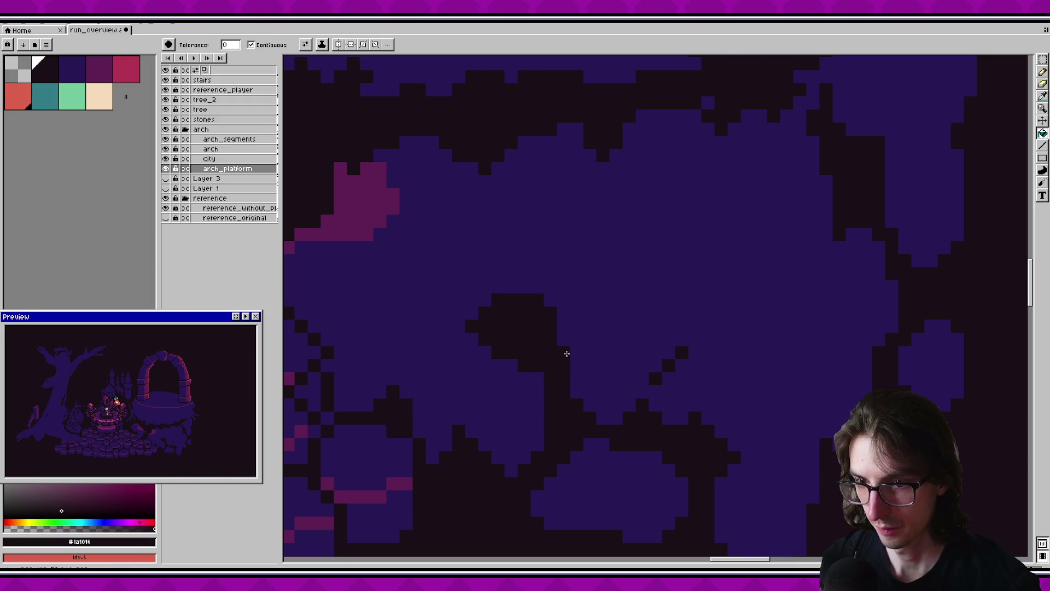
scroll(586, 345, "up", 5)
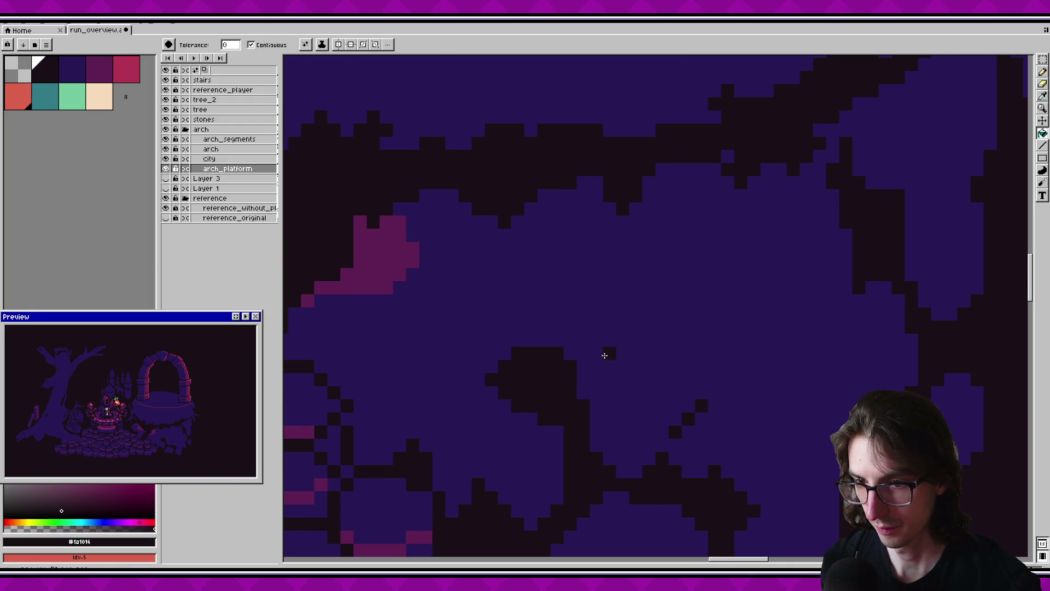
scroll(492, 327, "down", 1)
Pick the purple highlight colour and outline a diagonal highlight edge on a nearby chunk.
key("b")
left_click(407, 268, "alt")
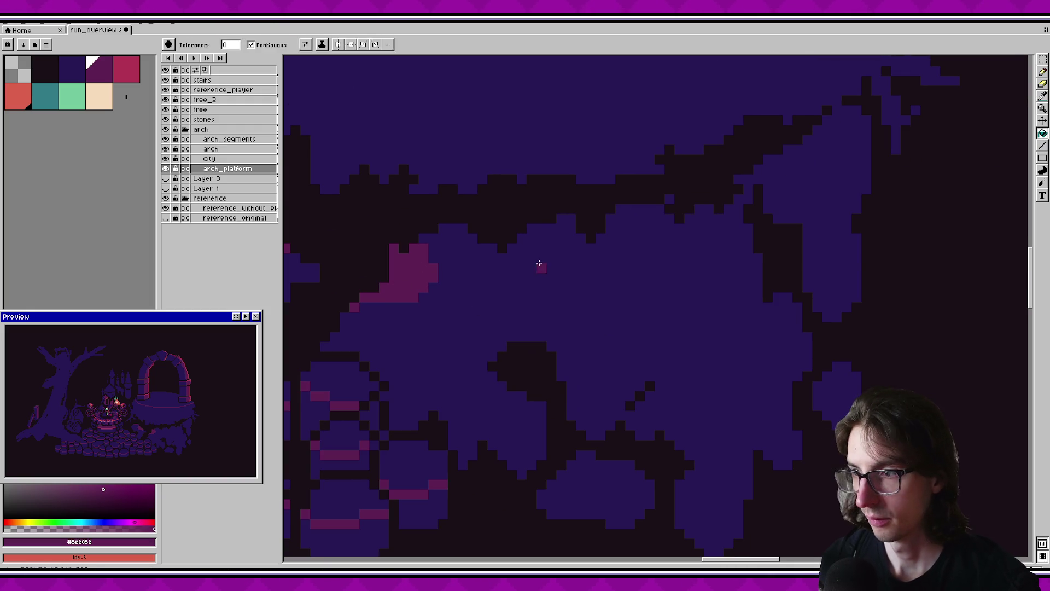
scroll(574, 263, "up", 1)
left_click_drag(598, 256, 643, 272)
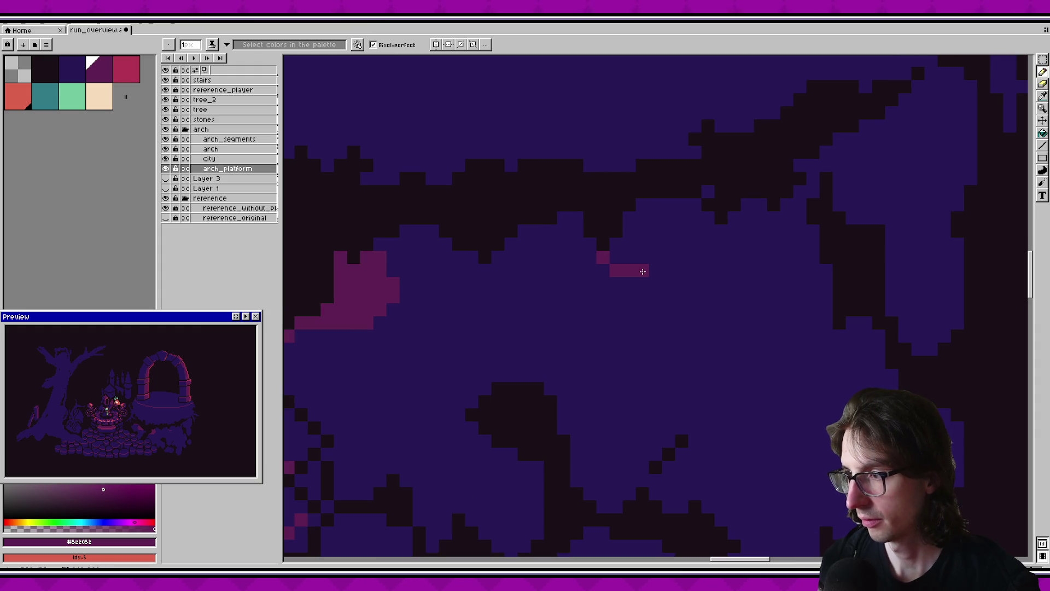
key("ctrl+z")
left_click_drag(715, 267, 748, 384)
Flood-fill the outlined rock highlight purple, undoing an oversized fill.
key("g")
left_click(749, 348)
scroll(711, 306, "down", 5)
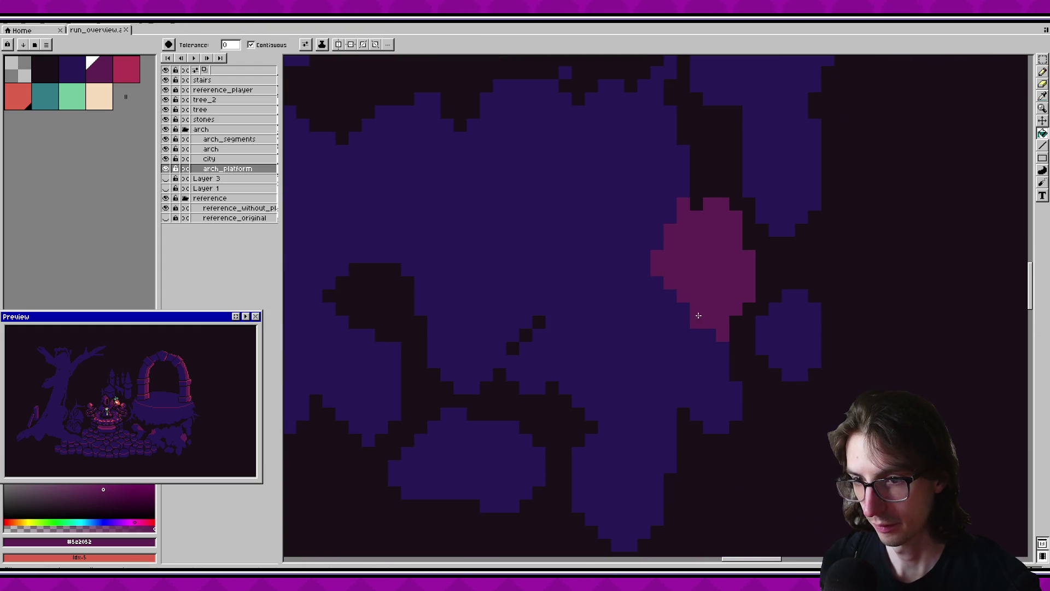
scroll(722, 291, "left", 3)
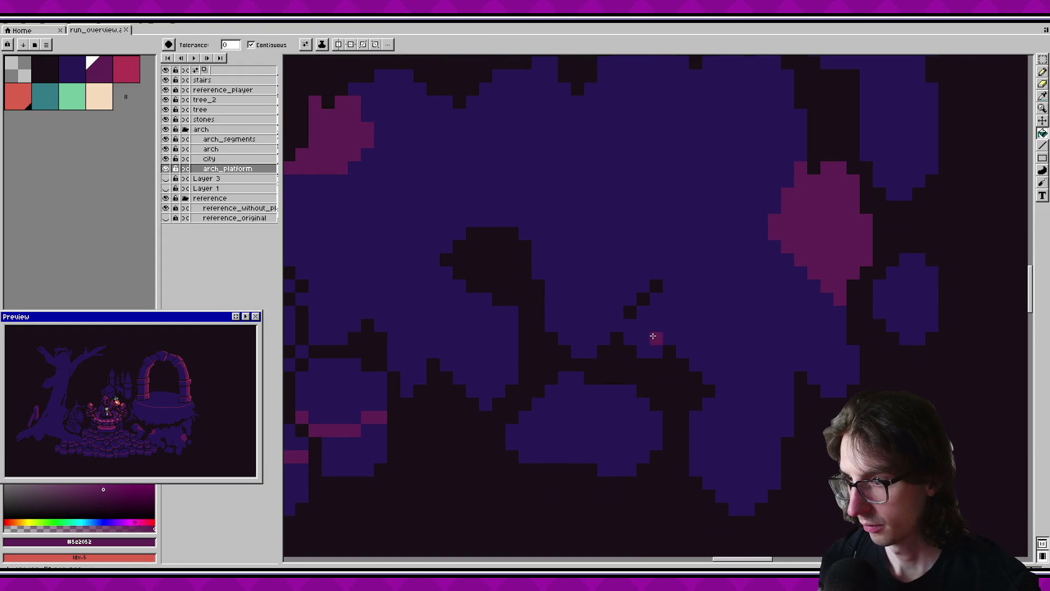
left_click(642, 317)
key("ctrl+z")
Outline a new purple highlight patch on a rock chunk, fill it, and save.
key("b")
left_click_drag(649, 310, 662, 302)
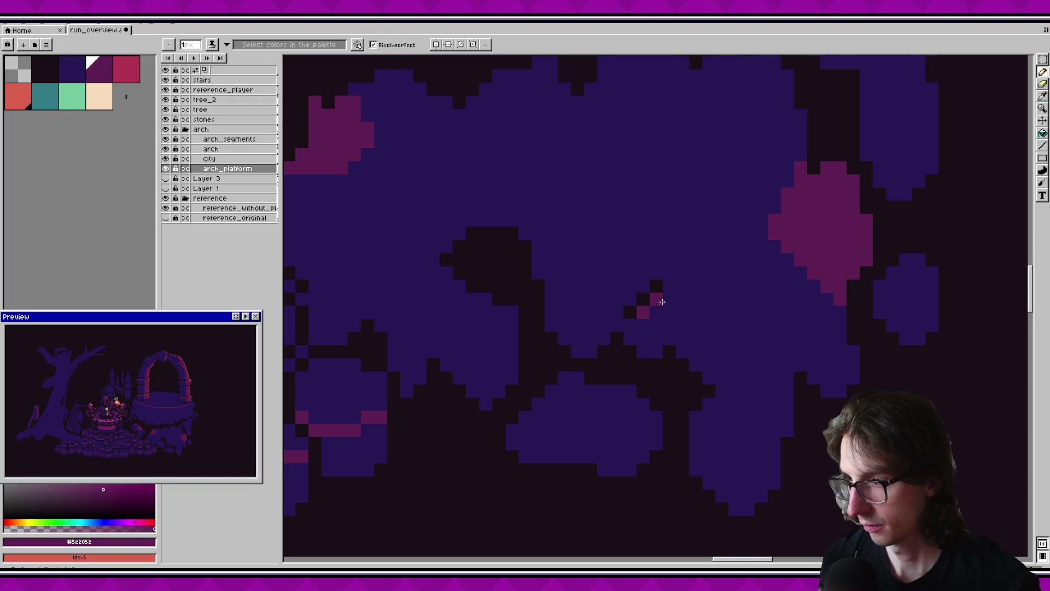
left_click_drag(658, 341, 643, 323)
key("g")
left_click(661, 317)
key("ctrl+z")
left_click(661, 312)
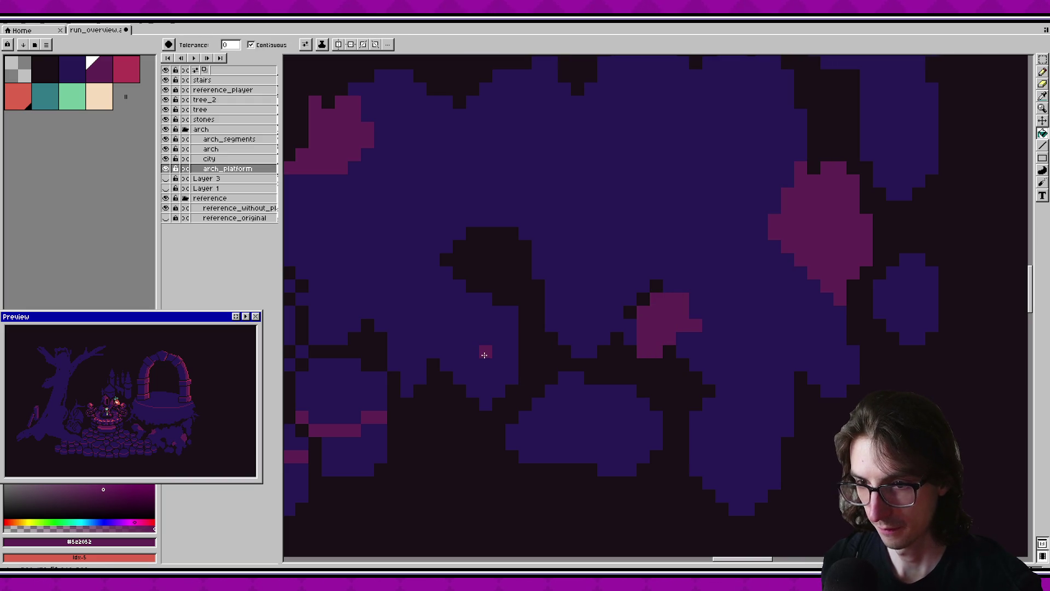
left_click_drag(713, 332, 664, 327)
left_click(661, 341)
key("ctrl+z")
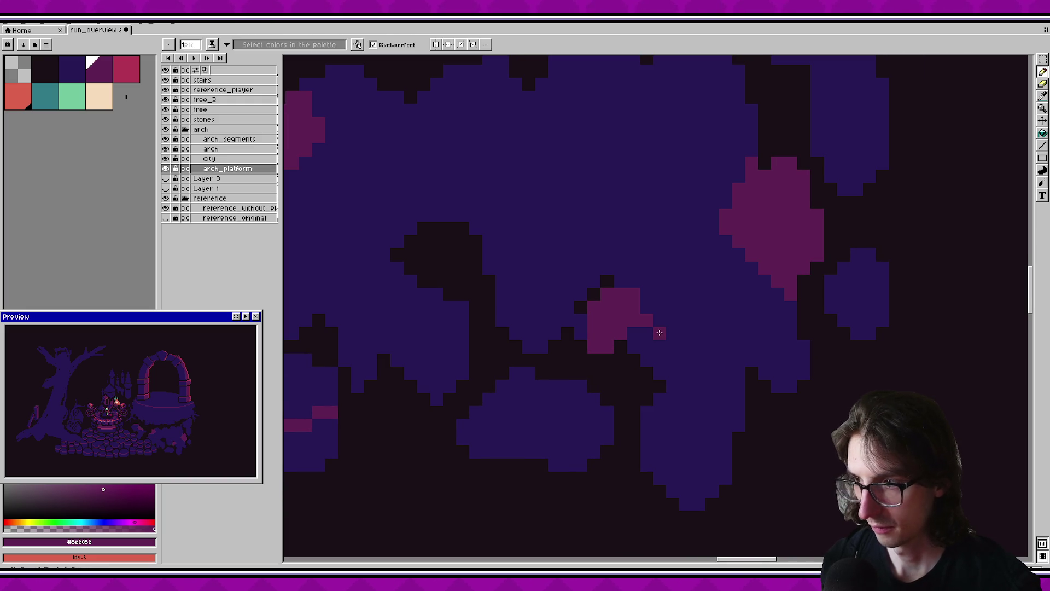
key("ctrl+s")
Draw four dark crack lines across the rock chunks in the darkest colour, saving along the way.
left_click_drag(668, 393, 759, 425)
scroll(595, 343, "up", 3)
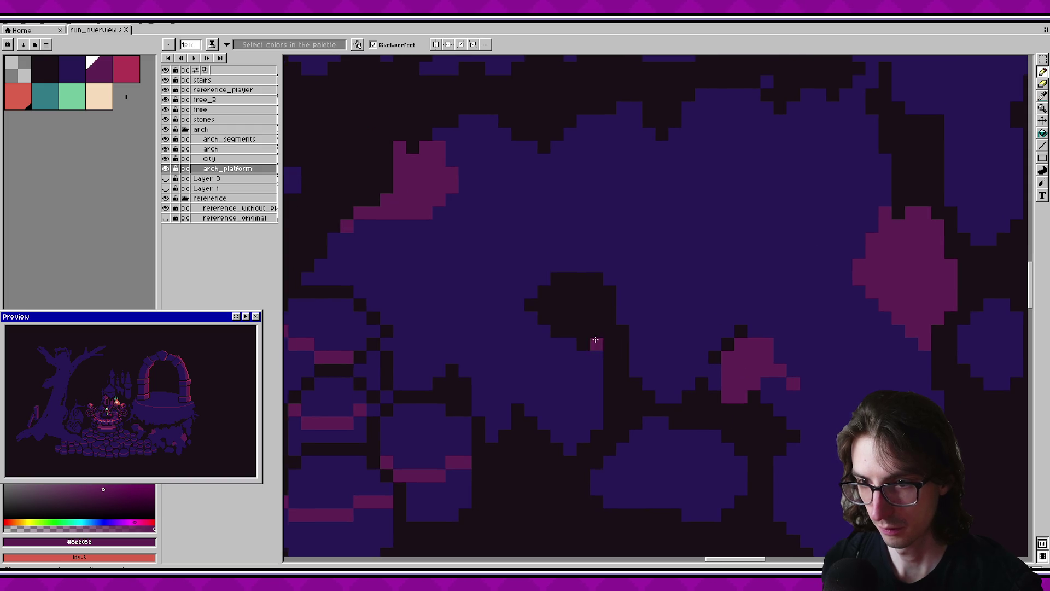
left_click(604, 310, "alt")
left_click_drag(617, 292, 633, 270)
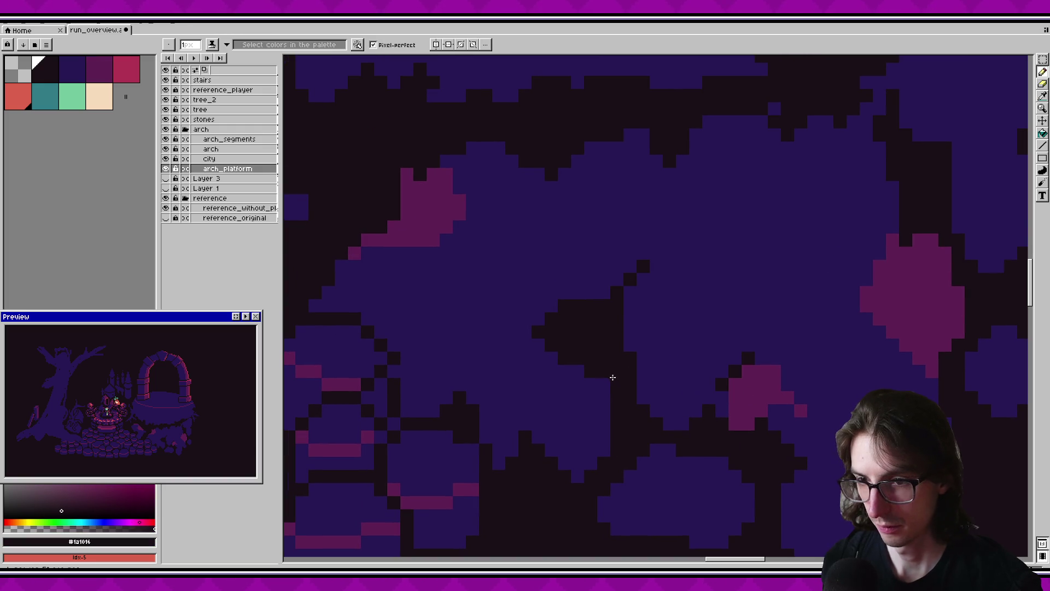
scroll(618, 371, "up", 2)
scroll(602, 345, "up", 2)
left_click_drag(568, 306, 532, 238)
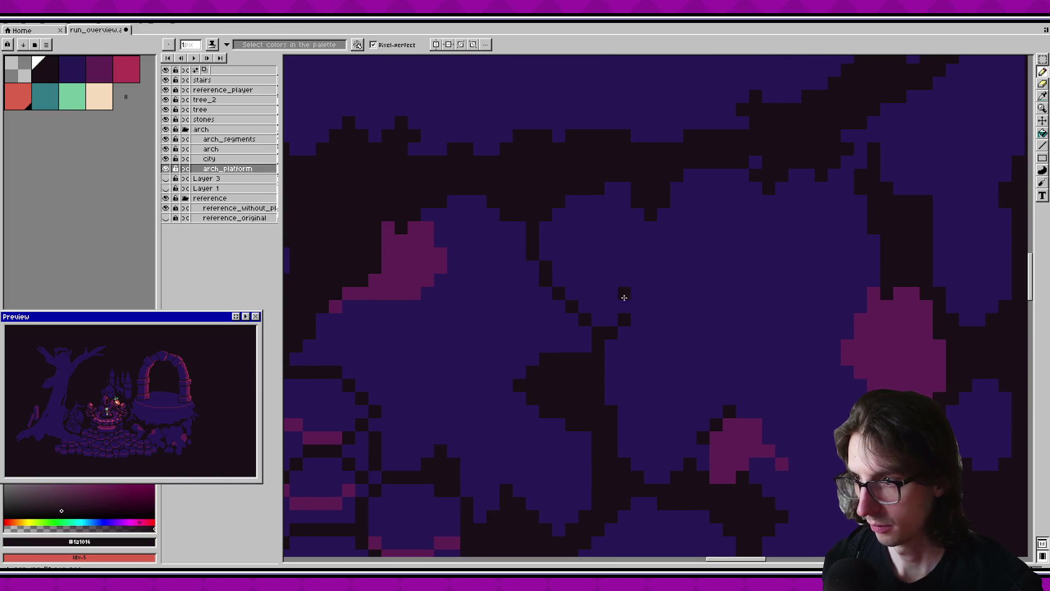
left_click_drag(630, 299, 630, 354)
key("ctrl+s")
left_click_drag(547, 286, 628, 374)
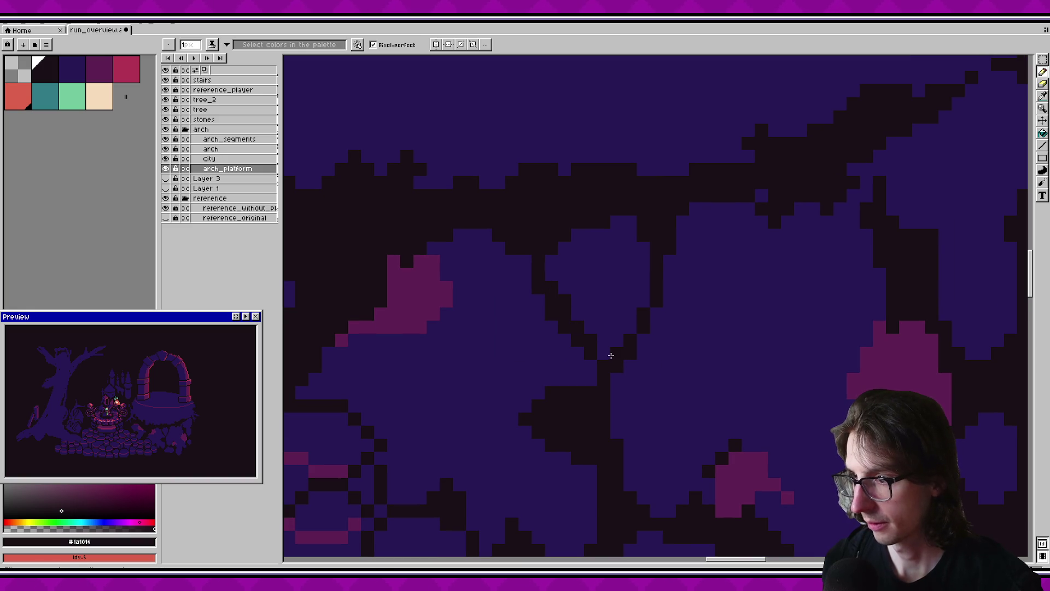
key("ctrl+s")
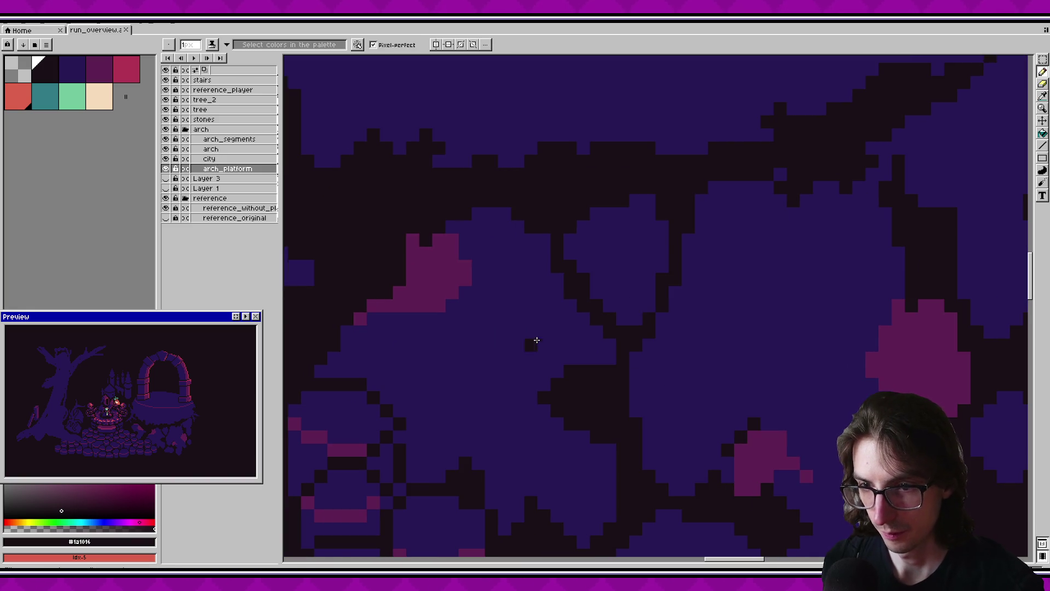
Eyedrop the magenta and add highlight pixels and a filled pocket on the rocks, then save.
left_click_drag(634, 336, 591, 363)
key("i")
left_click(730, 502)
key("b")
left_click(564, 262)
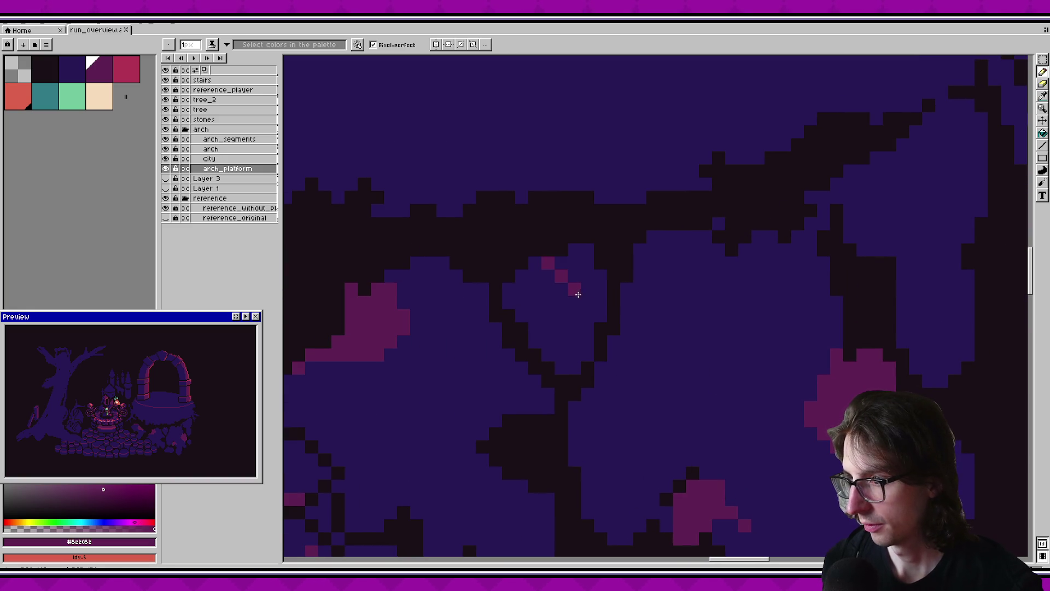
key("g")
left_click(580, 262)
left_click_drag(488, 329, 534, 291)
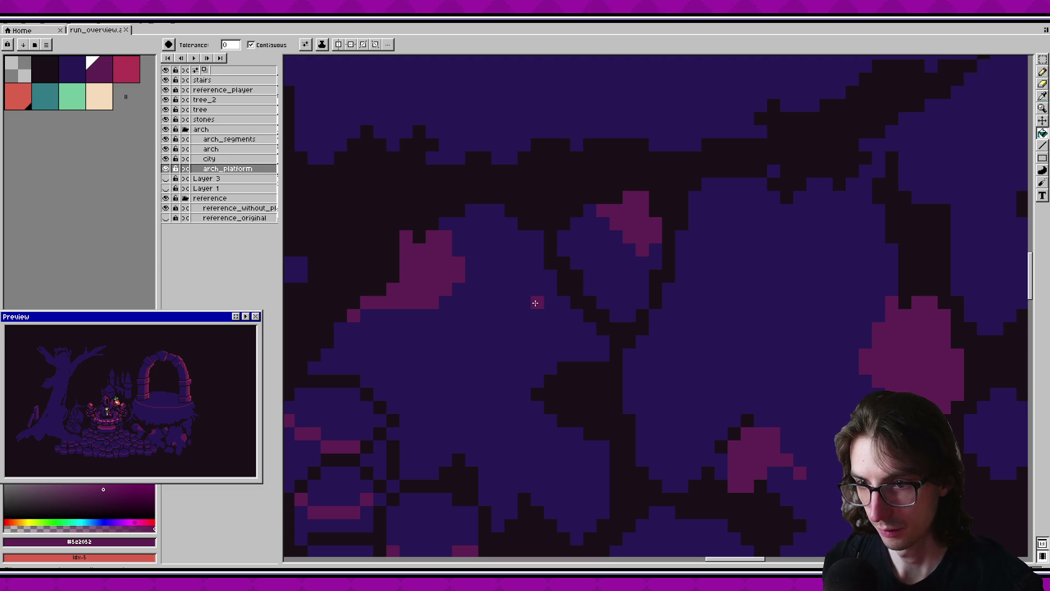
left_click(640, 266)
key("ctrl+z")
key("b")
left_click(637, 278)
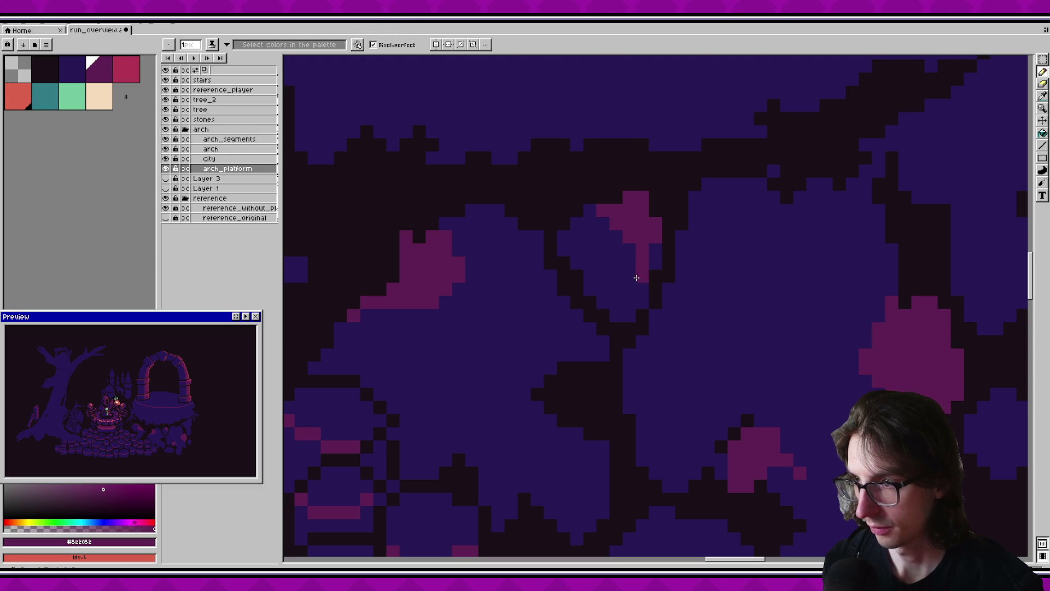
key("ctrl+s")
Redraw a dark diagonal crack running up-right through the lower rock and save.
left_click_drag(589, 353, 654, 331)
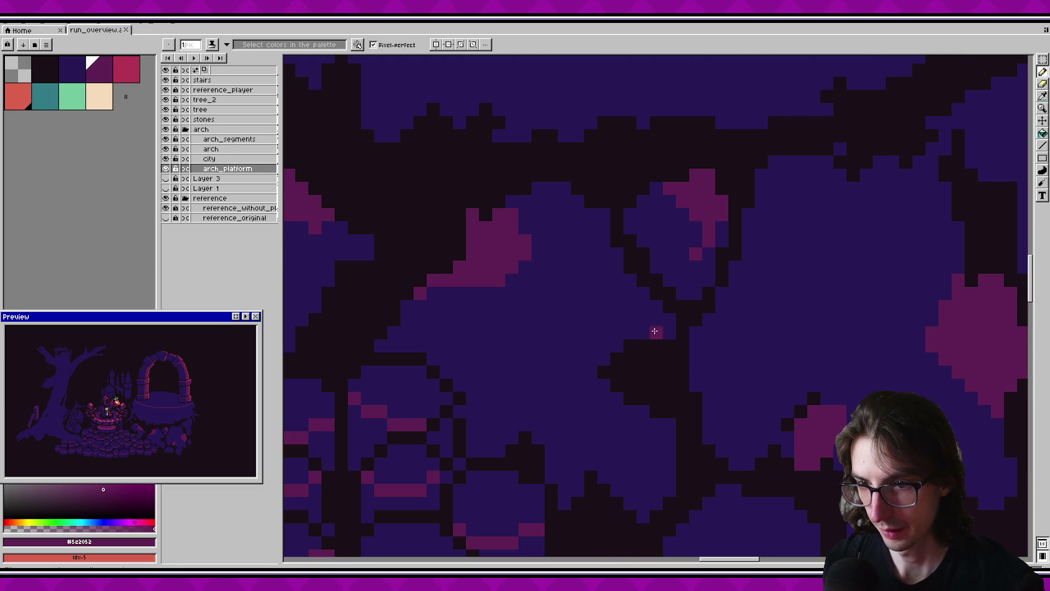
left_click_drag(318, 393, 383, 353)
left_click(597, 383, "alt")
left_click_drag(595, 384, 552, 326)
key("ctrl+z")
left_click_drag(593, 398, 635, 349)
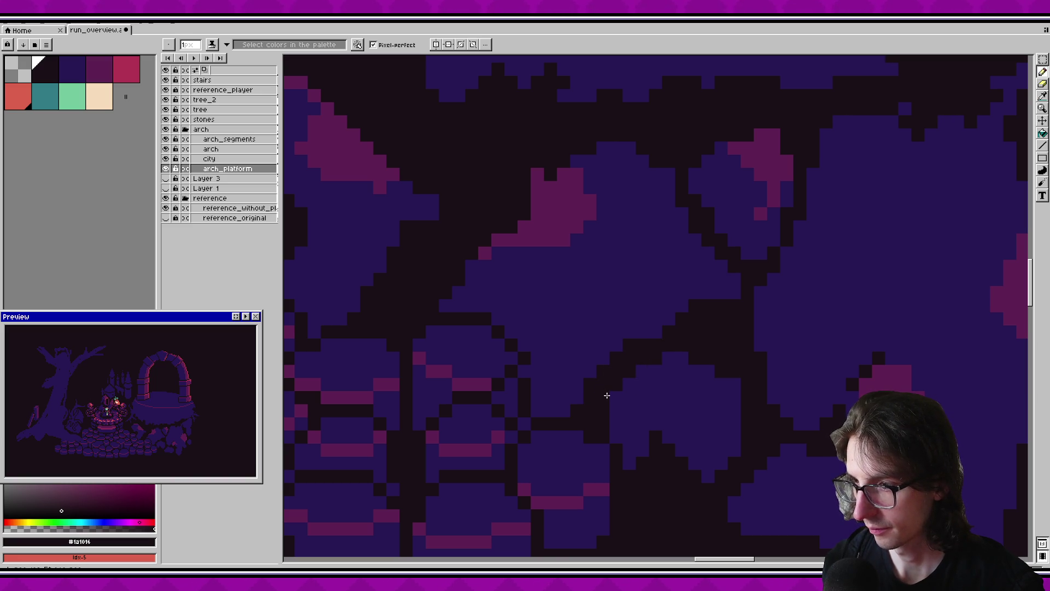
key("ctrl+s")
Fill a diagonal rock shape with magenta and paint a magenta highlight strip, then save.
left_click_drag(704, 376, 628, 409)
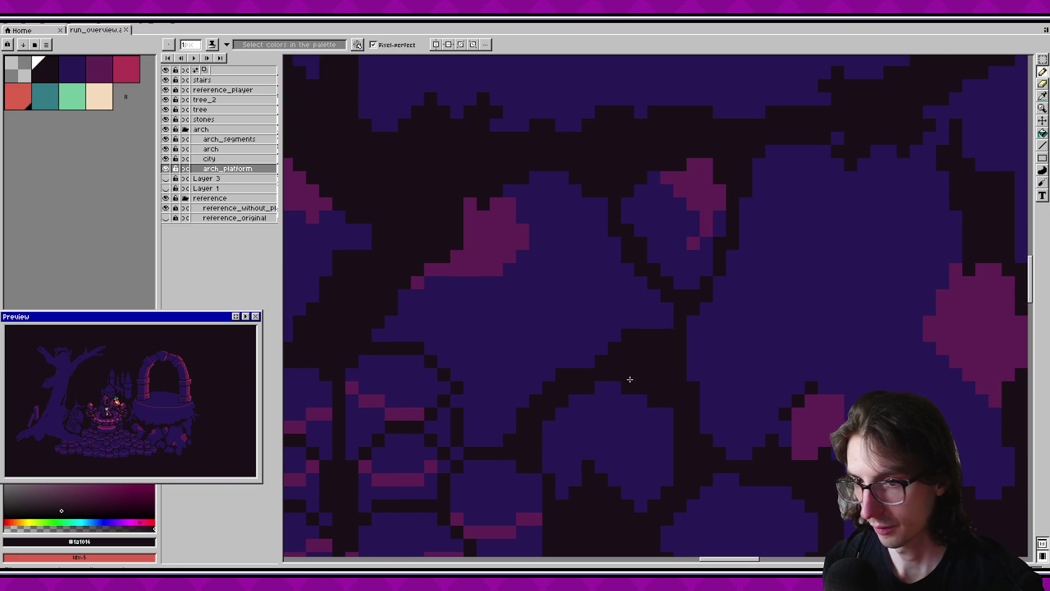
scroll(631, 379, "down", 1)
key("]")
key("]")
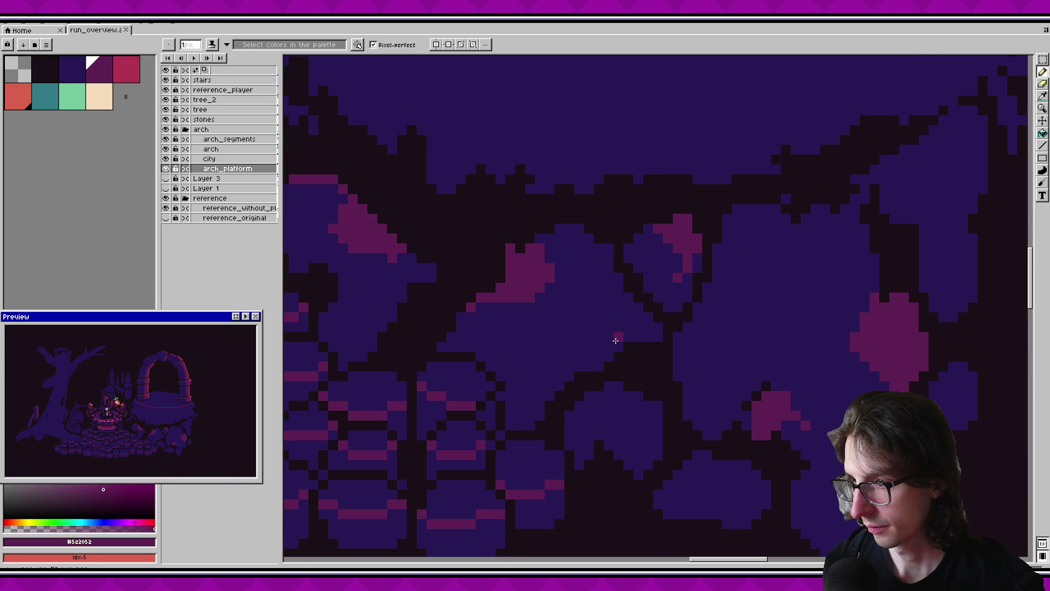
key("g")
left_click(618, 345)
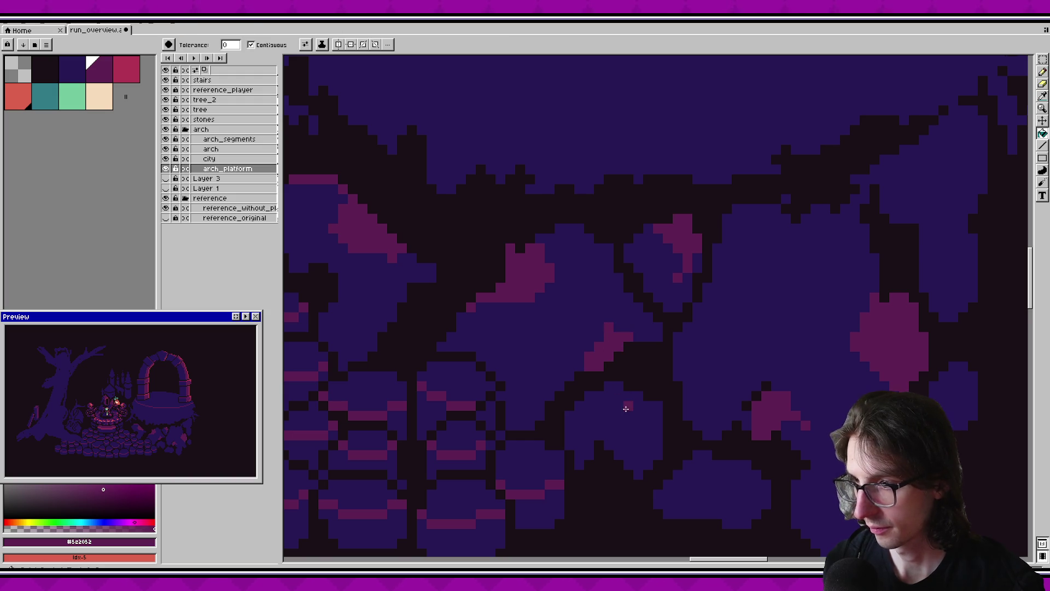
key("ctrl+z")
key("ctrl+z")
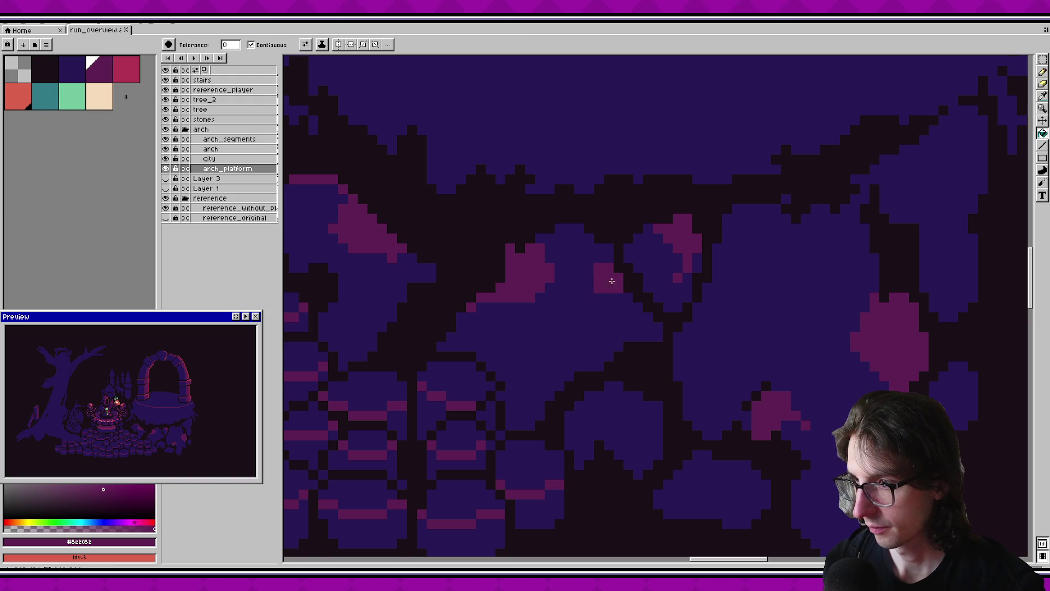
left_click(607, 293)
left_click(630, 320)
left_click(657, 415)
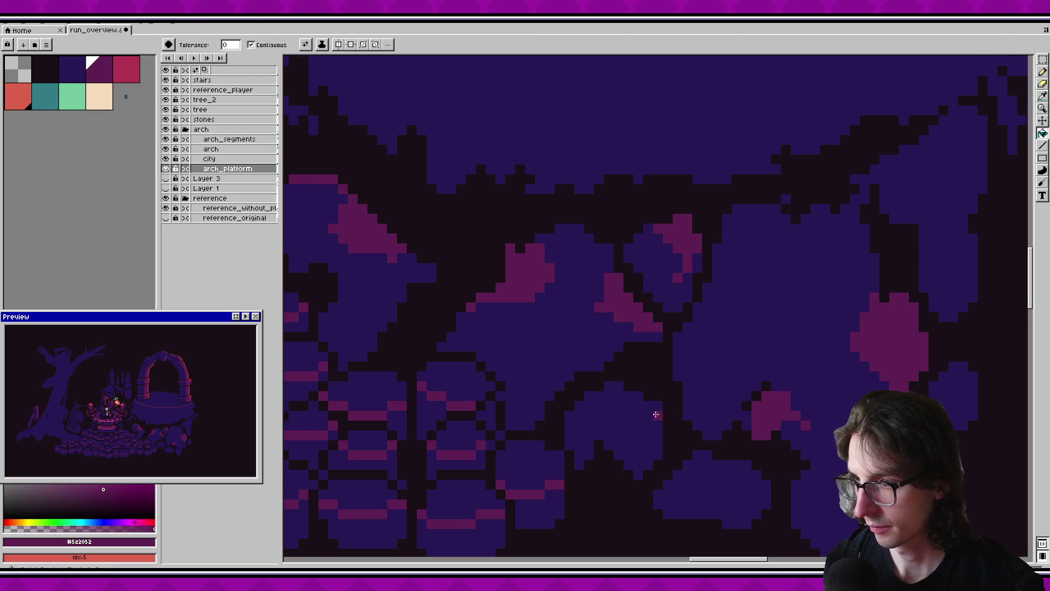
left_click_drag(657, 415, 635, 374)
key("ctrl+z")
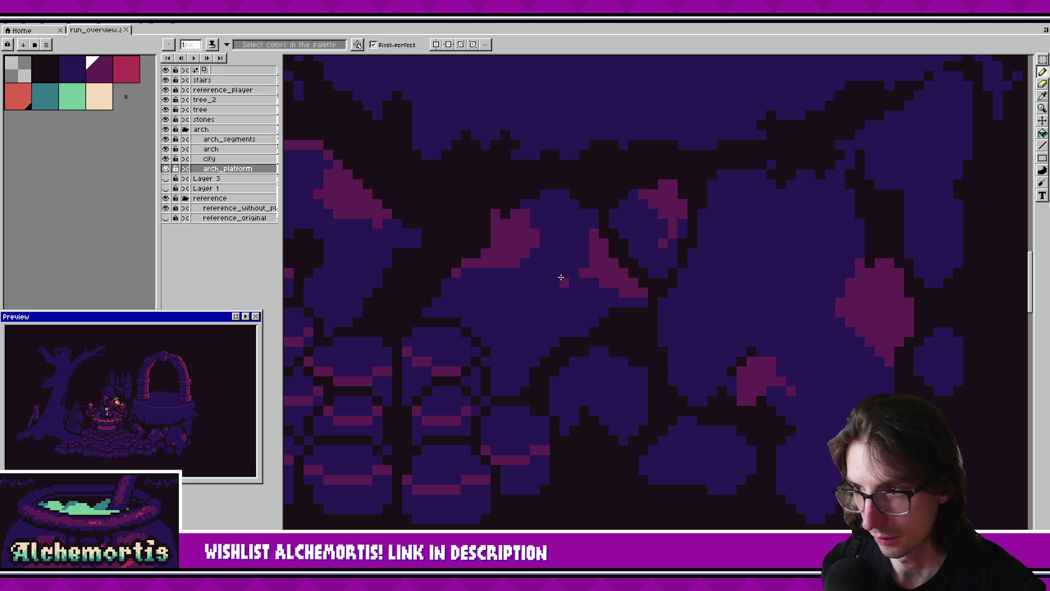
mouse_move(546, 194)
left_mouse_down()
mouse_move(563, 192)
mouse_move(584, 213)
left_mouse_up()
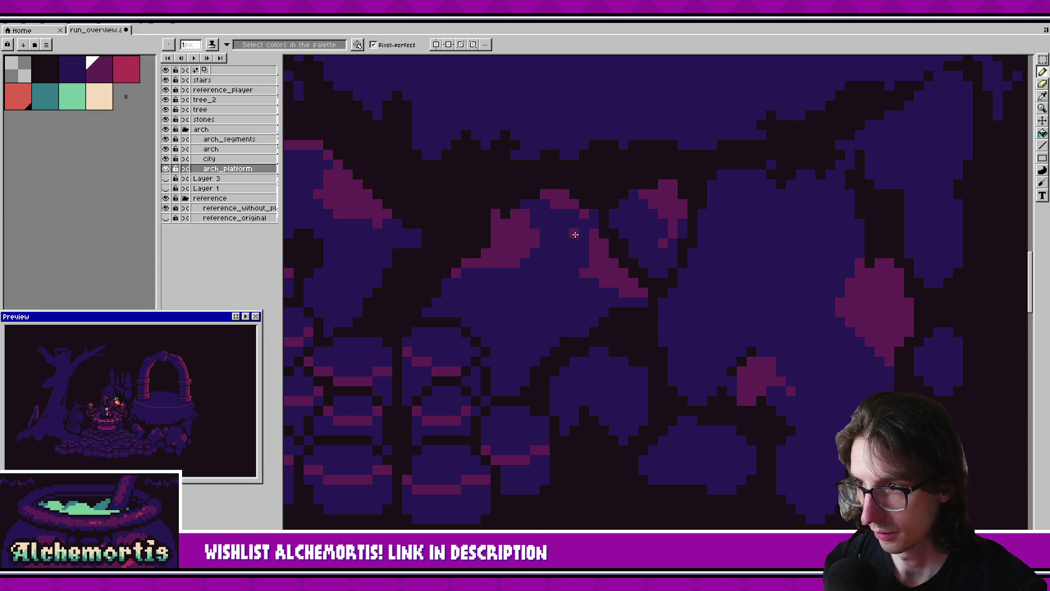
key("ctrl+s")
Add dark crack pixels to another rock in the darkest colour and save.
scroll(564, 398, "down", 2)
scroll(544, 328, "down", 1)
left_click(514, 305, "alt")
left_click_drag(481, 263, 500, 312)
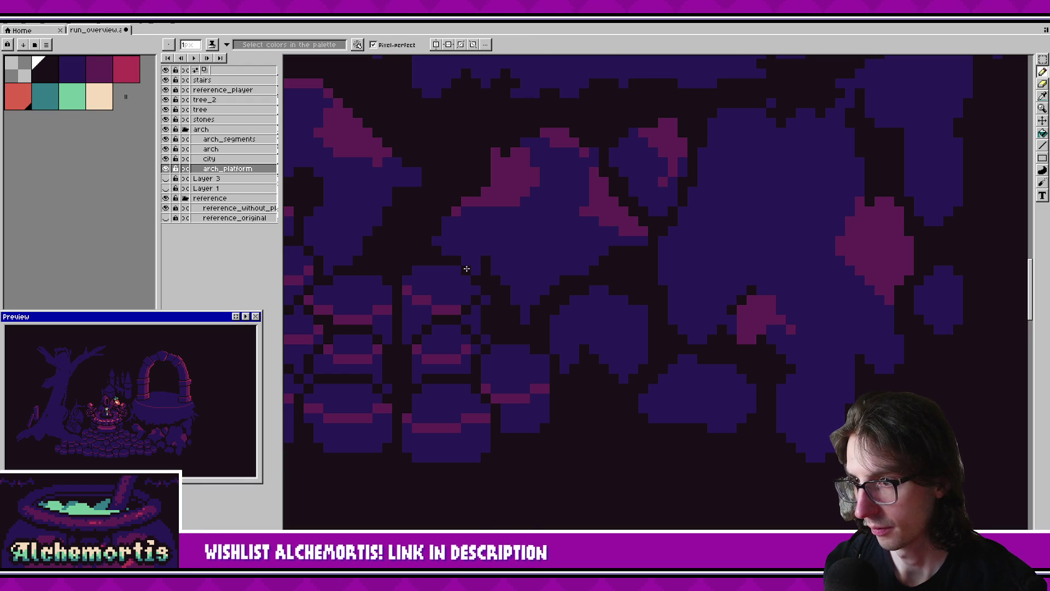
key("ctrl+s")
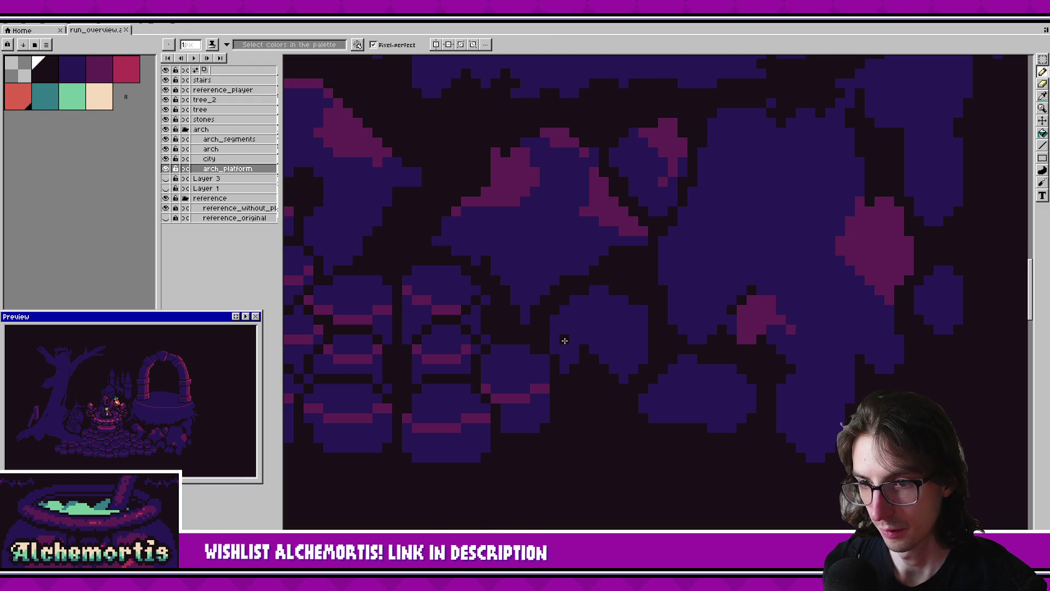
left_click(217, 423)
left_click_drag(509, 386, 618, 364)
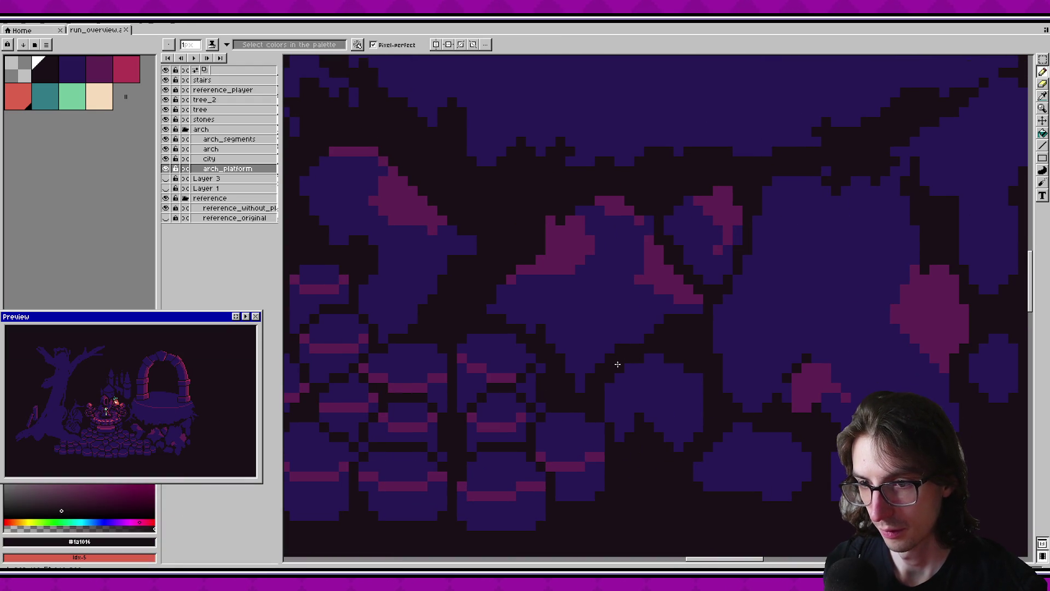
scroll(523, 276, "left", 2)
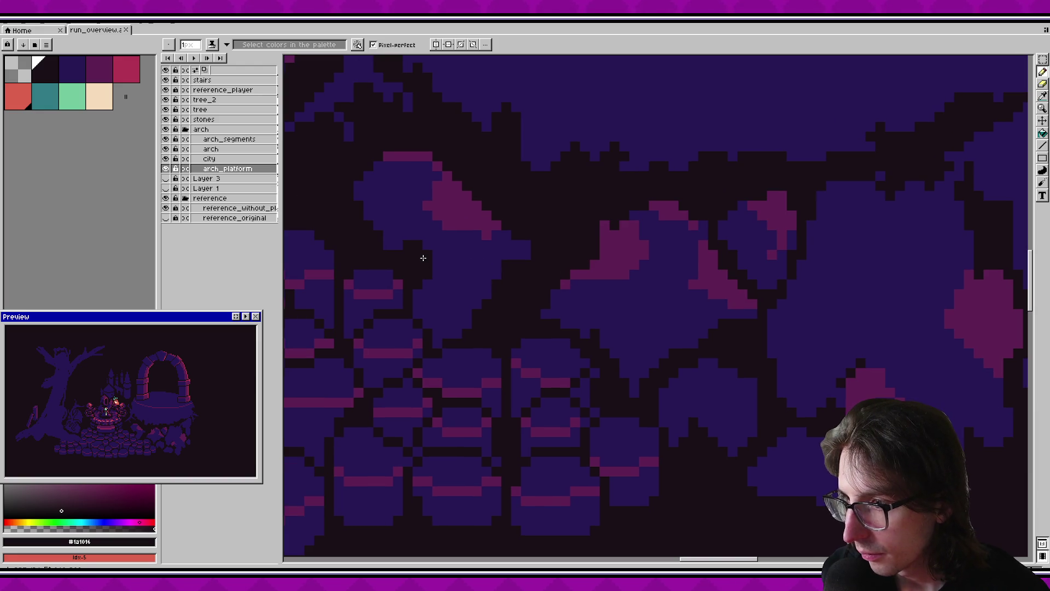
left_click_drag(432, 256, 509, 245)
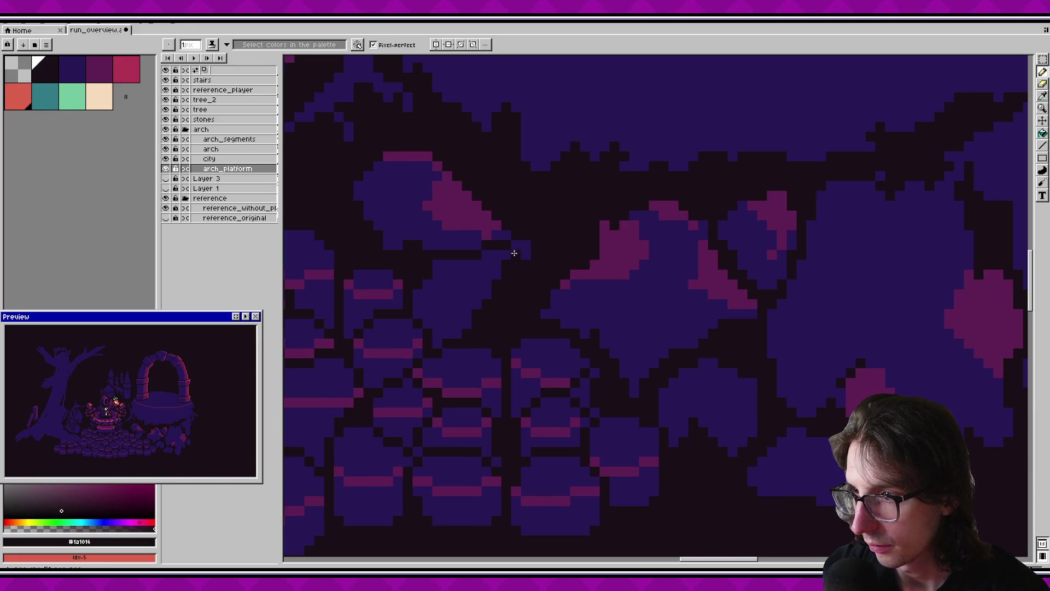
key("ctrl+s")
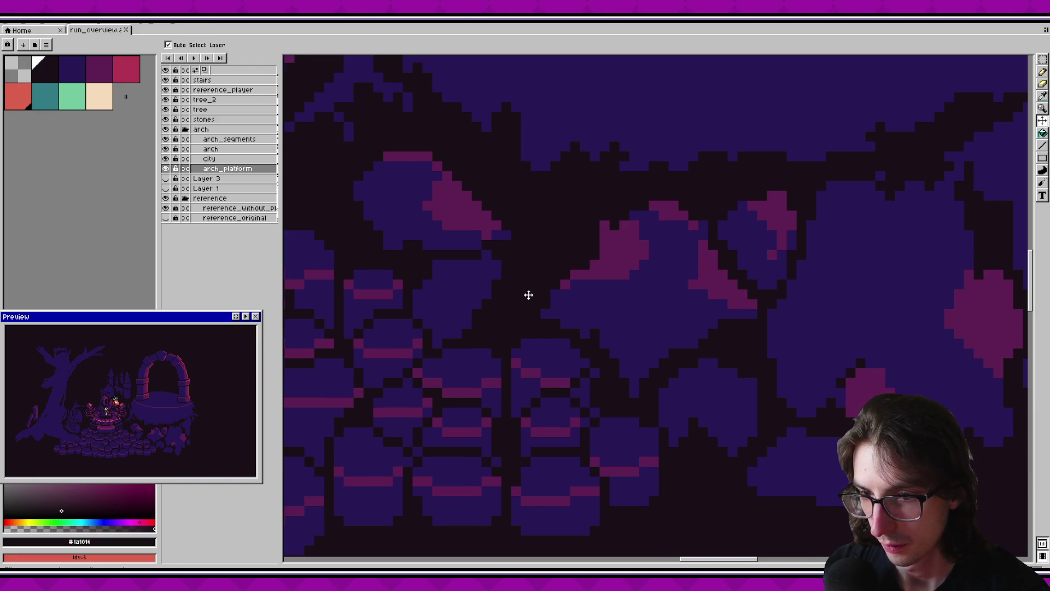
scroll(528, 293, "up", 2)
left_click(582, 317, "alt")
left_click_drag(521, 212, 530, 243)
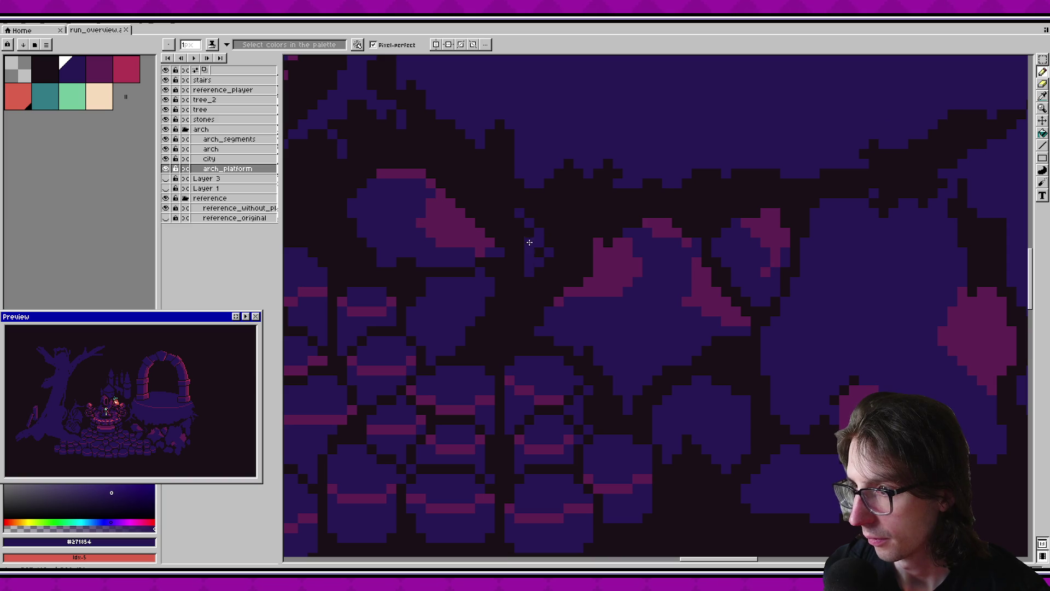
key("ctrl+z")
key("plus")
key("plus")
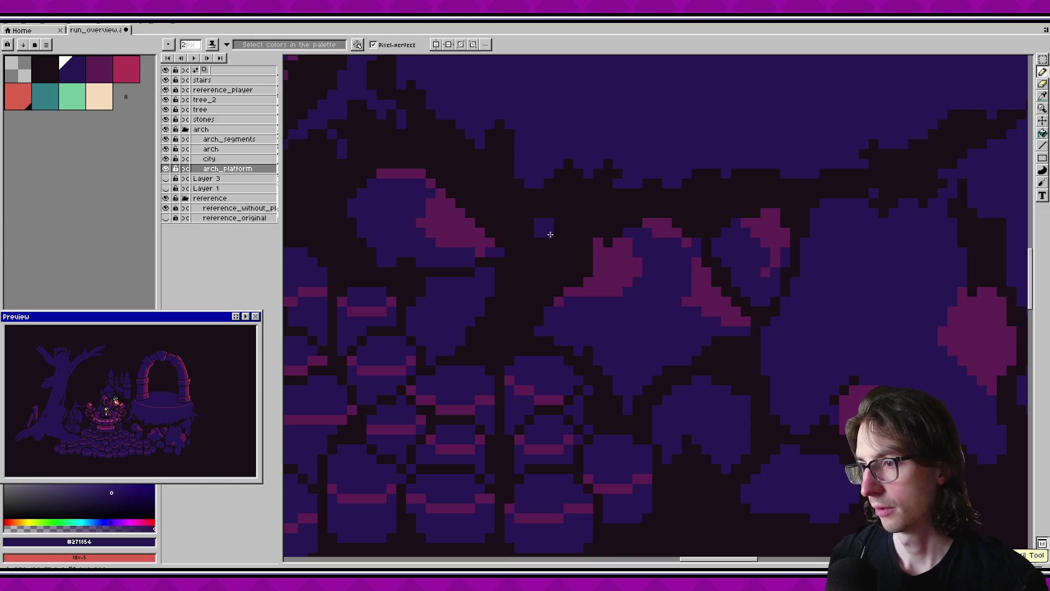
left_click_drag(549, 218, 528, 256)
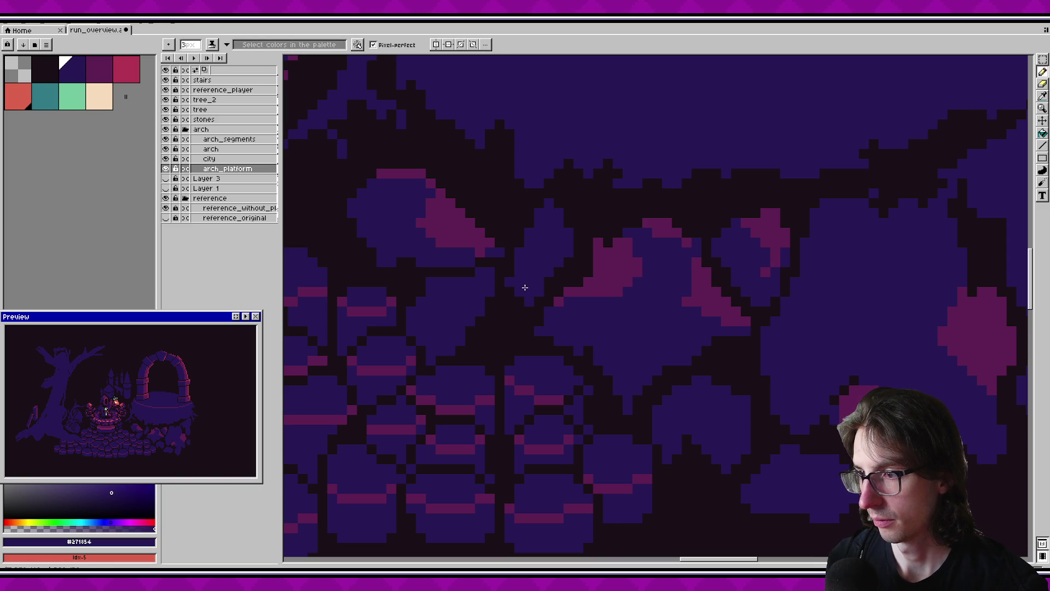
mouse_move(568, 230)
left_mouse_down()
mouse_move(546, 211)
mouse_move(515, 234)
left_mouse_up()
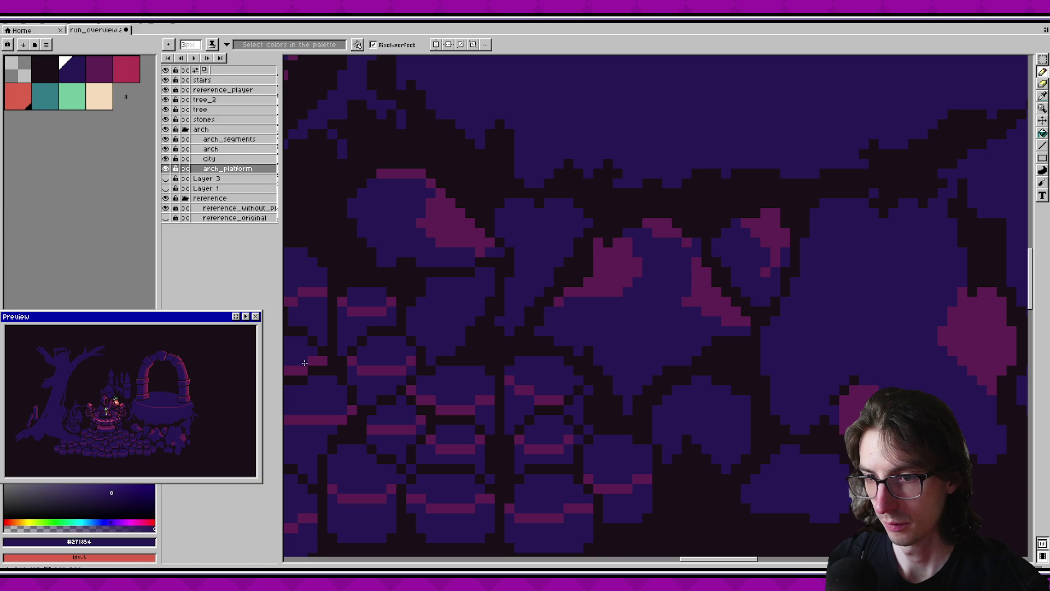
scroll(426, 315, "up", 1)
scroll(426, 315, "right", 1)
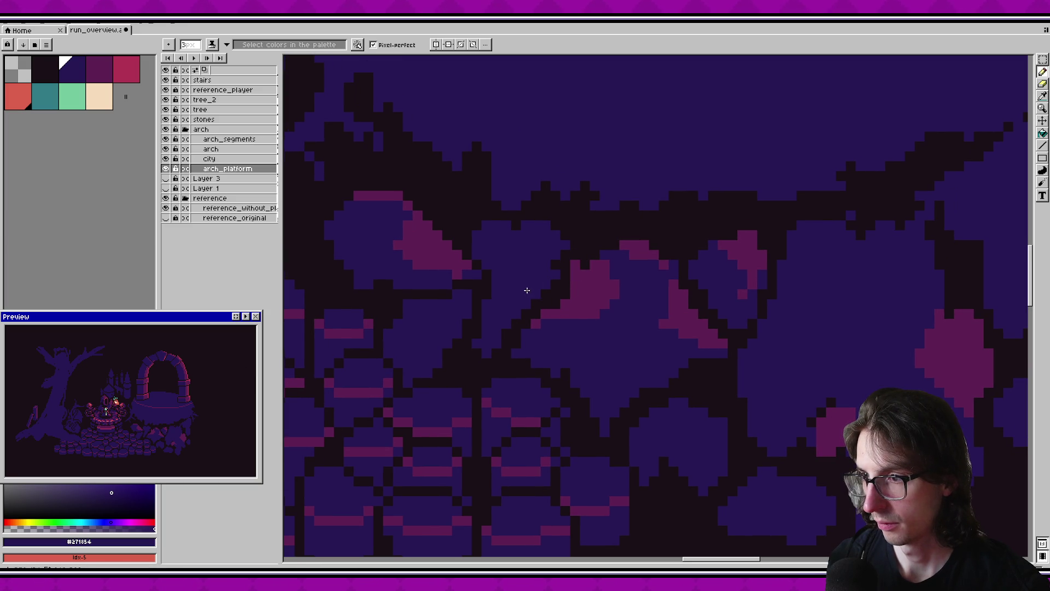
scroll(520, 291, "up", 1)
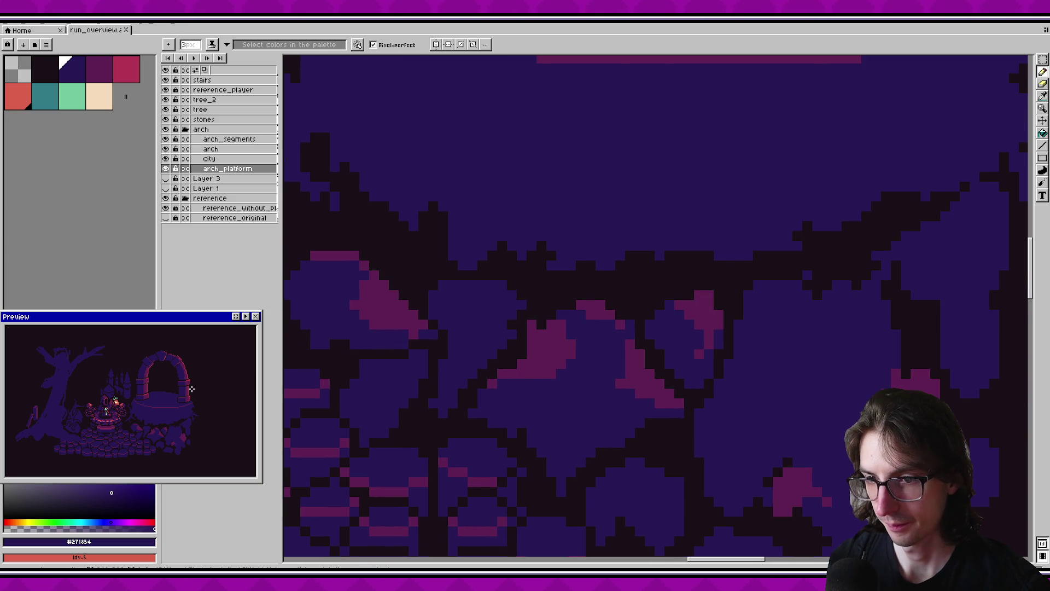
scroll(520, 291, "down", 3)
scroll(462, 326, "right", 2)
scroll(461, 326, "down", 1)
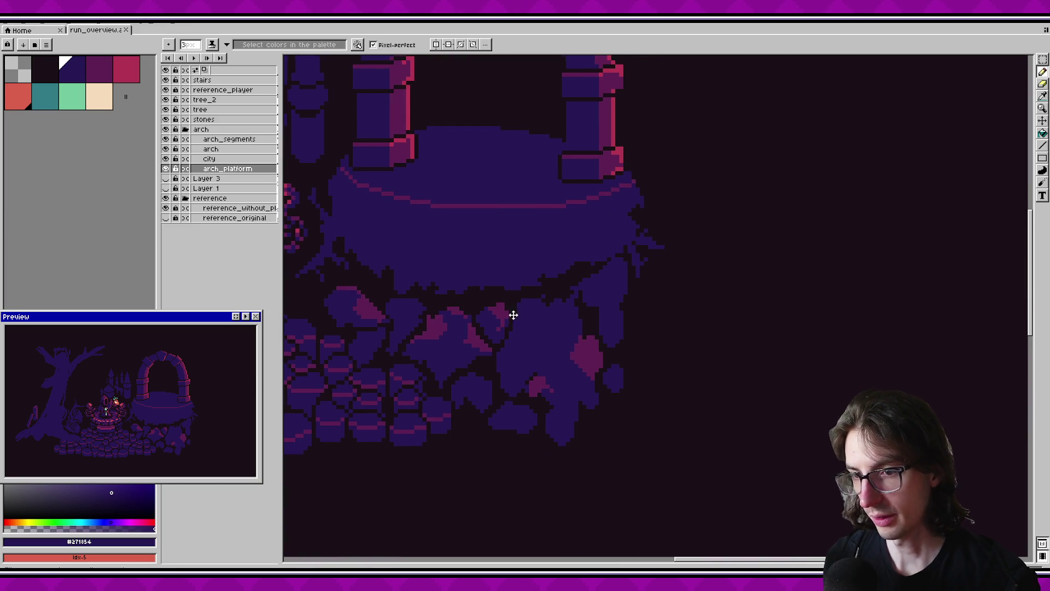
scroll(572, 343, "down", 1)
scroll(617, 328, "down", 2)
scroll(529, 335, "up", 4)
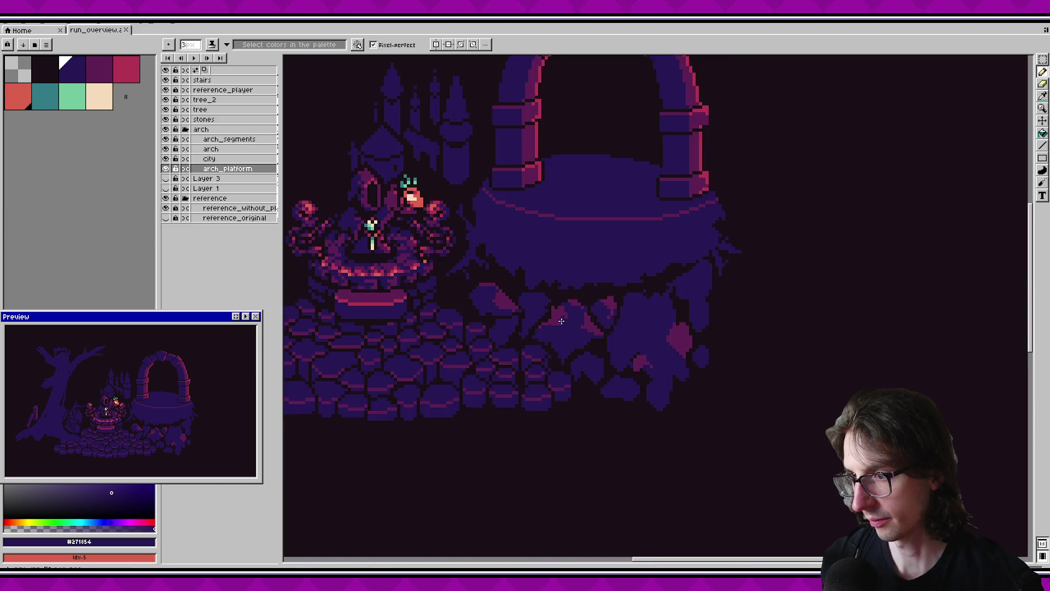
scroll(529, 335, "up", 2)
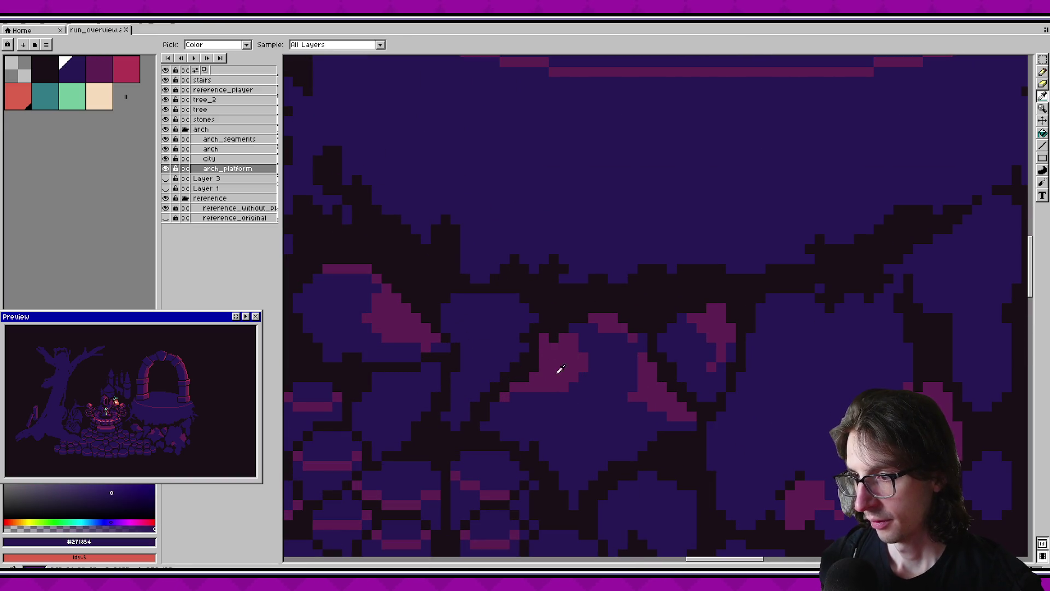
key("e")
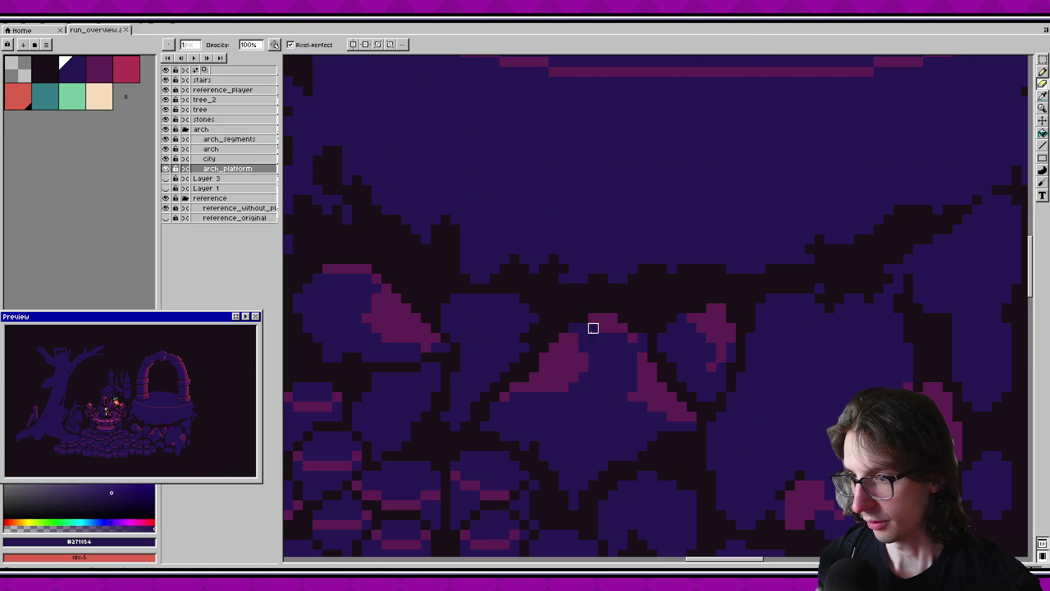
Pick the dark crack colour and try a dark bucket fill on the blue rock, then undo it.
left_click_drag(541, 366, 575, 371)
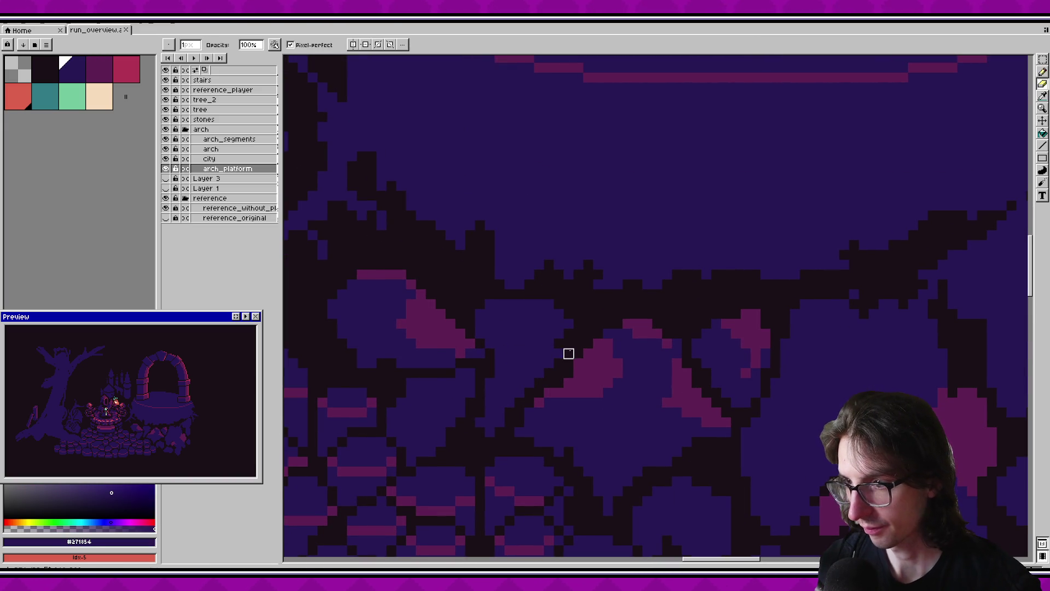
left_click(549, 345, "alt")
key("v")
key("b")
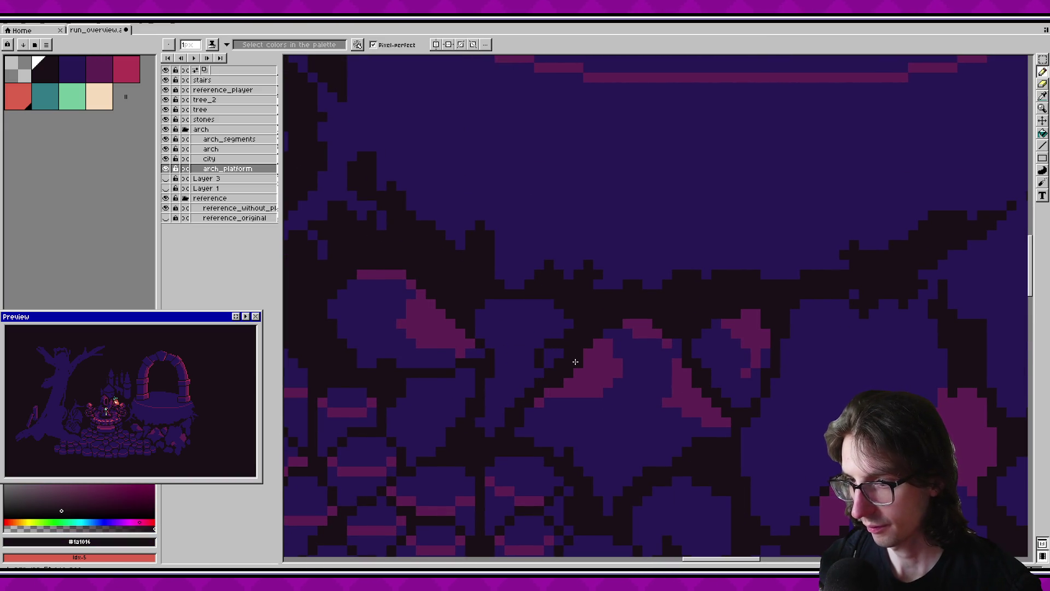
key("g")
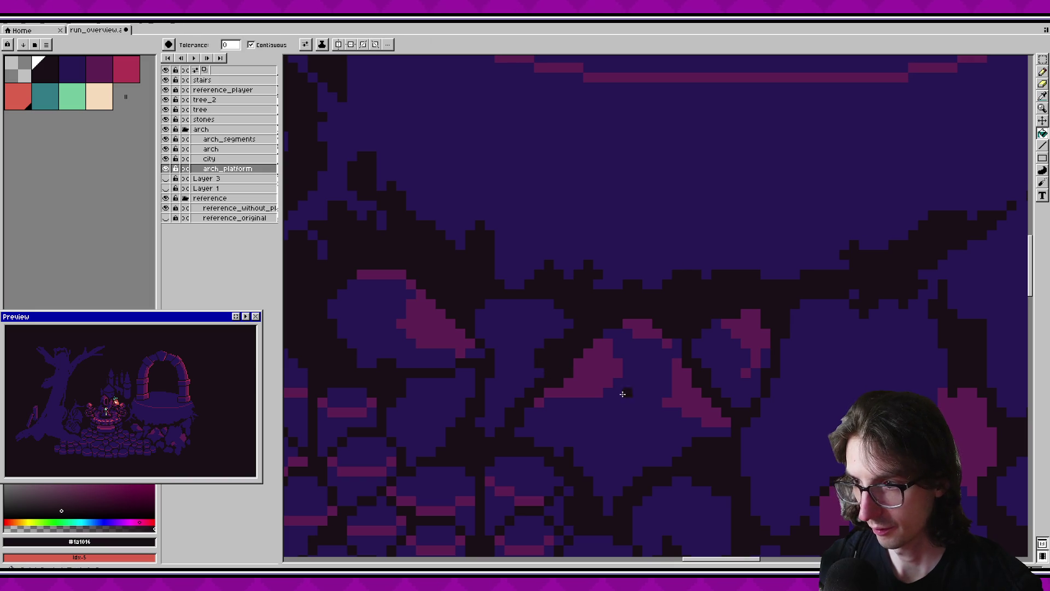
left_click(487, 410)
key("ctrl+z")
key("b")
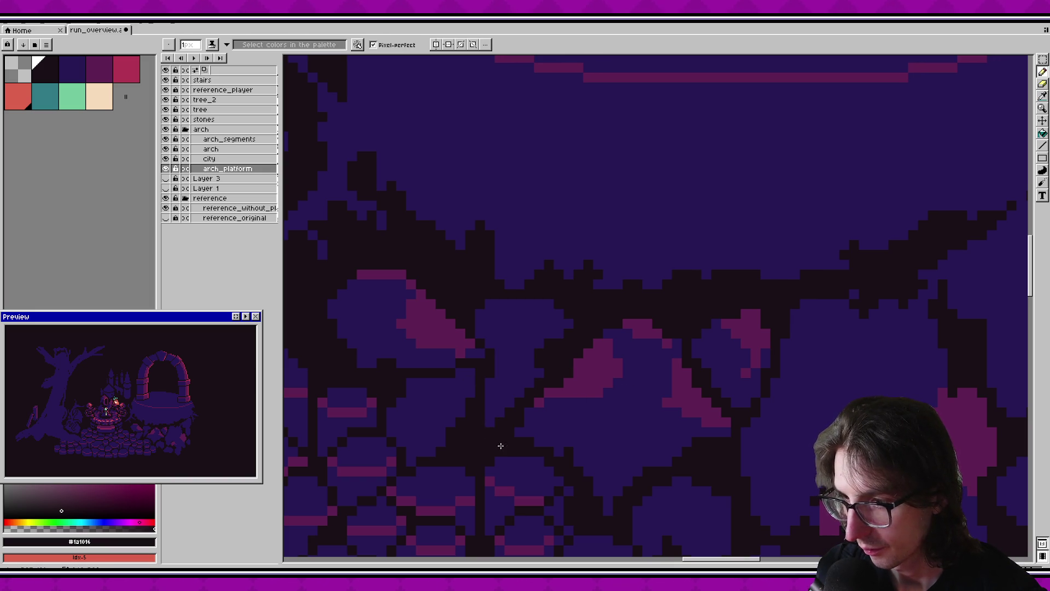
Paint purple highlight pixels across the top of the blue rock.
left_click_drag(561, 394, 558, 403)
key("bracketright")
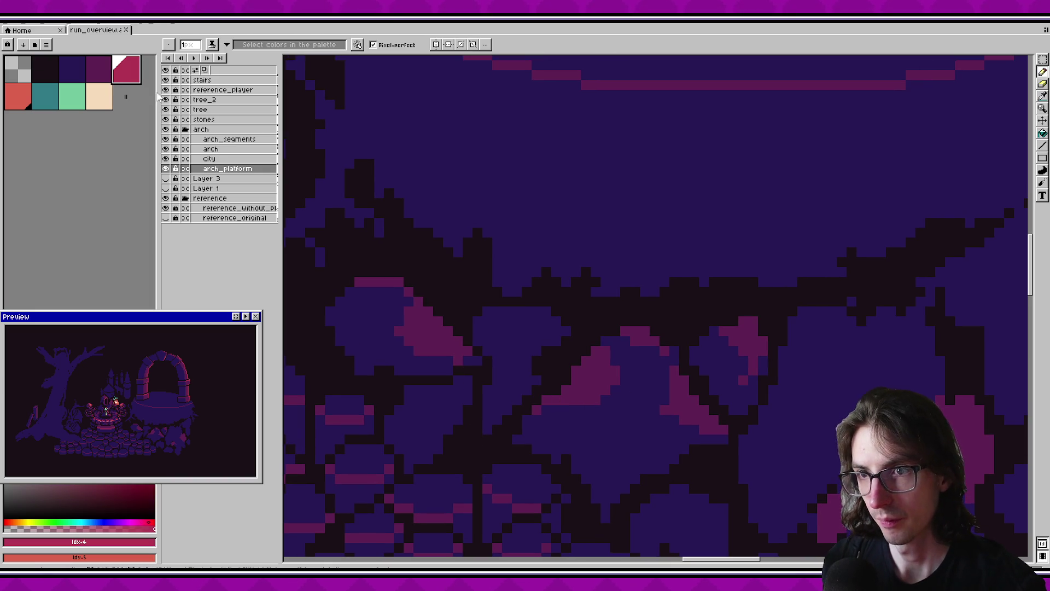
scroll(463, 305, "up", 2)
key("bracketright")
mouse_move(502, 292)
left_mouse_down()
mouse_move(526, 343)
mouse_move(578, 303)
mouse_move(520, 287)
left_mouse_up()
mouse_move(573, 434)
left_mouse_down()
mouse_move(562, 385)
mouse_move(586, 347)
left_mouse_up()
Undo the purple bucket fills on the rock region.
key("g")
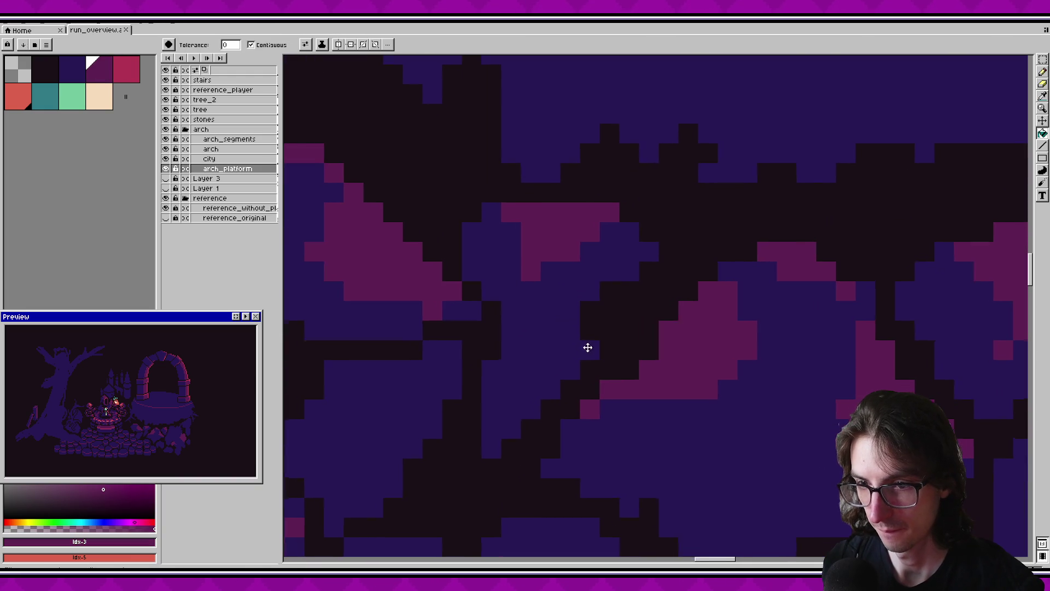
left_click(515, 300)
key("ctrl+z")
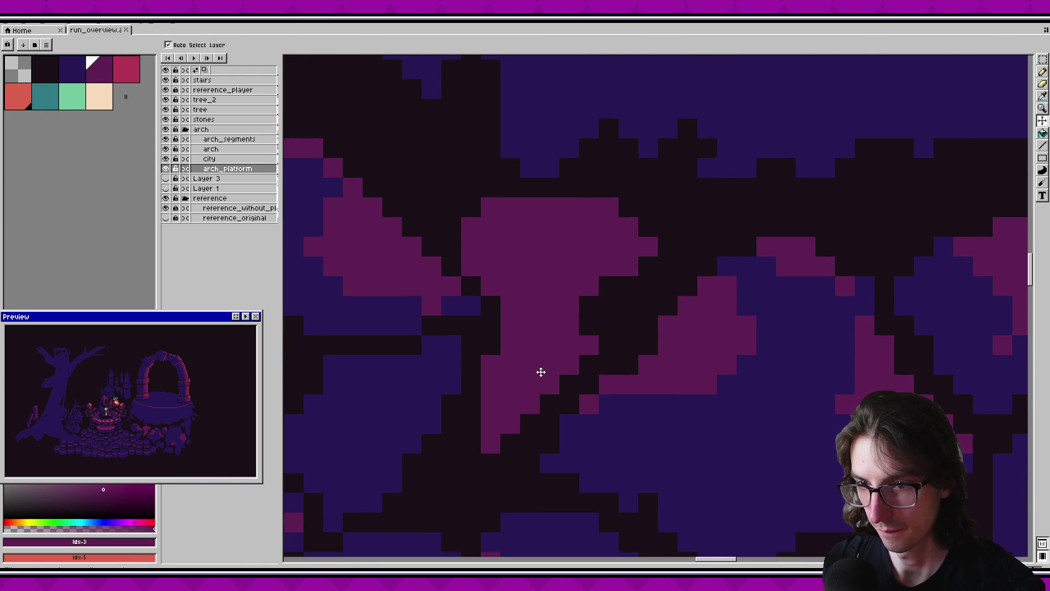
key("ctrl+z")
key("b")
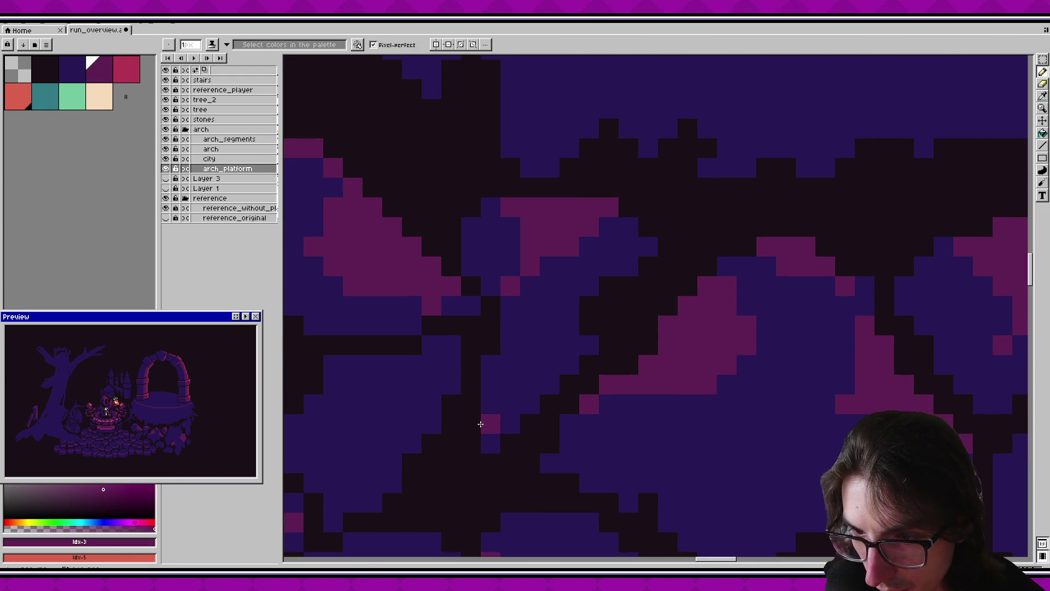
Draw a horizontal dark crack across the rock and repaint stray crack pixels rock blue.
left_click_drag(746, 380, 644, 380)
left_click(392, 352, "alt")
left_click_drag(409, 327, 476, 326)
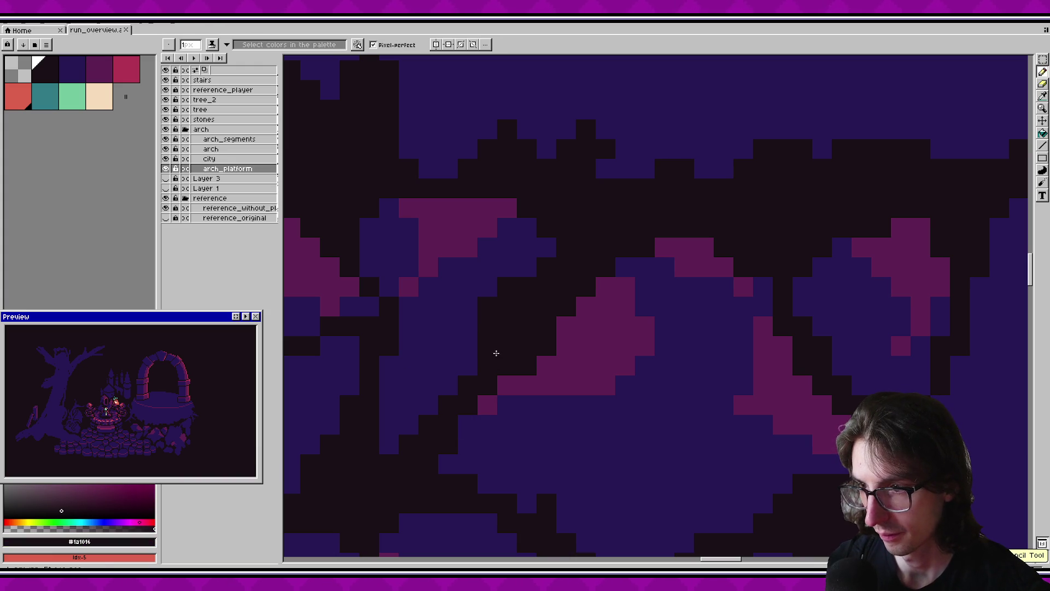
left_click(487, 302, "alt")
mouse_move(487, 312)
left_mouse_down()
mouse_move(504, 286)
mouse_move(492, 312)
mouse_move(495, 303)
mouse_move(538, 302)
left_mouse_up()
Draw a diagonal dark crack through the rock and touch up nearby dark pixels in blue.
left_click(481, 375, "alt")
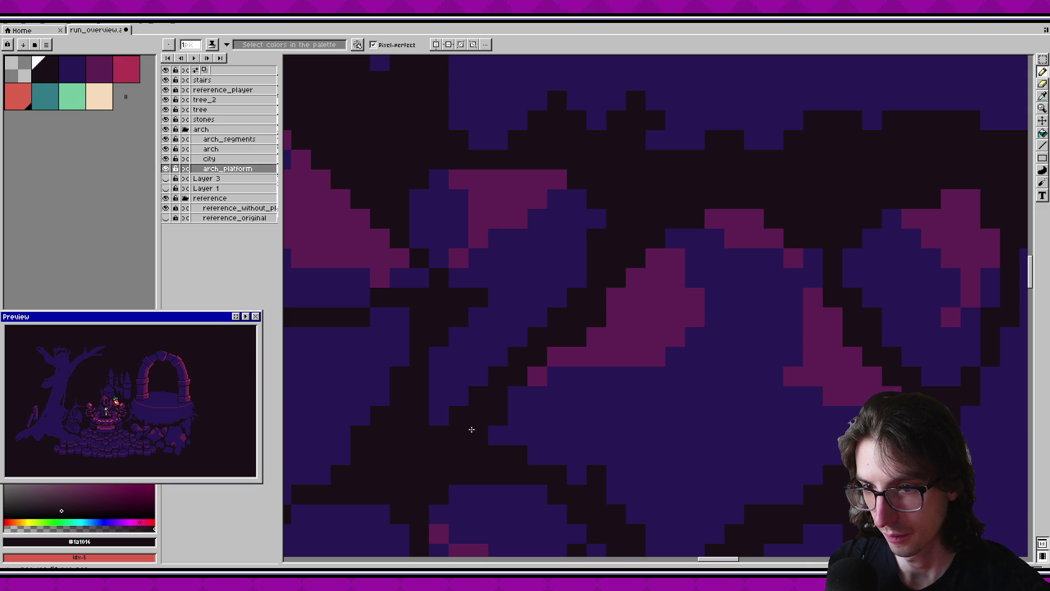
left_click_drag(436, 437, 515, 355)
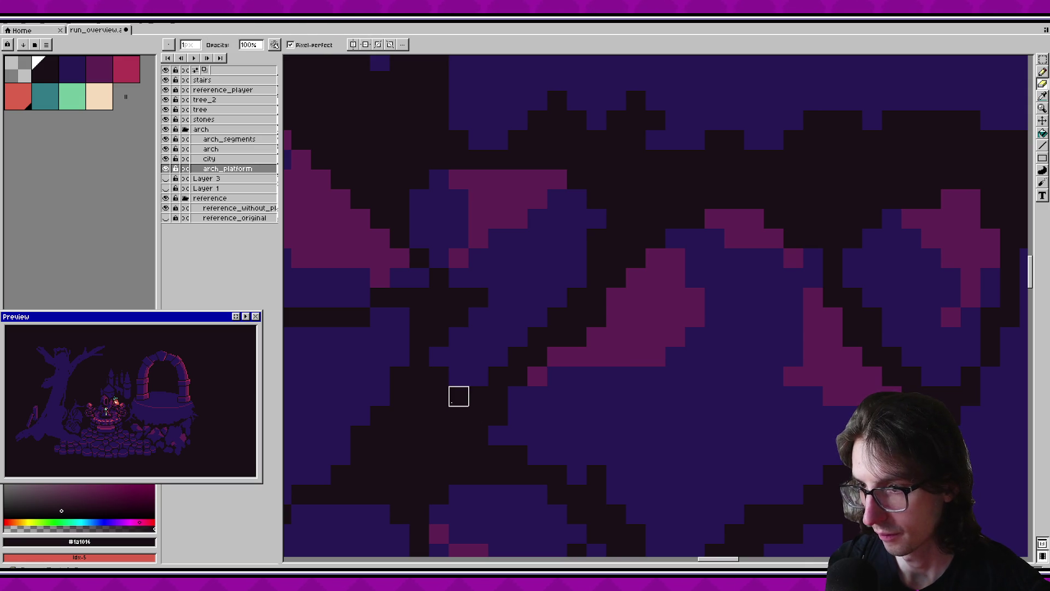
left_click(515, 355, "alt")
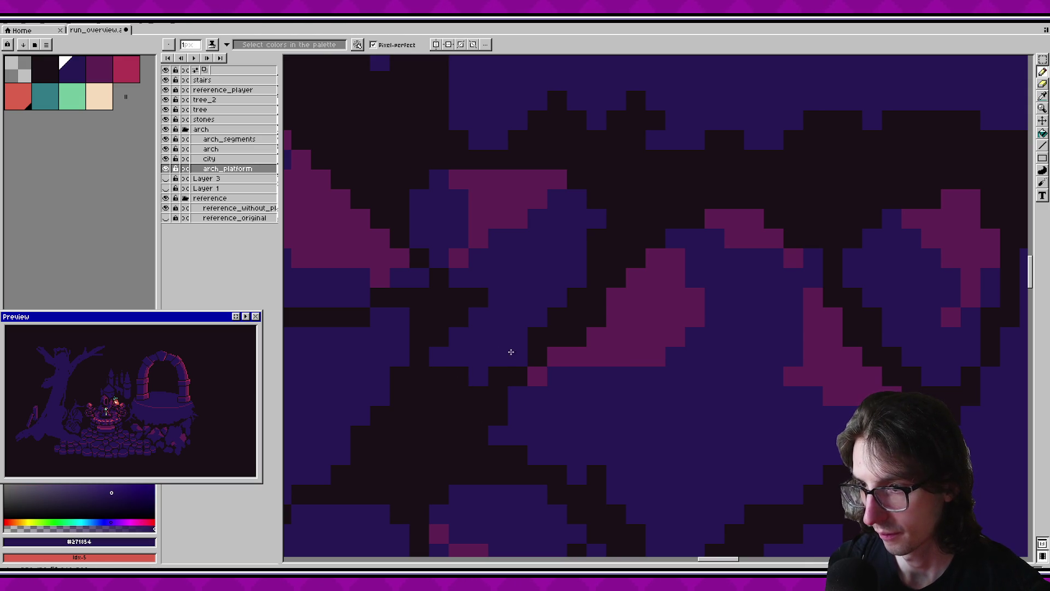
left_click_drag(440, 316, 459, 317)
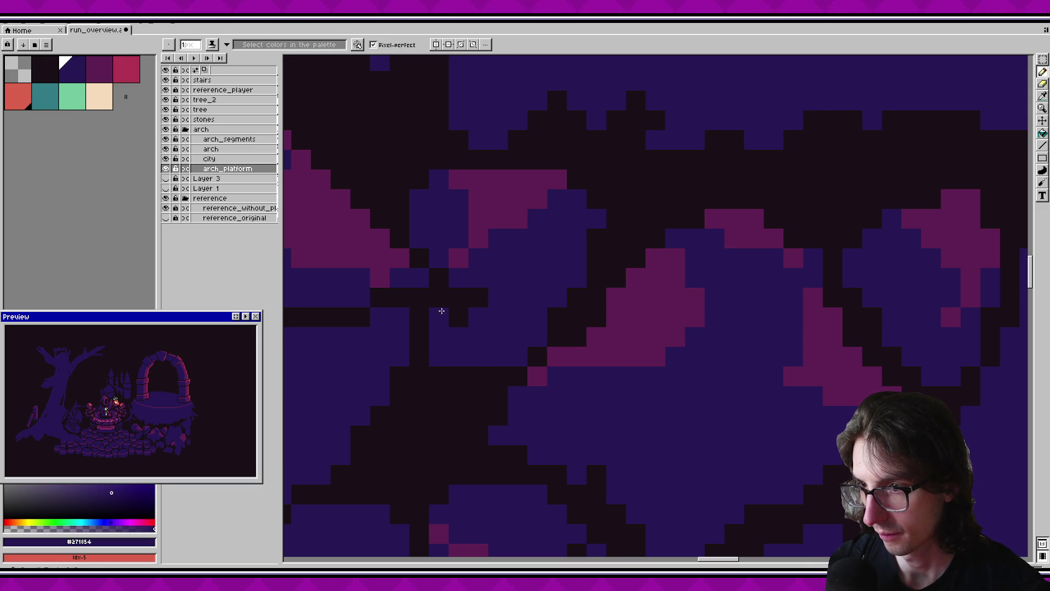
left_click_drag(462, 376, 487, 375)
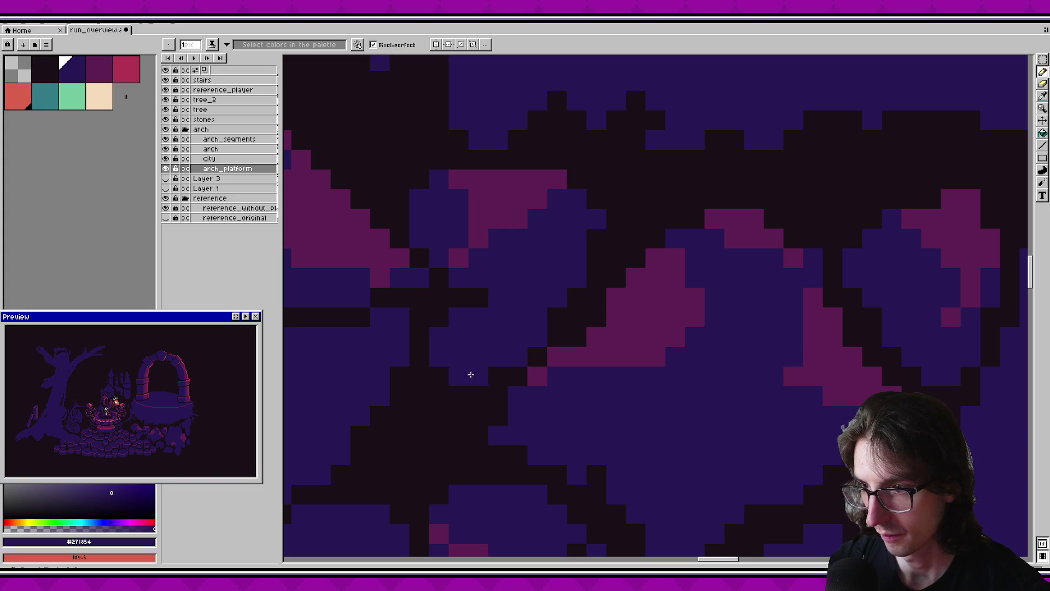
Add a few more dark crack pixels between the rocks, undoing the last stray ones.
left_click_drag(563, 382, 533, 384)
left_click(458, 296, "alt")
left_click(469, 279)
left_click(458, 339)
left_click_drag(449, 377, 434, 368)
left_click(427, 357)
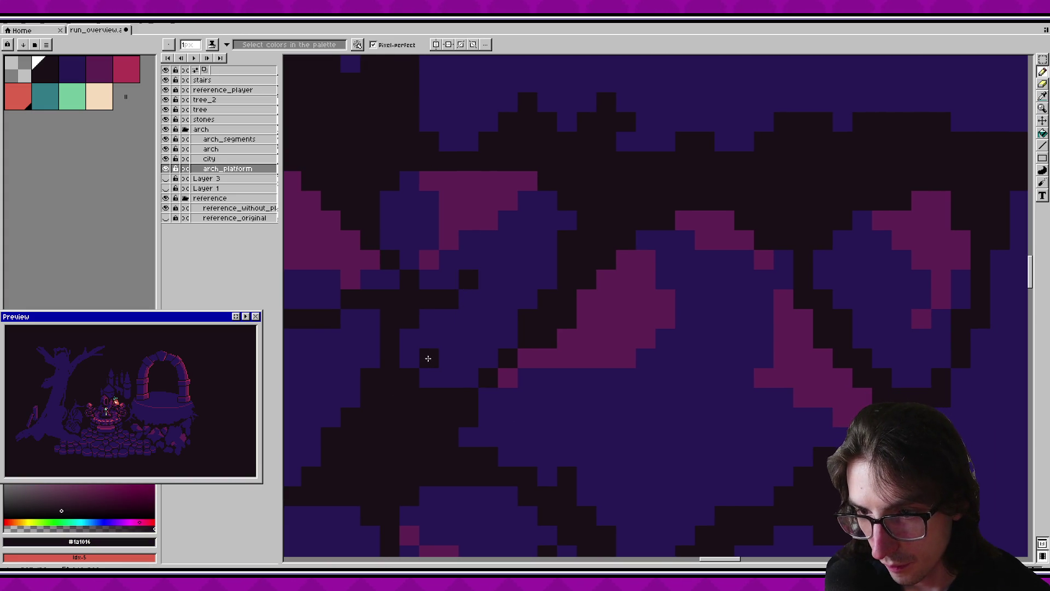
scroll(515, 330, "down", 2)
key("b")
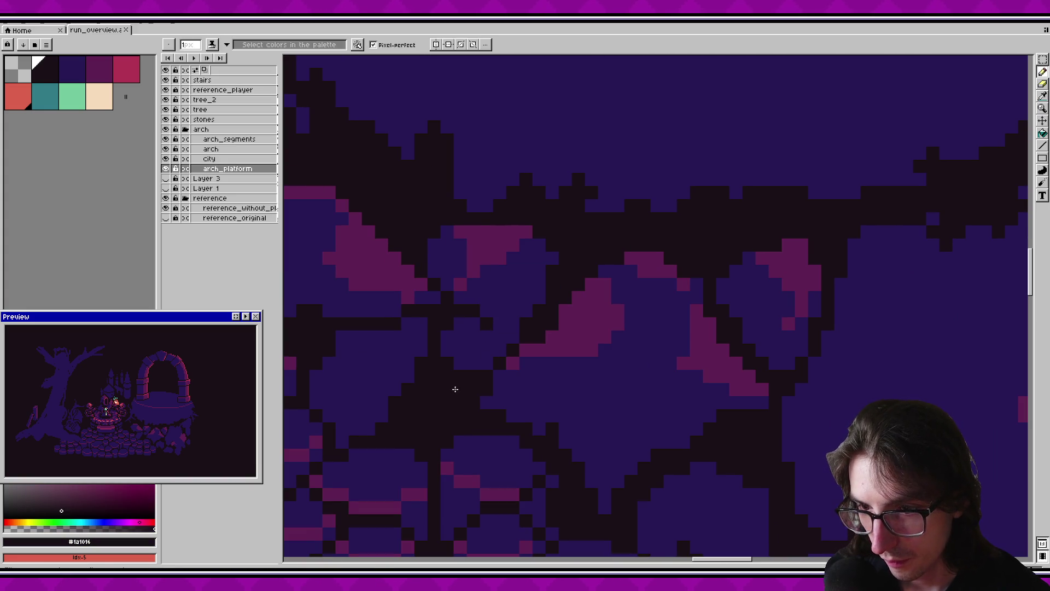
left_click(522, 304)
mouse_move(491, 335)
left_mouse_down()
mouse_move(522, 303)
mouse_move(517, 290)
left_mouse_up()
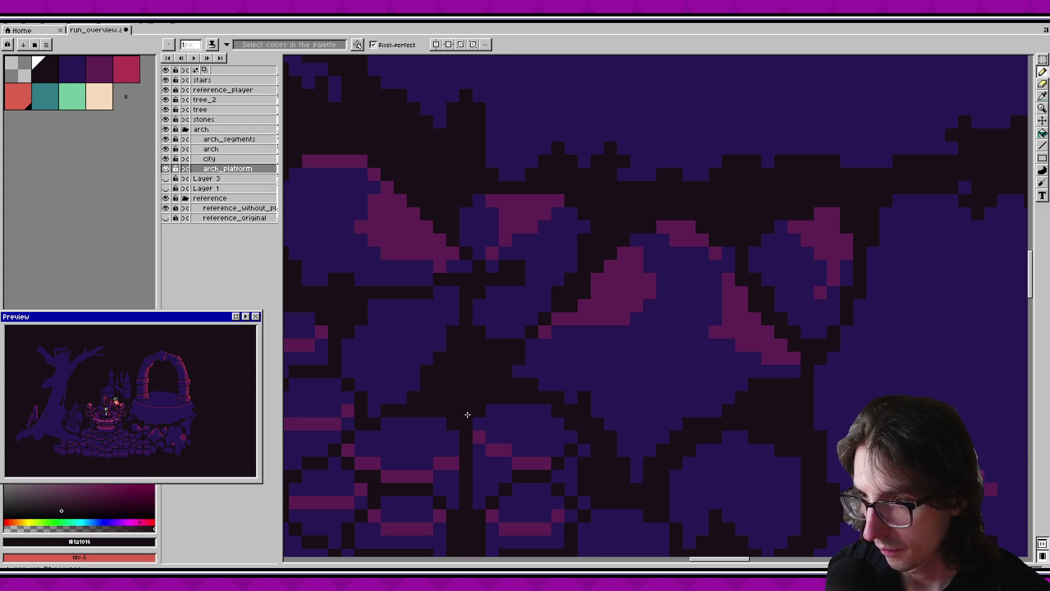
key("ctrl+z")
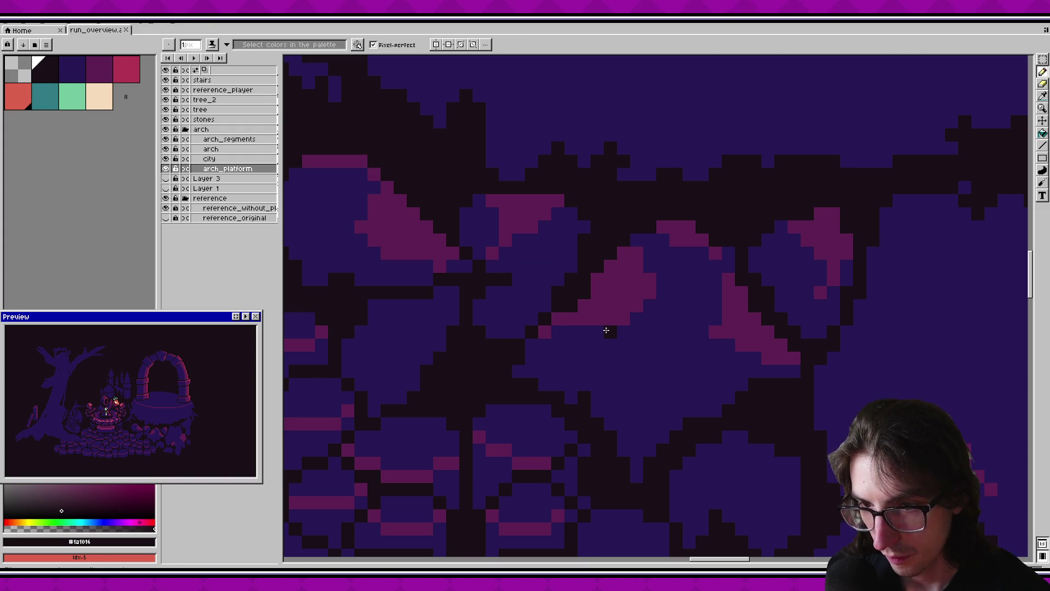
scroll(562, 293, "down", 4)
scroll(614, 344, "down", 1)
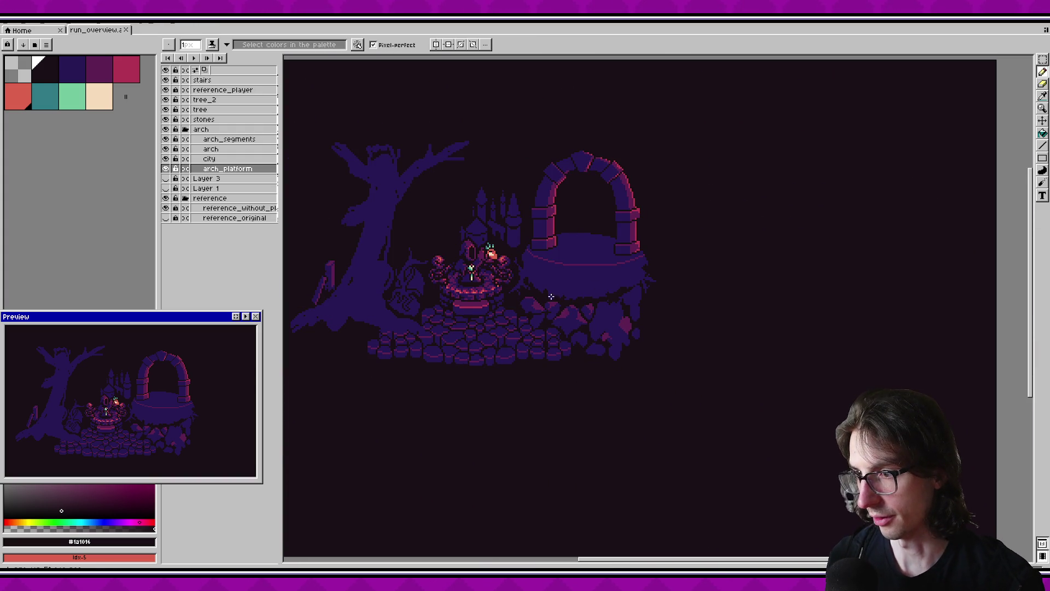
scroll(551, 297, "up", 3)
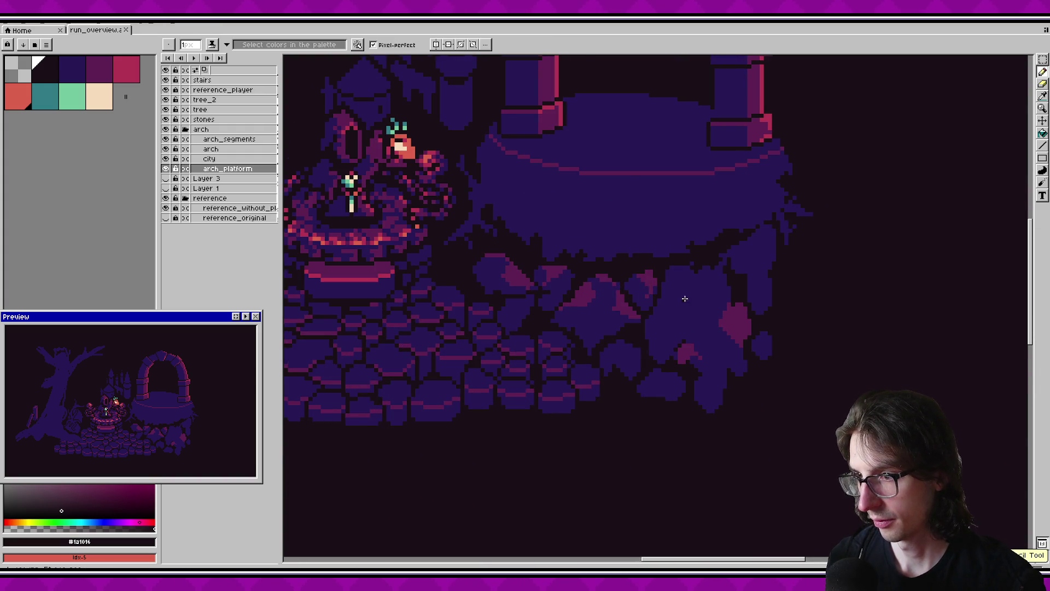
scroll(695, 320, "down", 1)
scroll(657, 301, "down", 2)
scroll(646, 290, "up", 2)
scroll(641, 281, "up", 1)
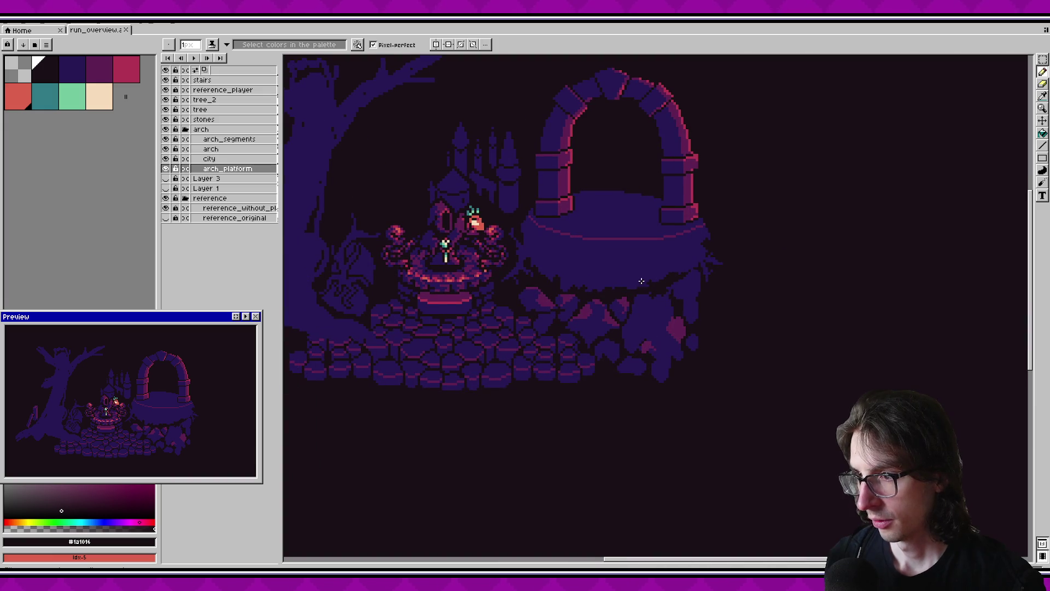
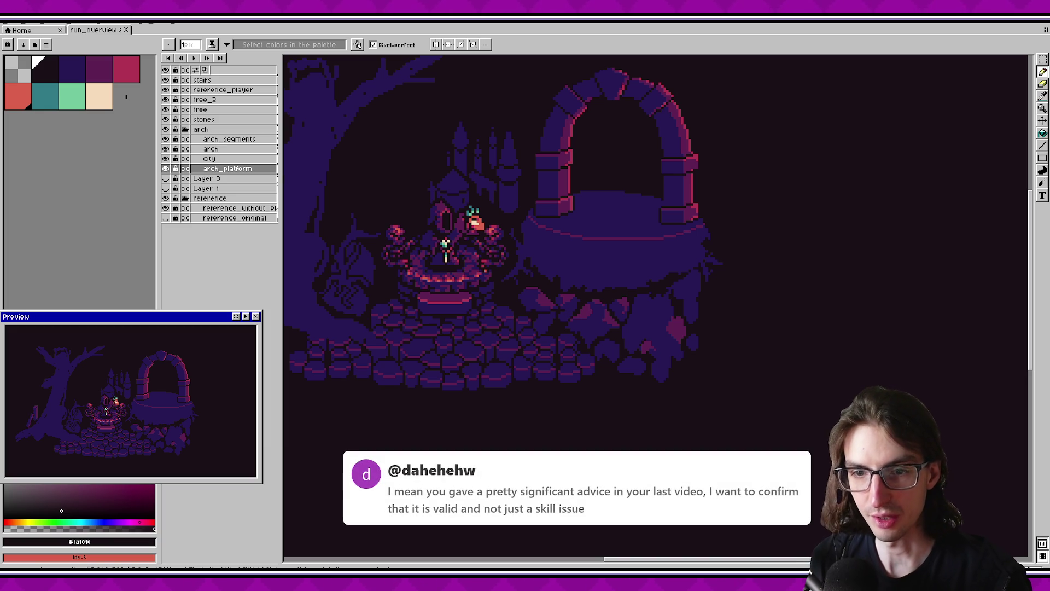
Zoom in on the arch, sample its pink, and pencil one pink pixel at its left base.
scroll(657, 306, "up", 1)
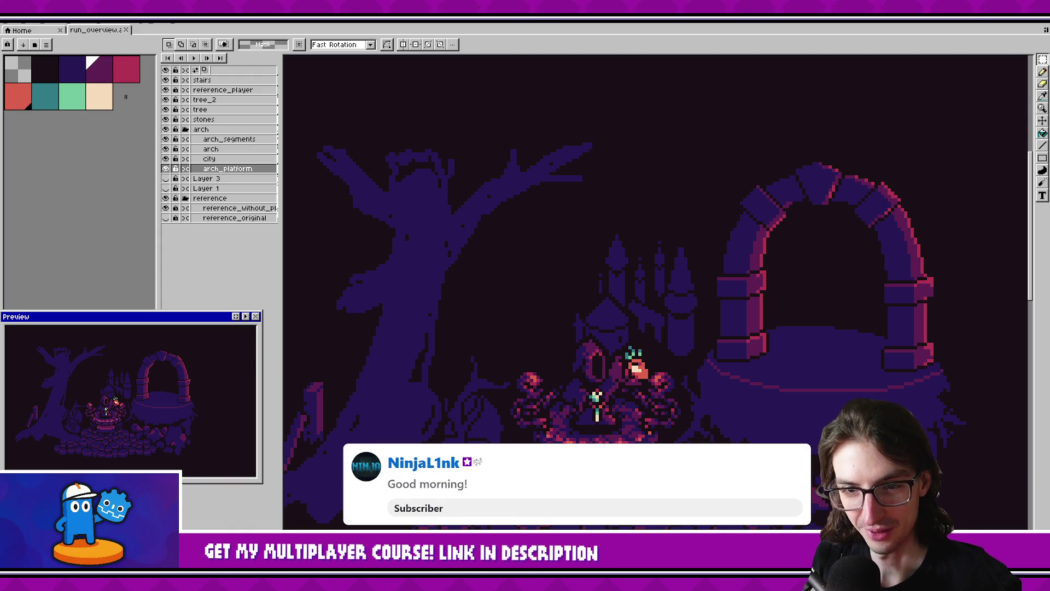
left_click_drag(554, 371, 528, 347)
scroll(528, 348, "down", 2)
scroll(569, 317, "up", 2)
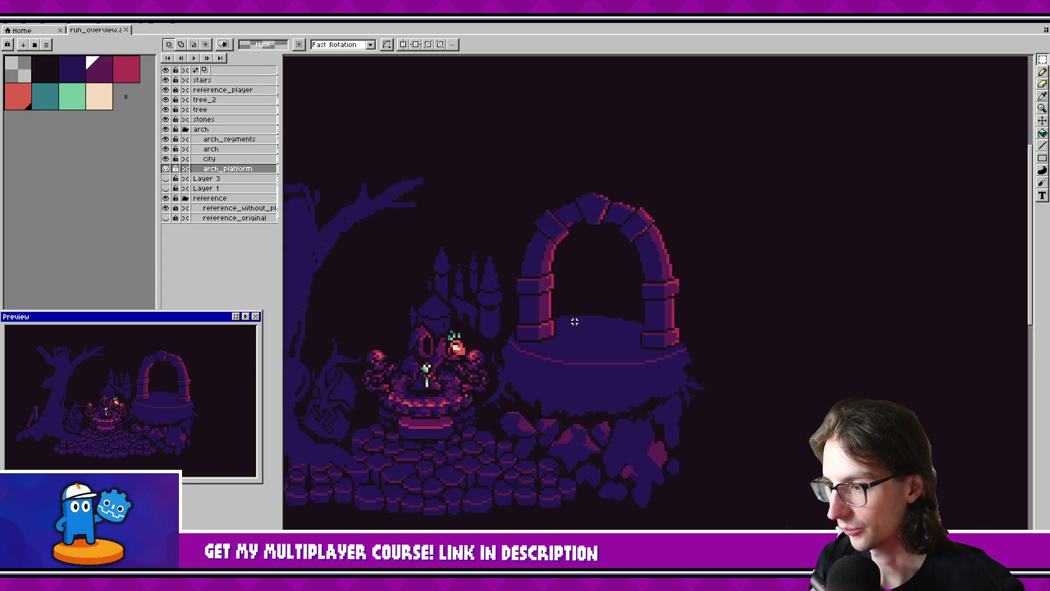
scroll(547, 329, "up", 1)
key("i")
left_click(549, 328)
scroll(564, 327, "up", 1)
key("b")
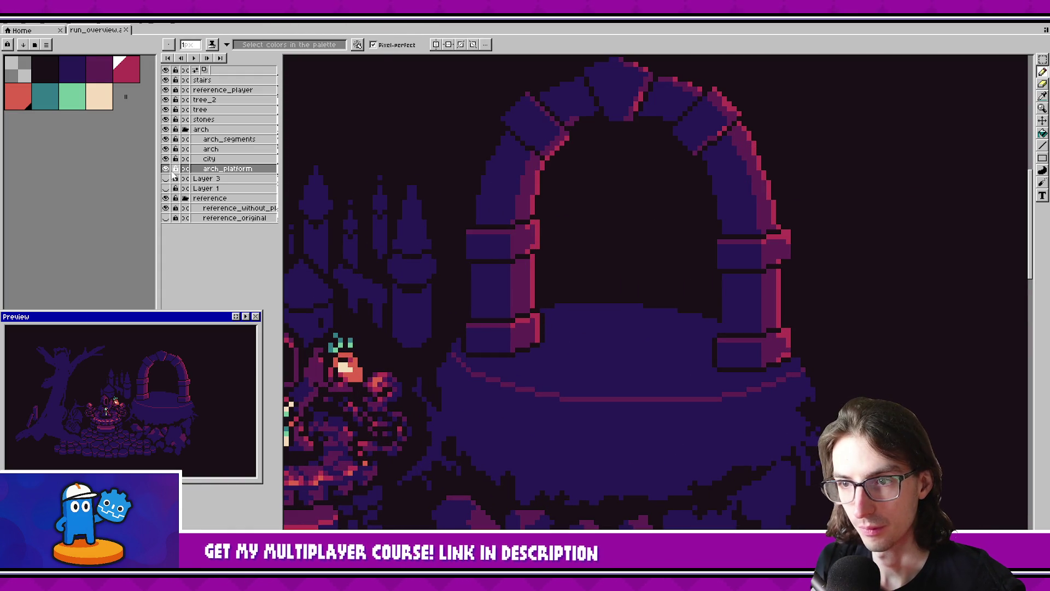
left_click(537, 354)
Pick the dark magenta #5c2052 and pan down to the stones under the platform.
scroll(552, 339, "down", 1)
scroll(598, 368, "down", 2)
left_click(558, 399, "alt")
scroll(626, 387, "up", 2)
left_click_drag(627, 387, 616, 382)
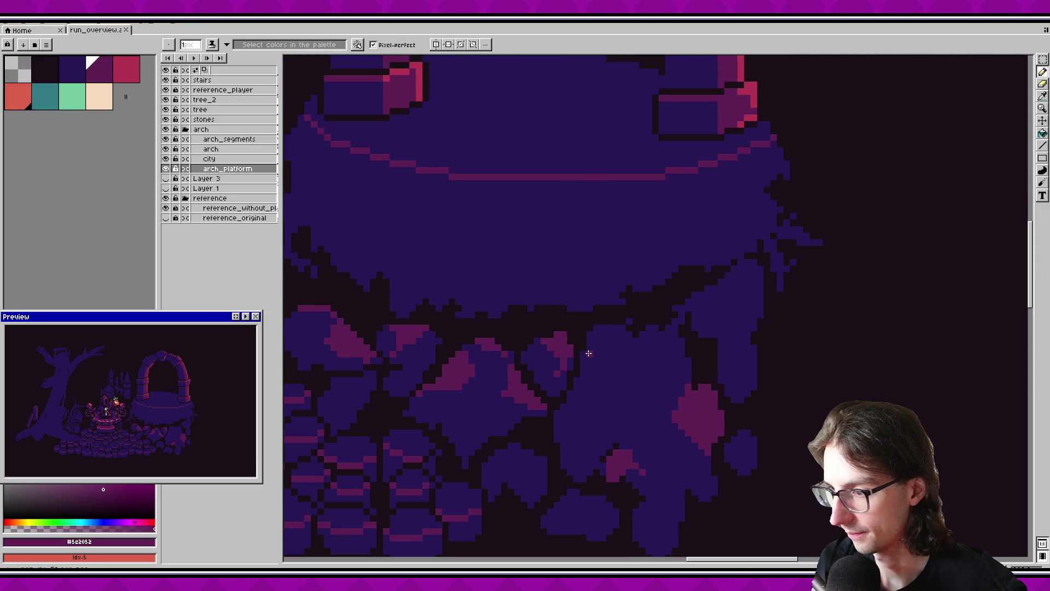
Try a pink Paint Bucket fill on a stone below the platform, then undo it.
key("g")
left_click(624, 345)
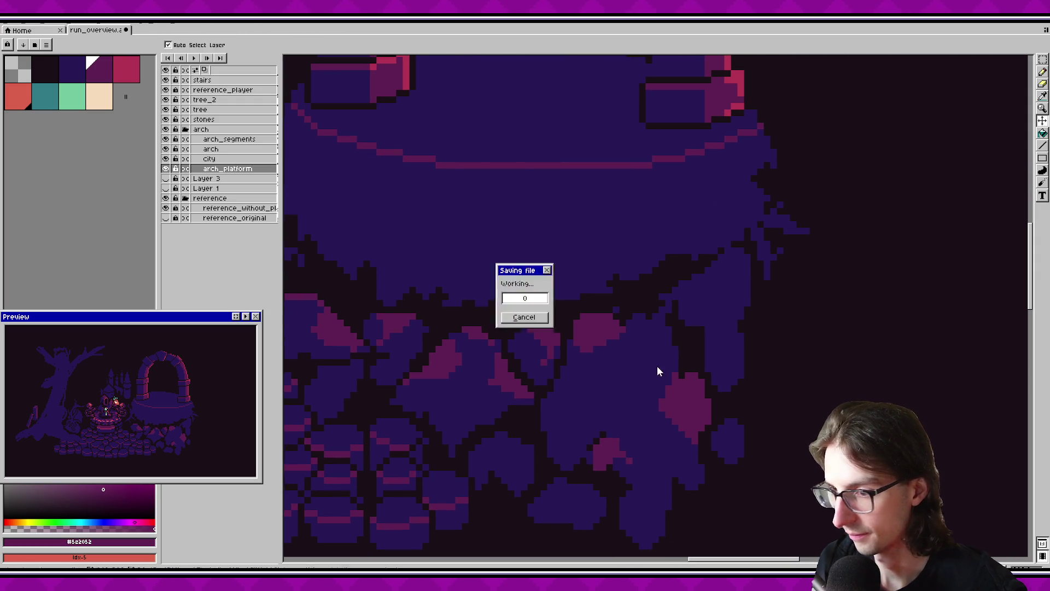
left_click(579, 349)
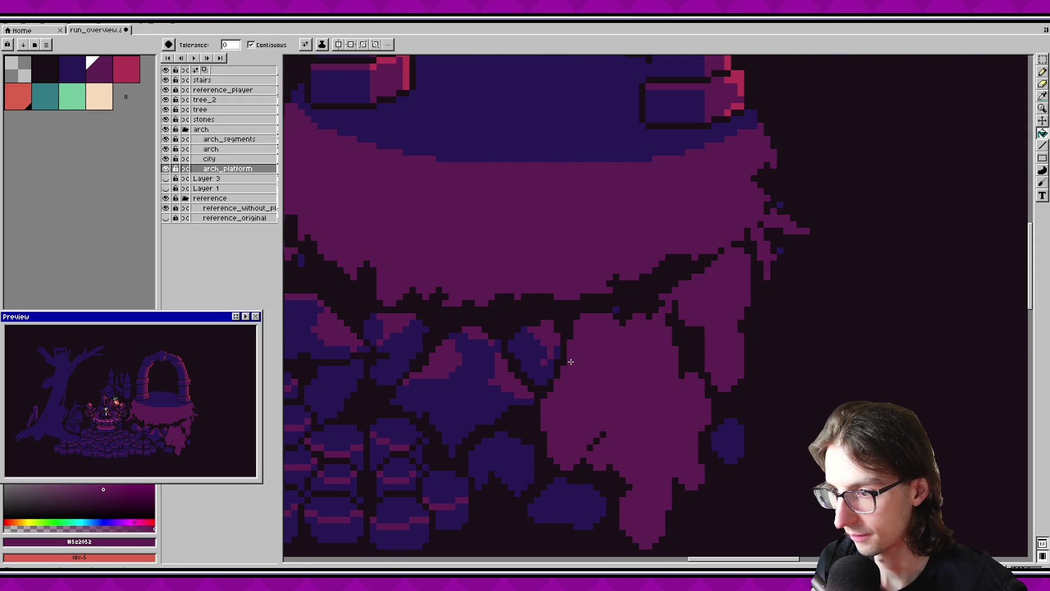
key("ctrl+z")
key("b")
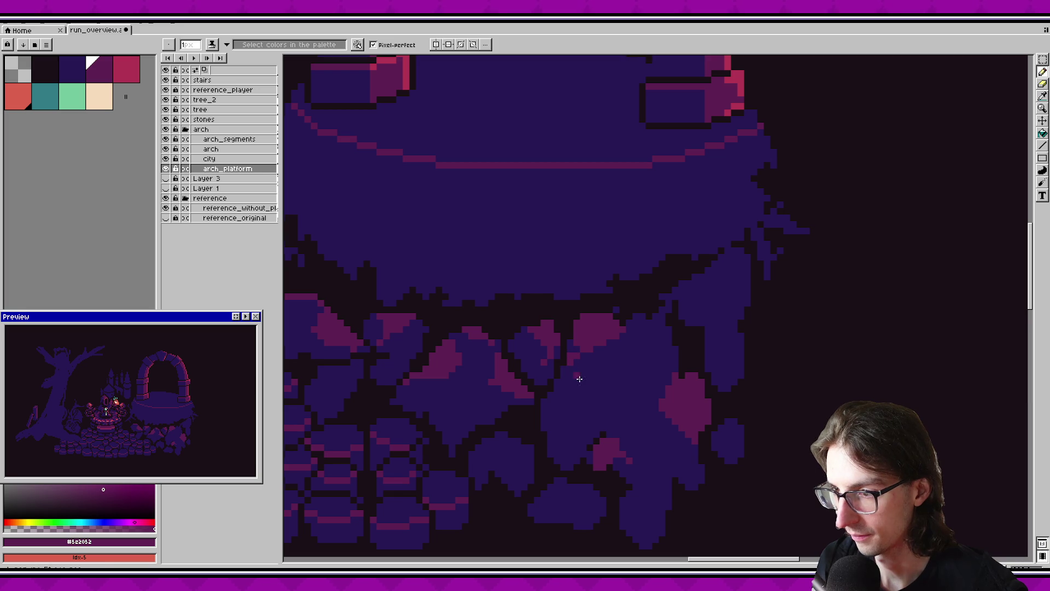
Save the artwork, then test short and diagonal pink strokes on a stone and undo them.
key("ctrl+s")
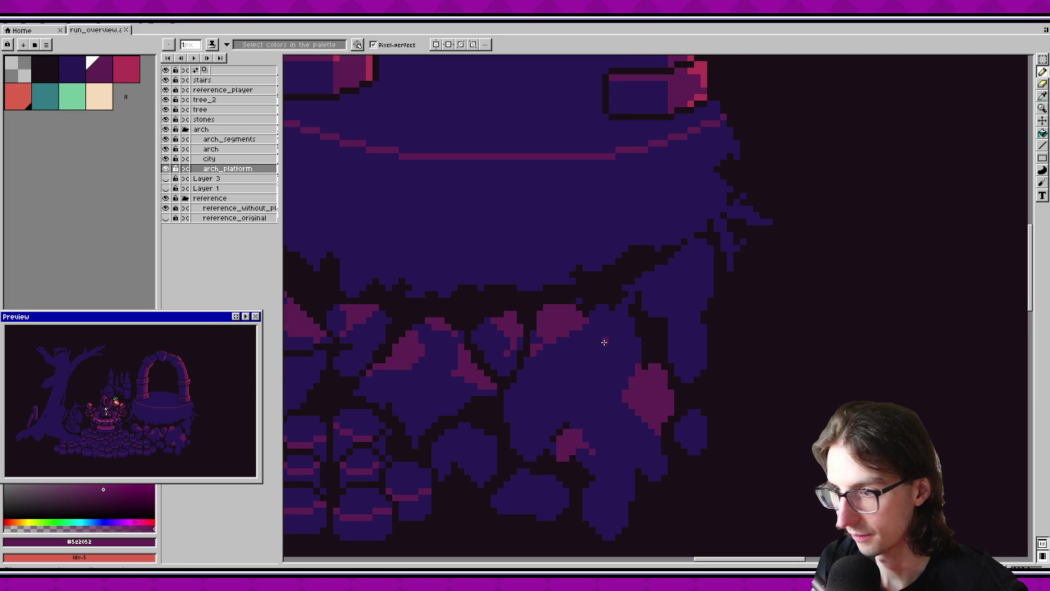
left_click_drag(619, 323, 624, 342)
key("v")
key("b")
key("ctrl+z")
scroll(567, 376, "down", 2)
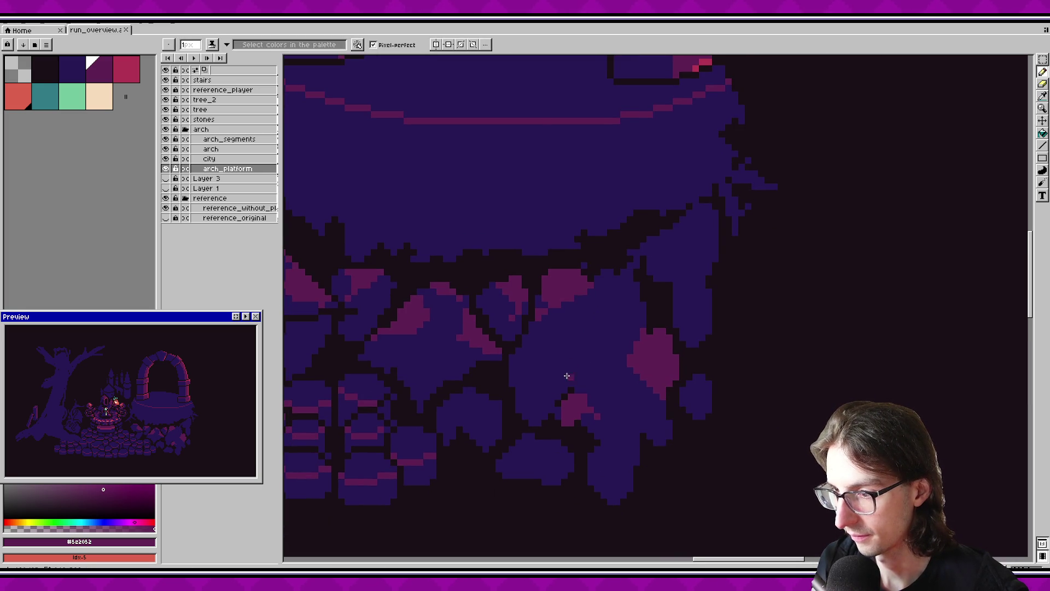
mouse_move(558, 394)
left_mouse_down()
mouse_move(510, 372)
mouse_move(532, 329)
left_mouse_up()
key("ctrl+z")
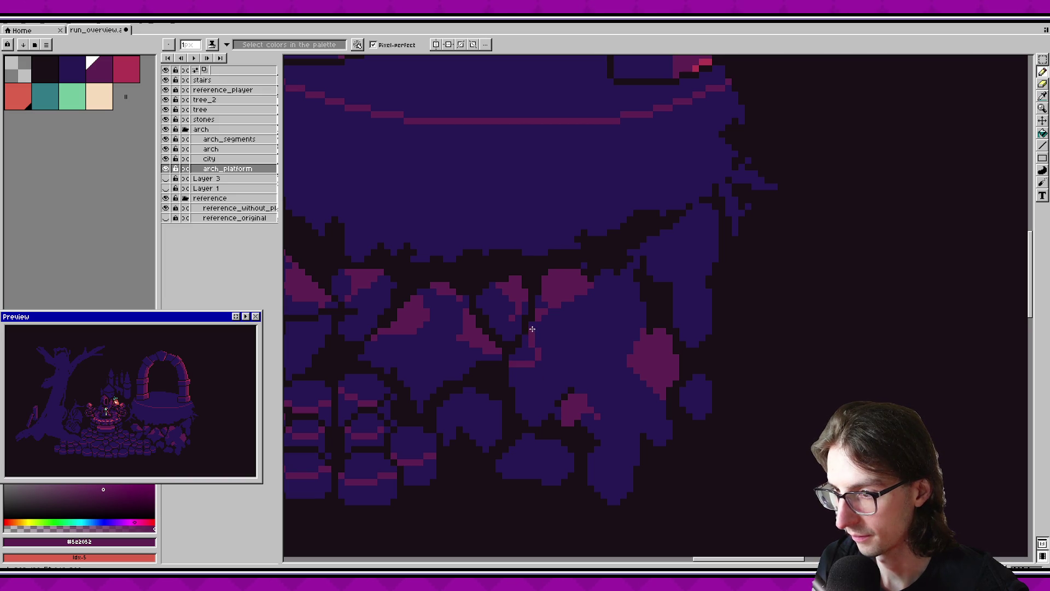
Save again and pencil dark #1a1016 gaps between the lower blue stones.
key("g")
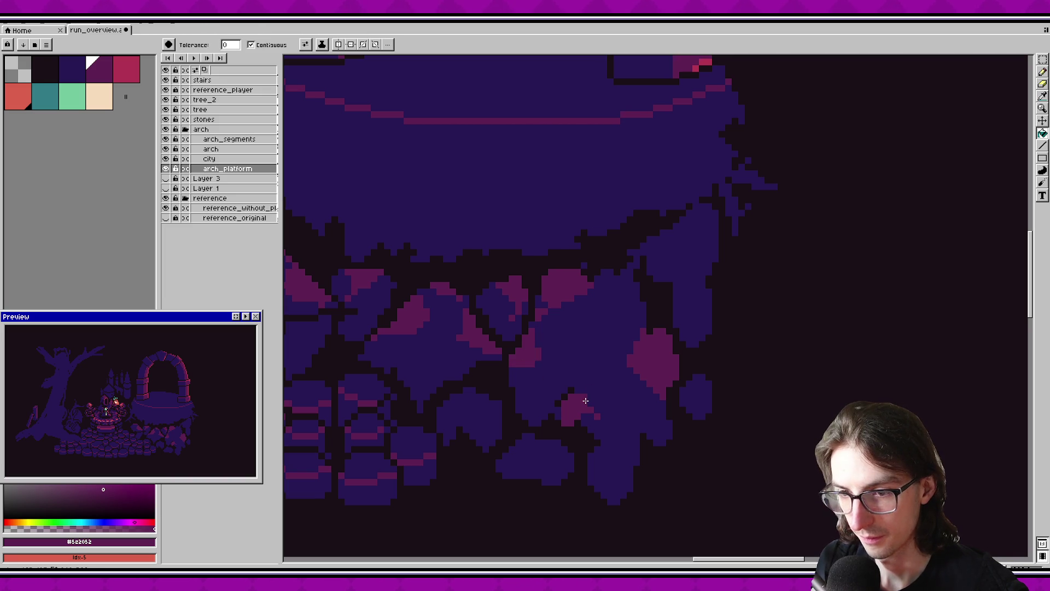
key("ctrl+s")
left_click_drag(584, 401, 536, 380)
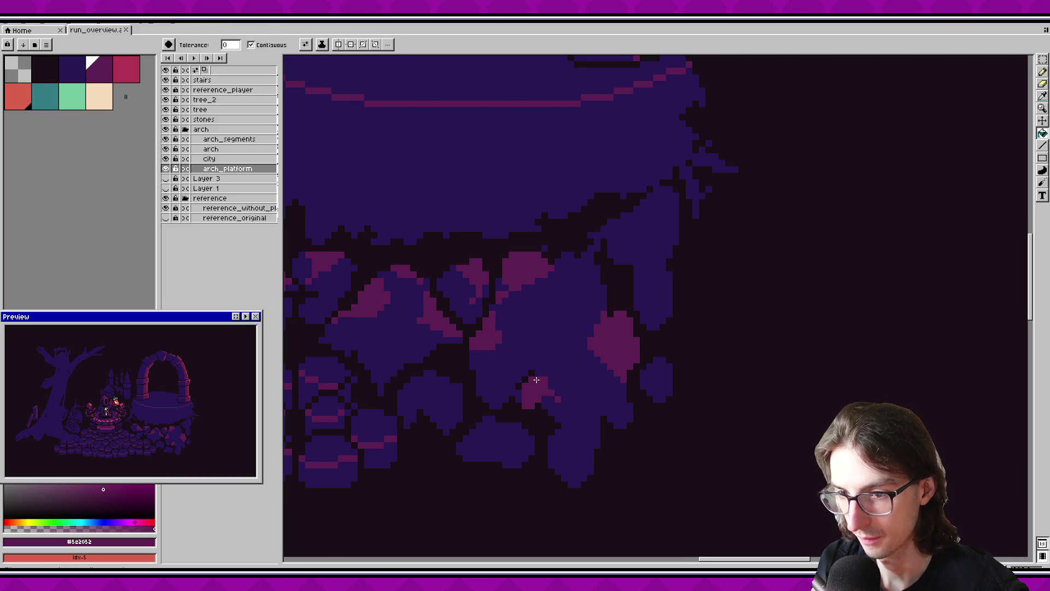
scroll(596, 428, "down", 1)
scroll(591, 428, "up", 1)
key("b")
left_click(553, 421, "alt")
mouse_move(549, 420)
left_mouse_down()
mouse_move(616, 419)
mouse_move(605, 413)
left_mouse_up()
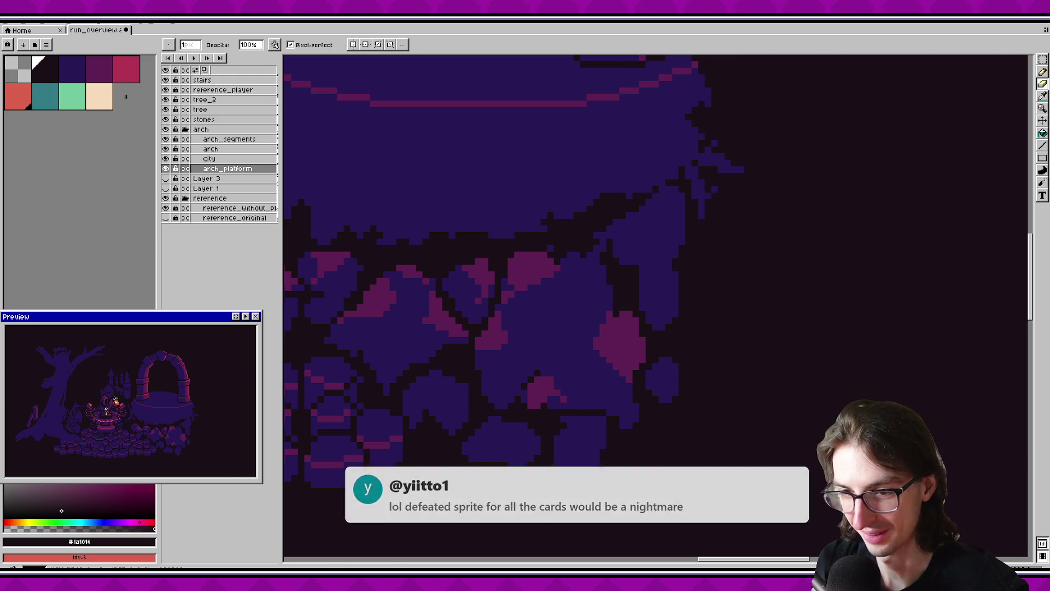
scroll(607, 424, "up", 2)
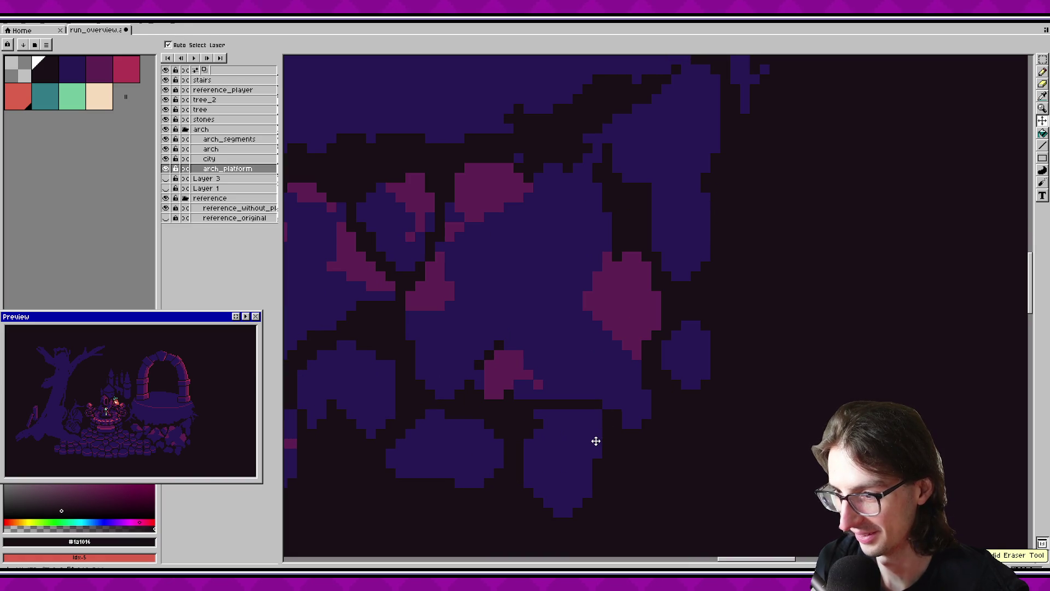
scroll(607, 443, "down", 2)
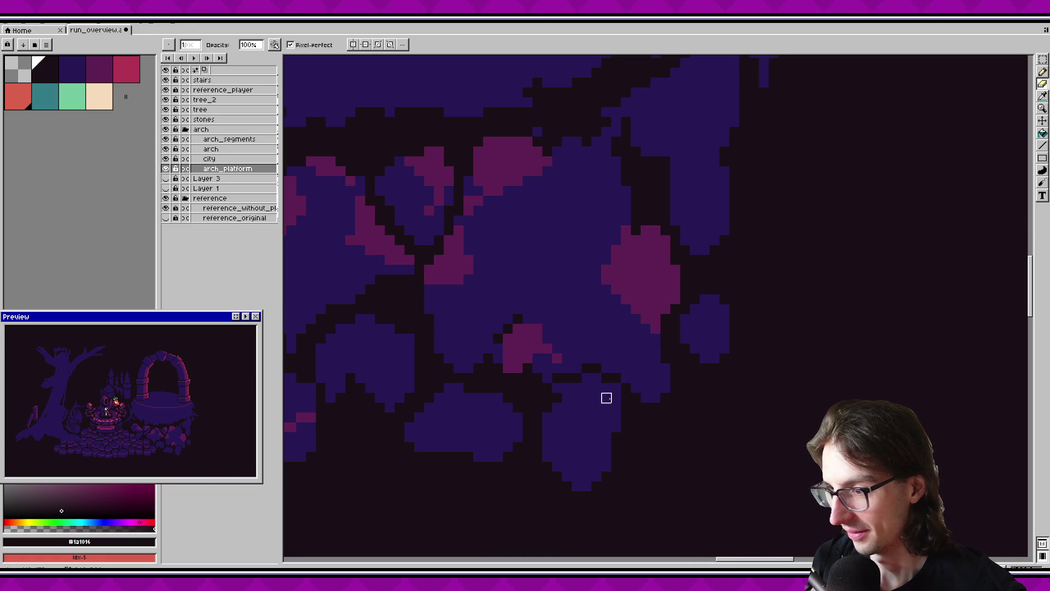
left_click_drag(557, 398, 646, 418)
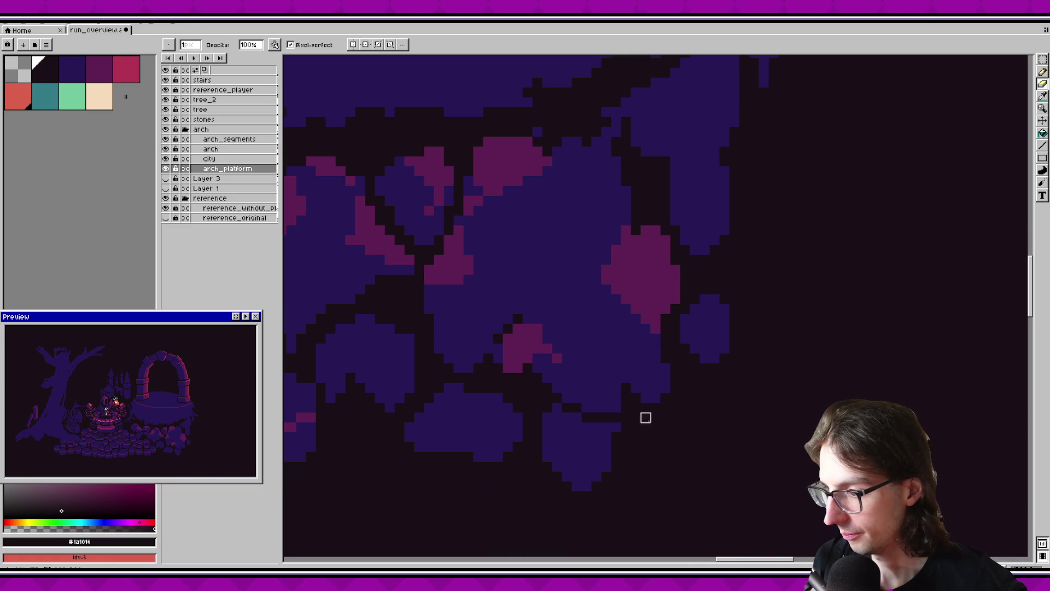
Switch to the stone blue #271854 and test a Magic Wand selection on one stone, then clear it.
key("d")
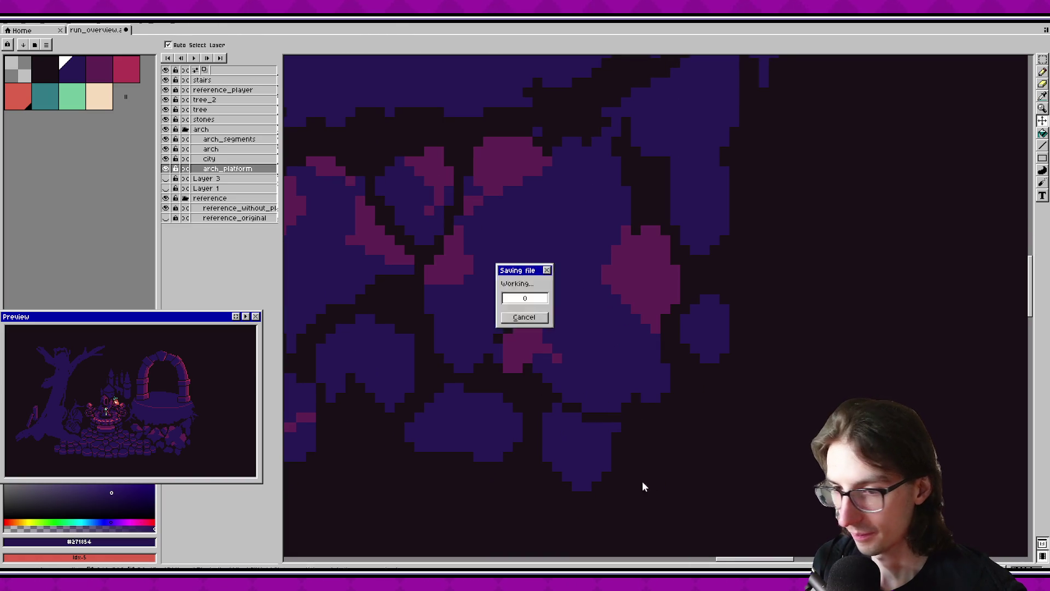
scroll(657, 457, "down", 2)
scroll(597, 440, "up", 2)
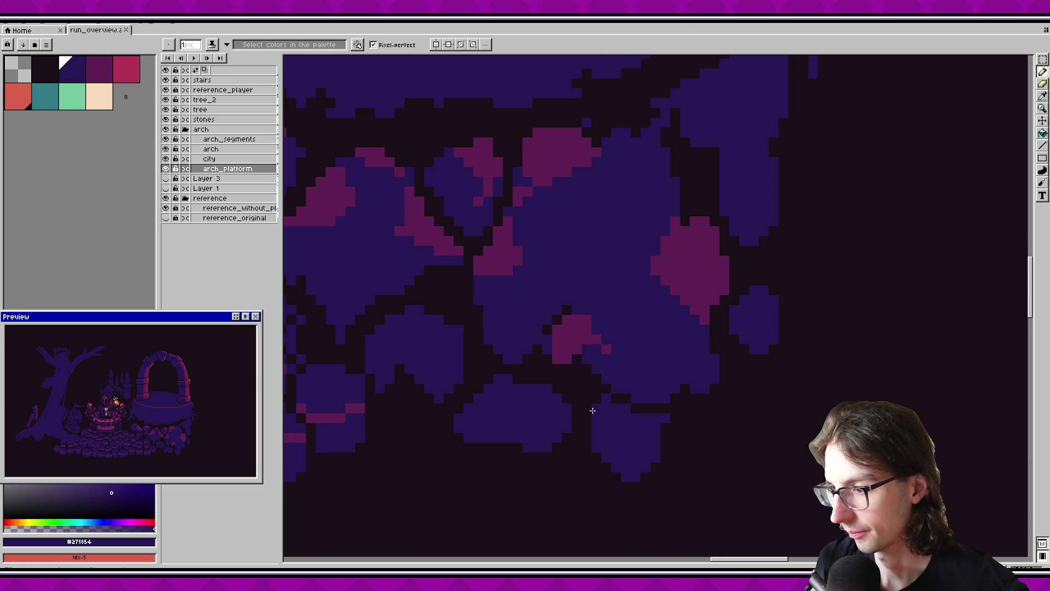
scroll(585, 408, "down", 1)
scroll(596, 413, "down", 1)
scroll(612, 421, "down", 1)
scroll(599, 431, "up", 3)
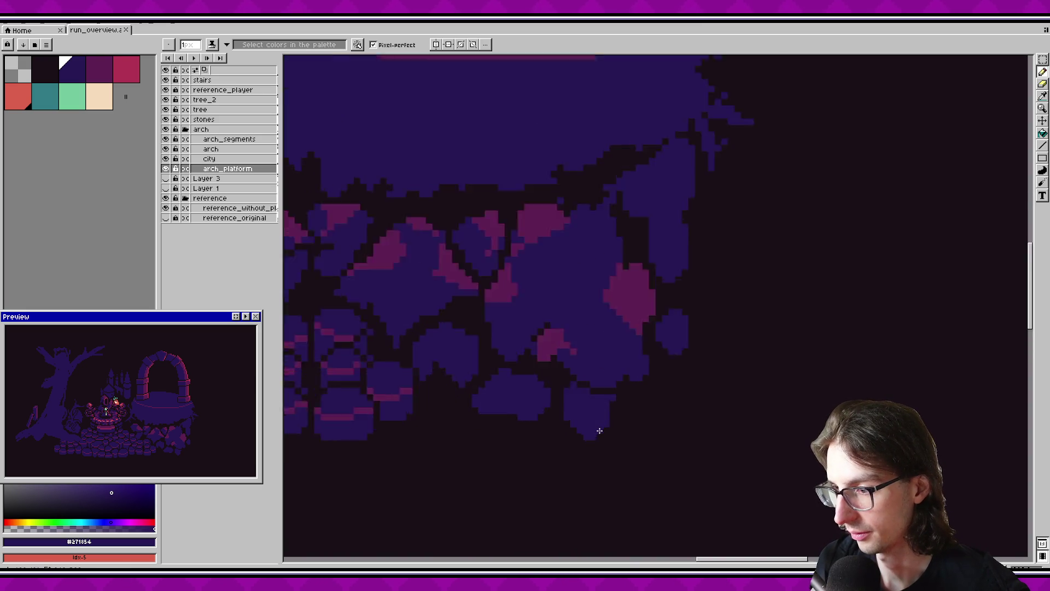
scroll(600, 431, "up", 2)
scroll(579, 417, "down", 1)
key("w")
left_click(580, 407)
key("Delete")
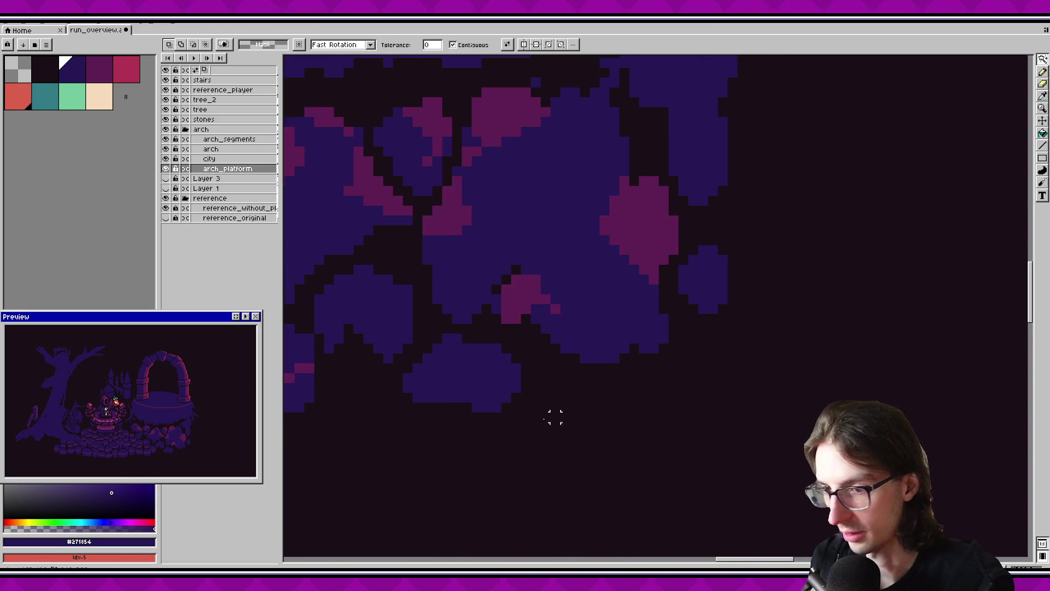
Sample the pink highlight colour #5e2052 and save the artwork.
scroll(555, 408, "down", 1)
scroll(603, 412, "down", 1)
scroll(598, 410, "down", 1)
scroll(598, 409, "up", 1)
scroll(579, 406, "up", 1)
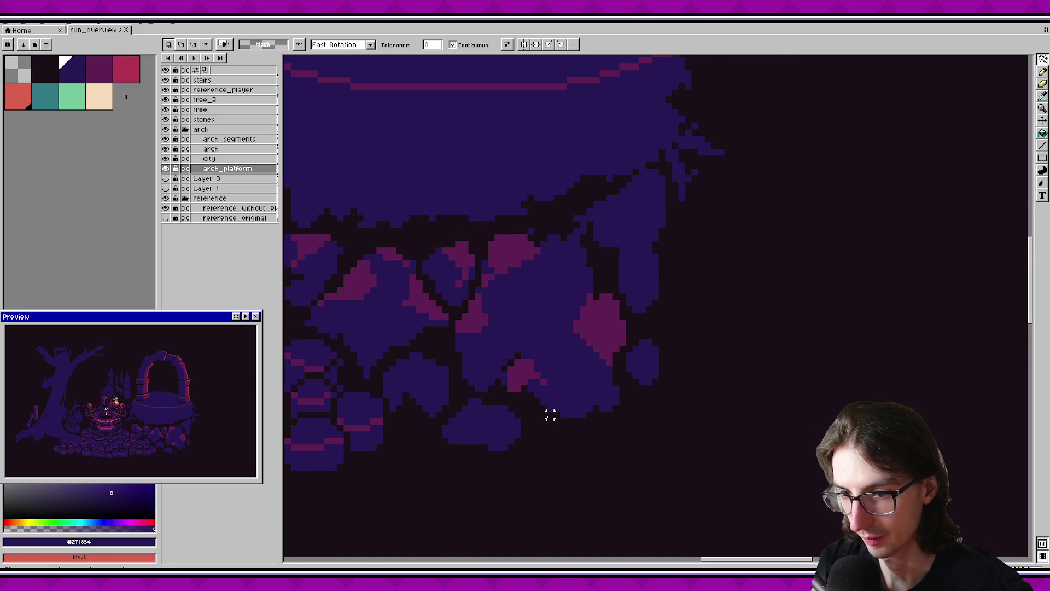
key("i")
left_click(527, 371)
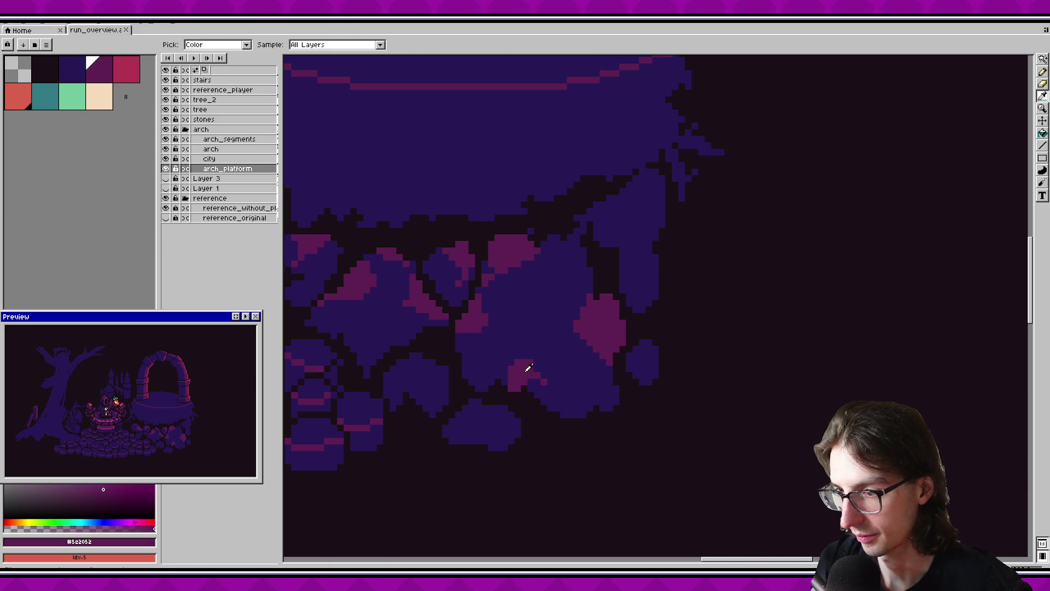
key("b")
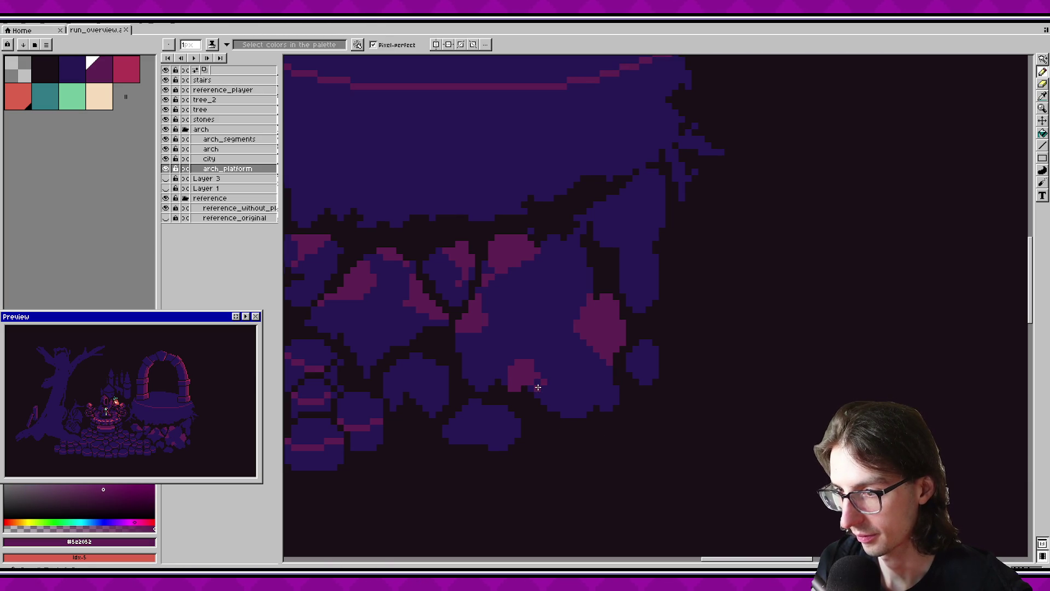
key("ctrl+s")
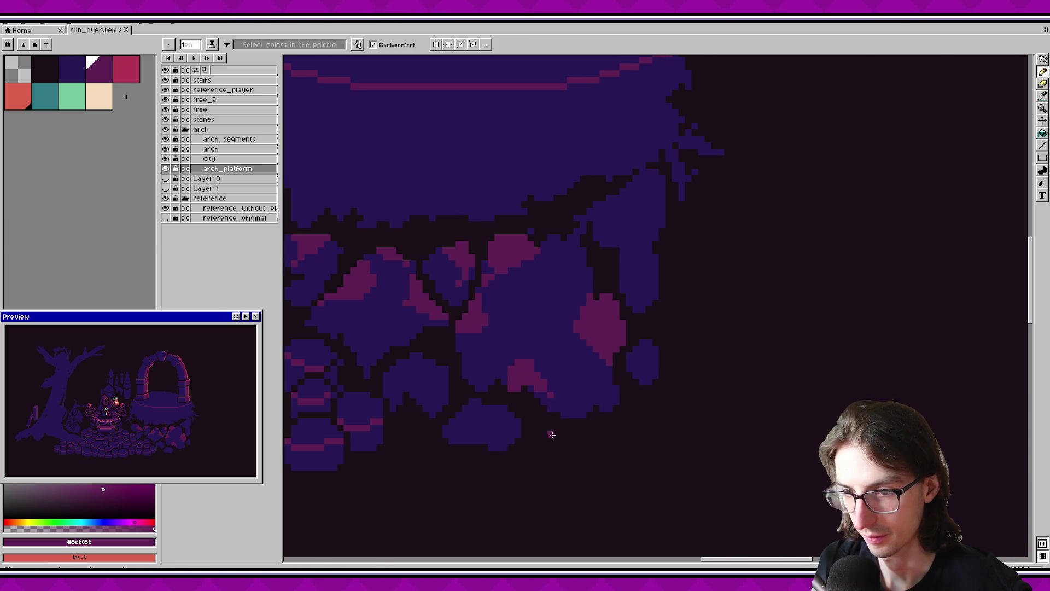
Pan down to the platform edge and sample the dark gap colour #1a1016.
left_click_drag(575, 409, 550, 466)
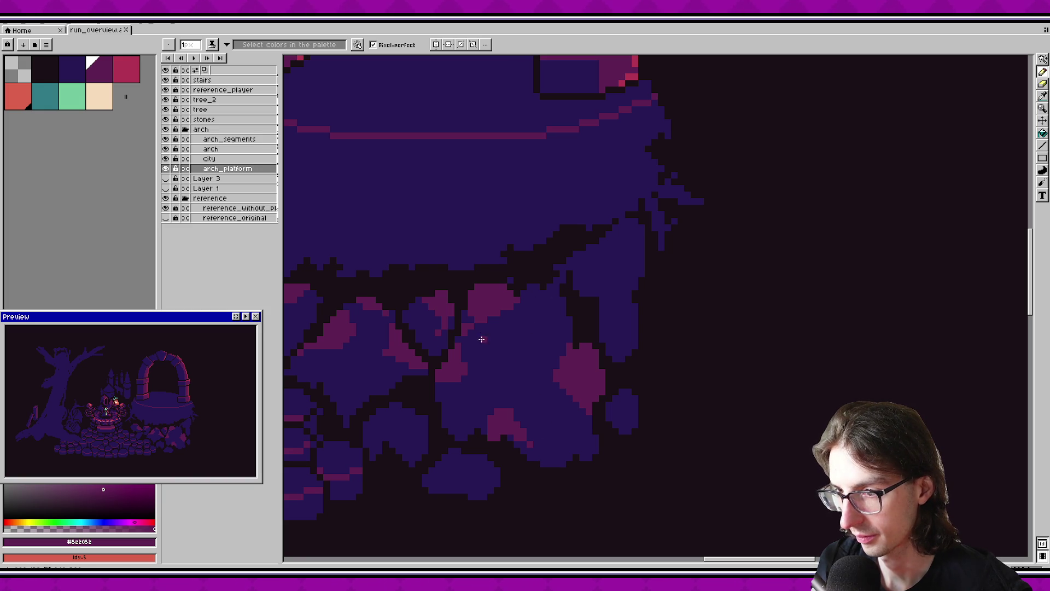
left_click(473, 369, "alt")
left_click(445, 373, "alt")
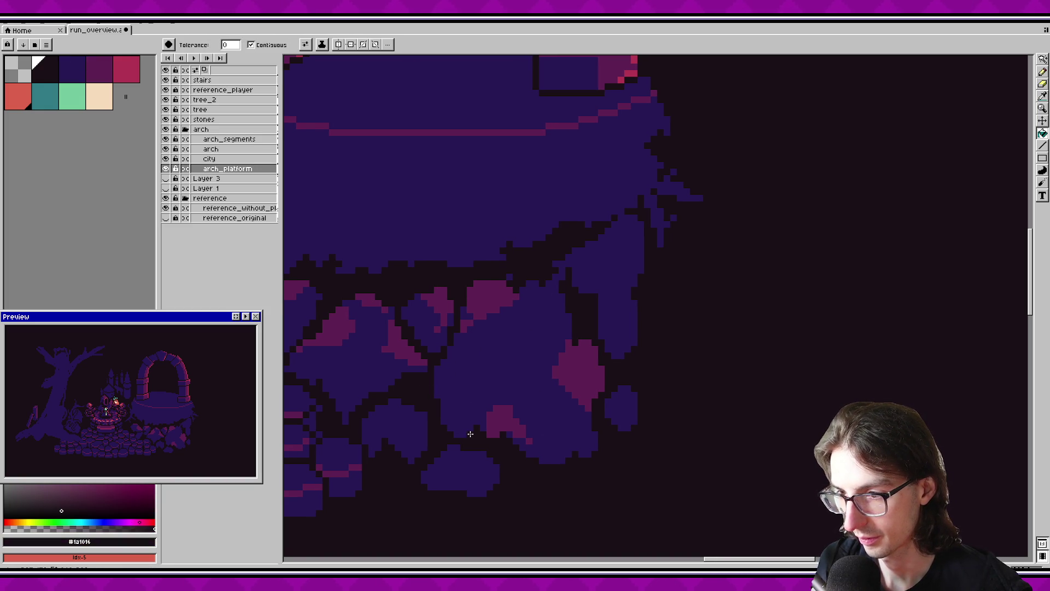
key("b")
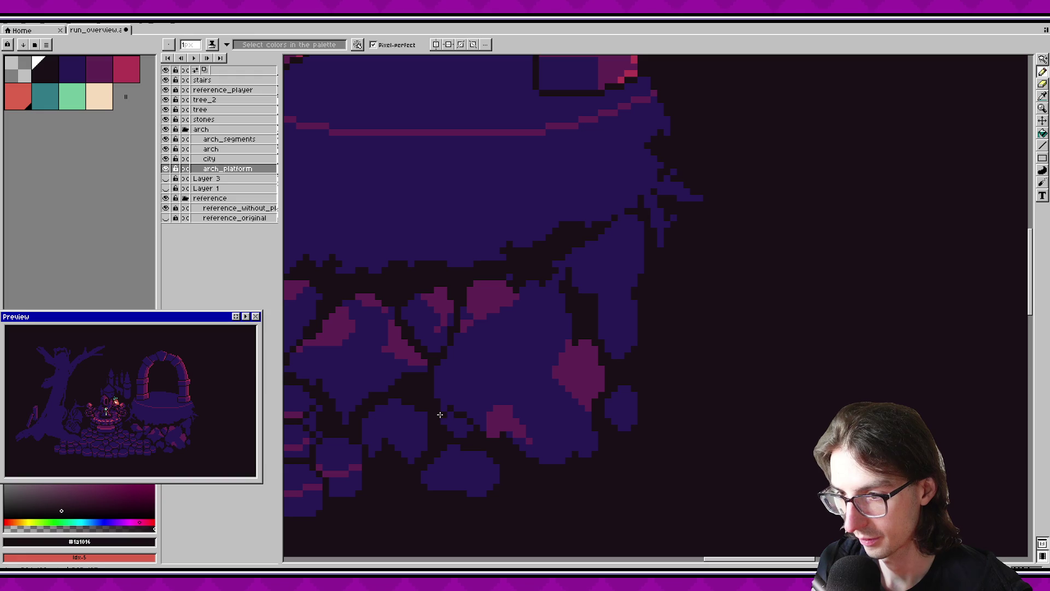
key("g")
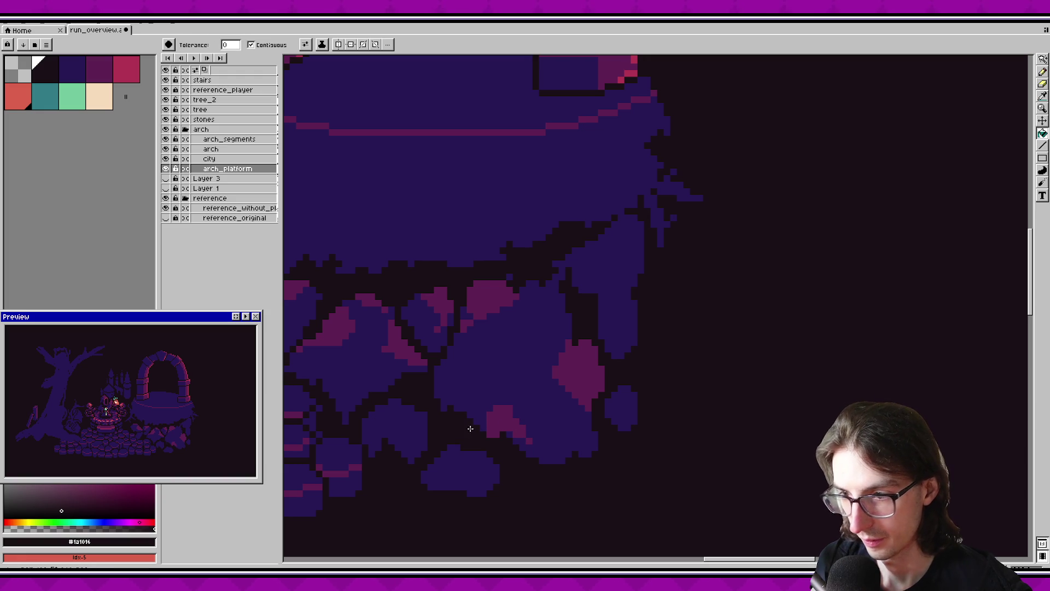
key("b")
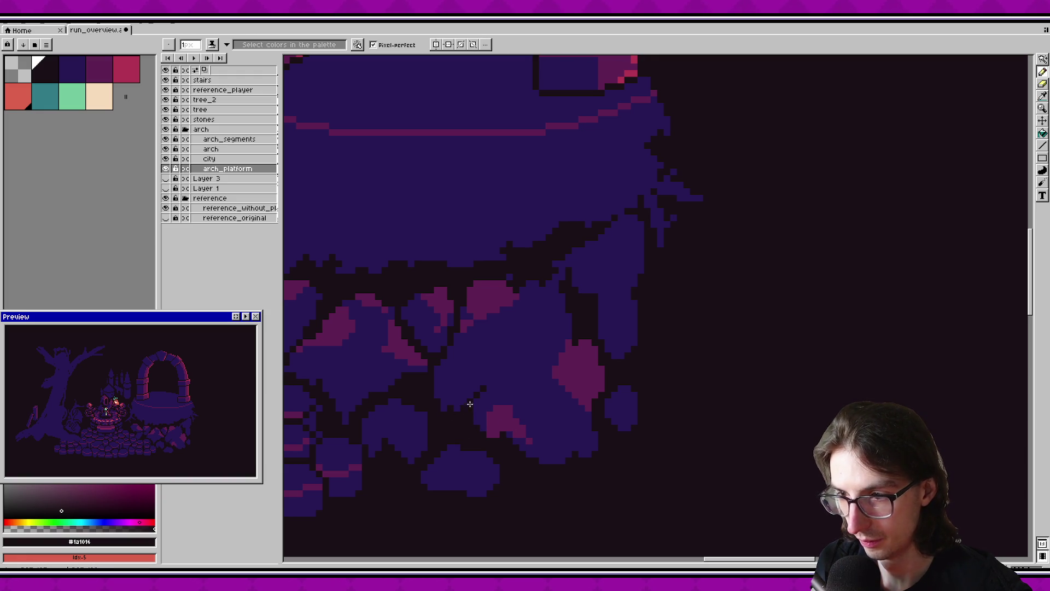
scroll(528, 421, "up", 2)
Sample stone blue #271854, pan right across the stones, and pick dark magenta #5c2052.
left_click(445, 429, "alt")
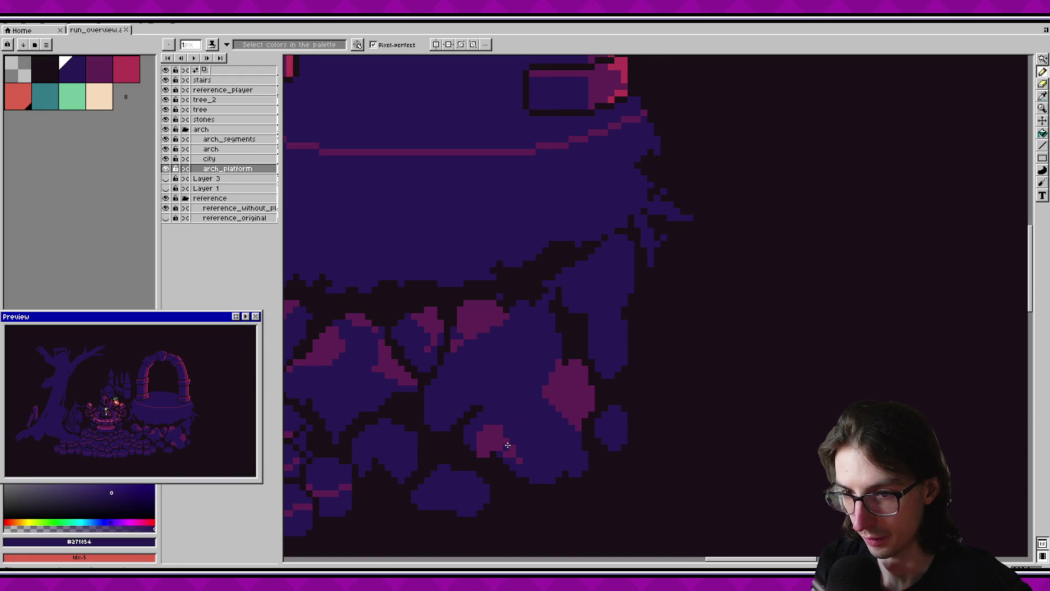
scroll(502, 441, "down", 2)
key("v")
left_click_drag(474, 402, 568, 423)
key("b")
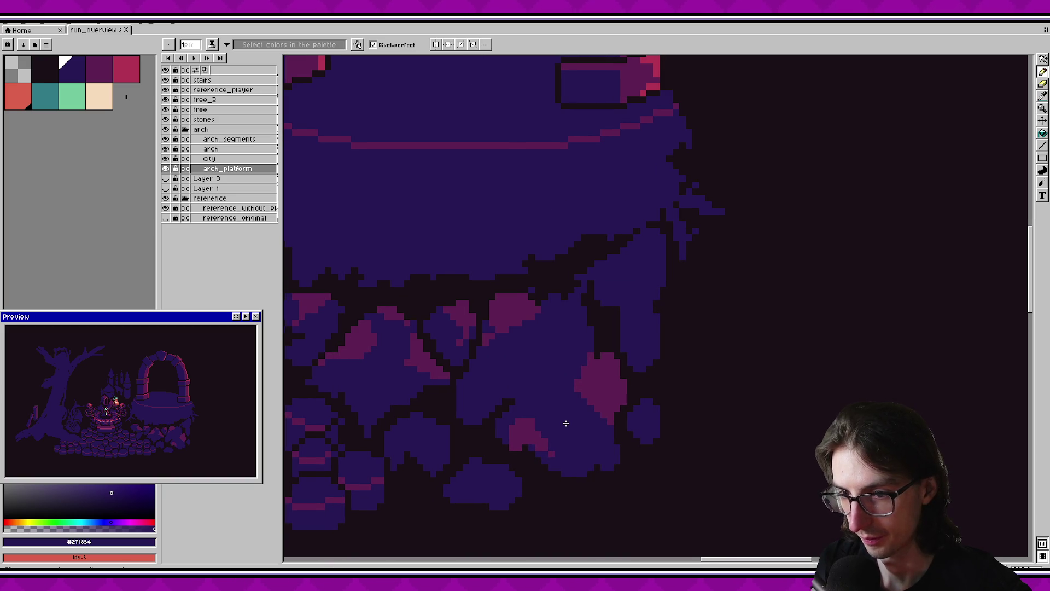
left_click(526, 431, "alt")
scroll(563, 416, "down", 3)
Move the view onto the rock's pink highlight and sample its dark navy colour.
scroll(601, 416, "up", 2)
scroll(649, 416, "up", 1)
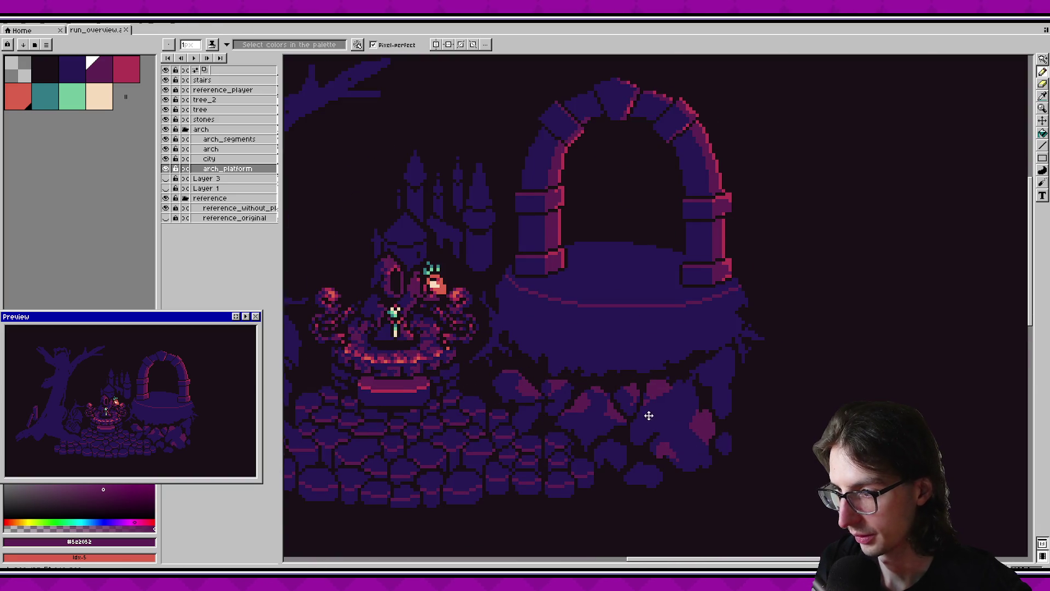
scroll(649, 416, "up", 1)
scroll(604, 399, "up", 1)
key("b")
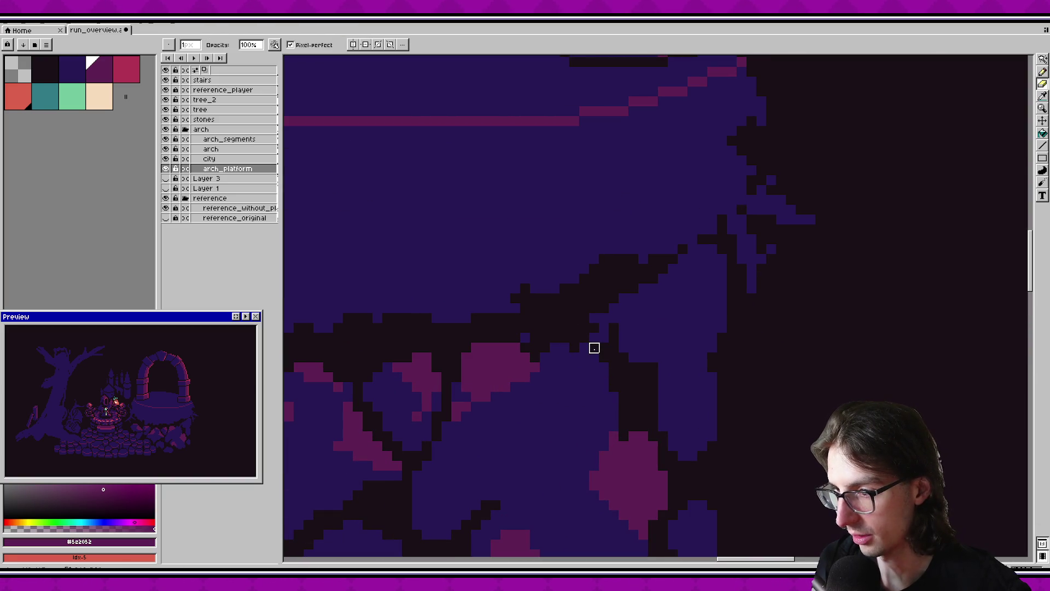
left_click(558, 348, "alt")
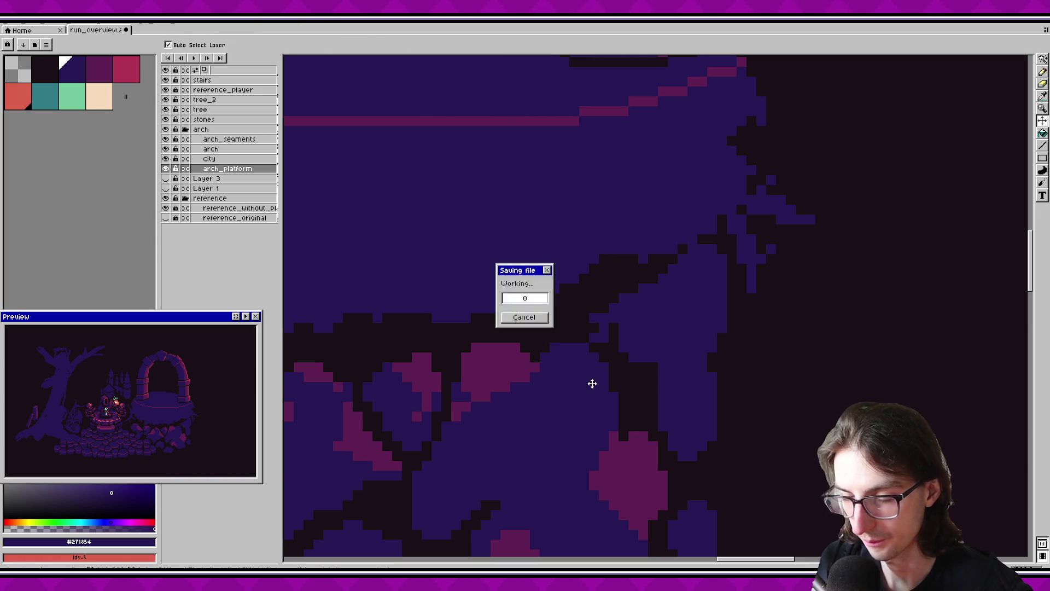
left_click_drag(515, 436, 476, 405)
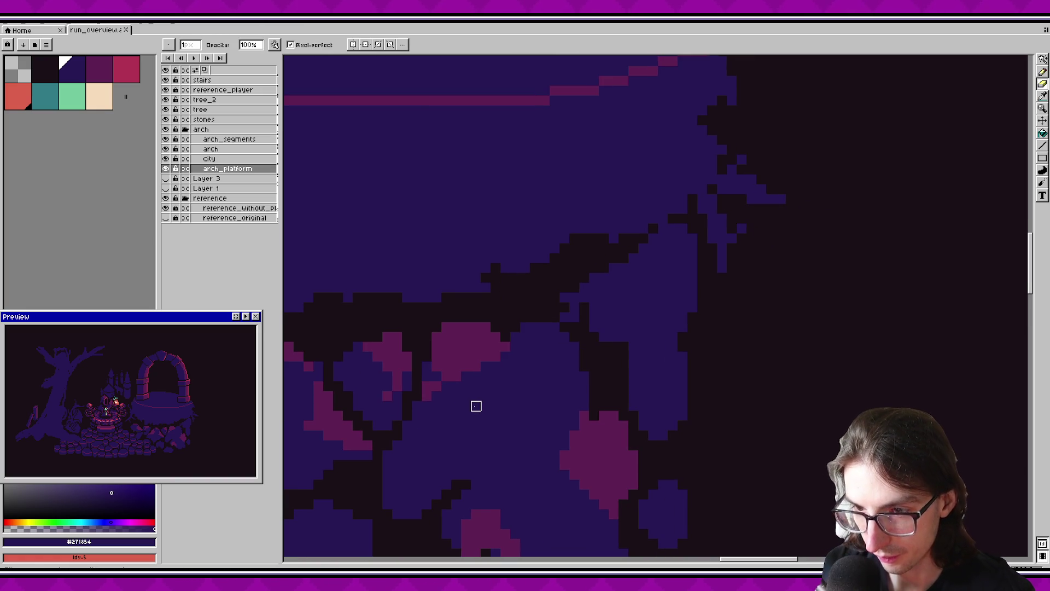
key("alt")
left_click(592, 421, "alt")
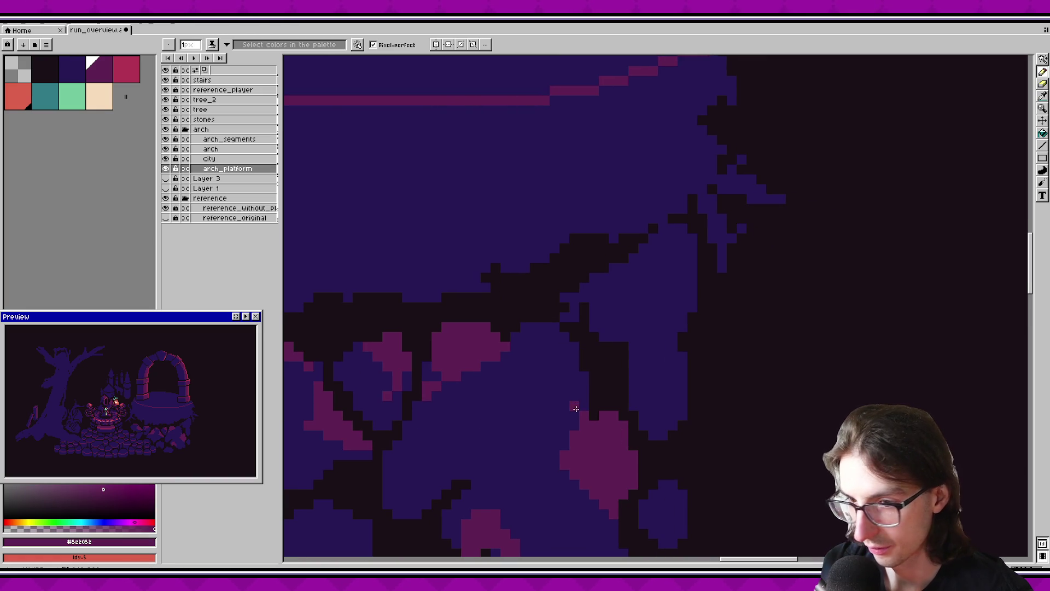
key("ctrl+z")
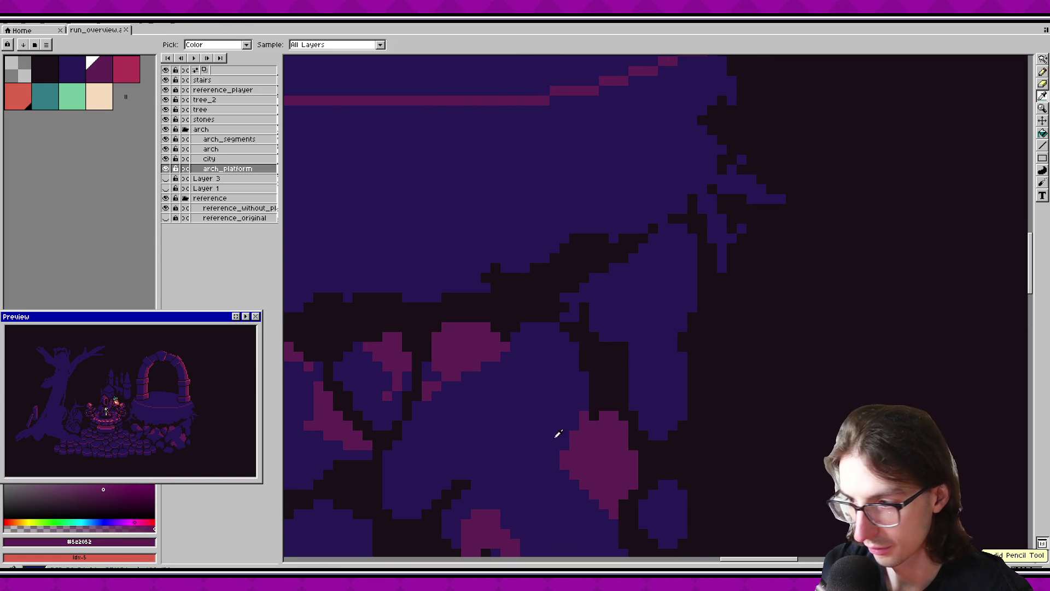
left_click(567, 467, "alt")
Repaint the pink blob's lower-left and upper-left edges in navy, undoing the excess strokes.
left_click_drag(569, 476, 611, 511)
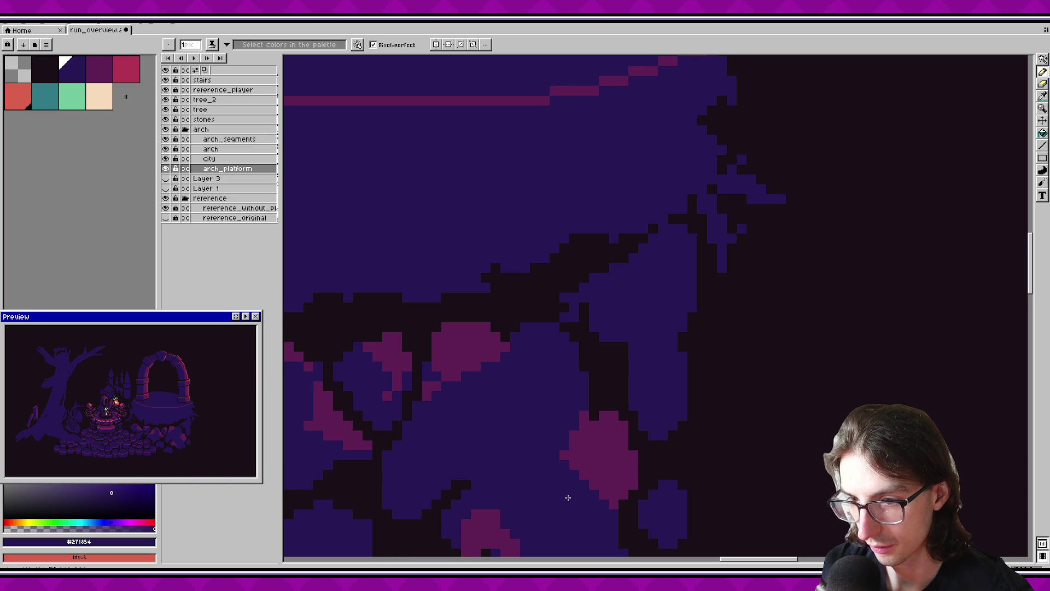
left_click_drag(581, 416, 570, 460)
key("ctrl+z")
left_click(581, 424)
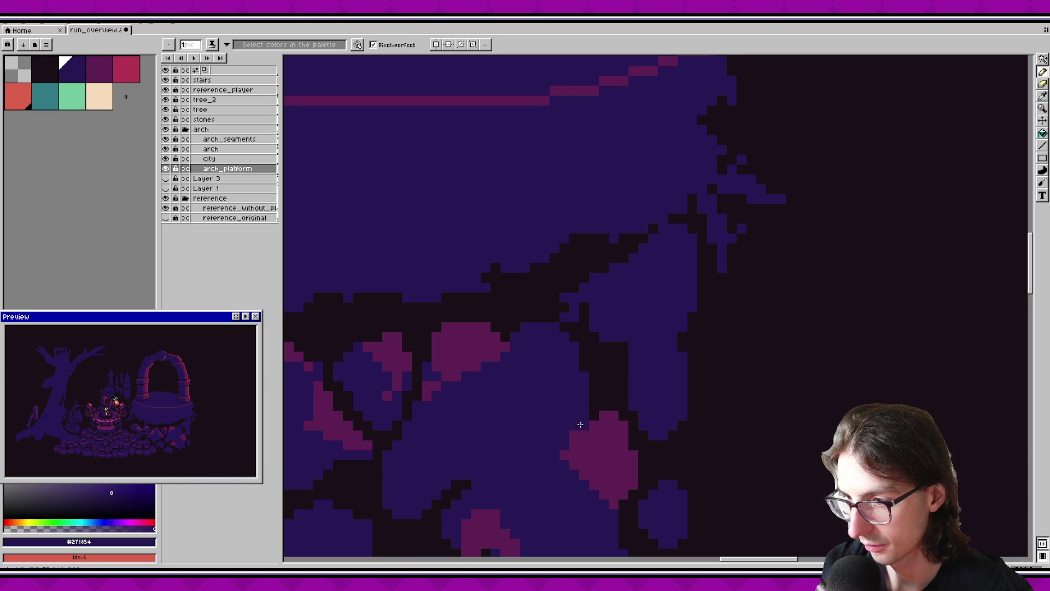
key("ctrl+z")
key("ctrl+z")
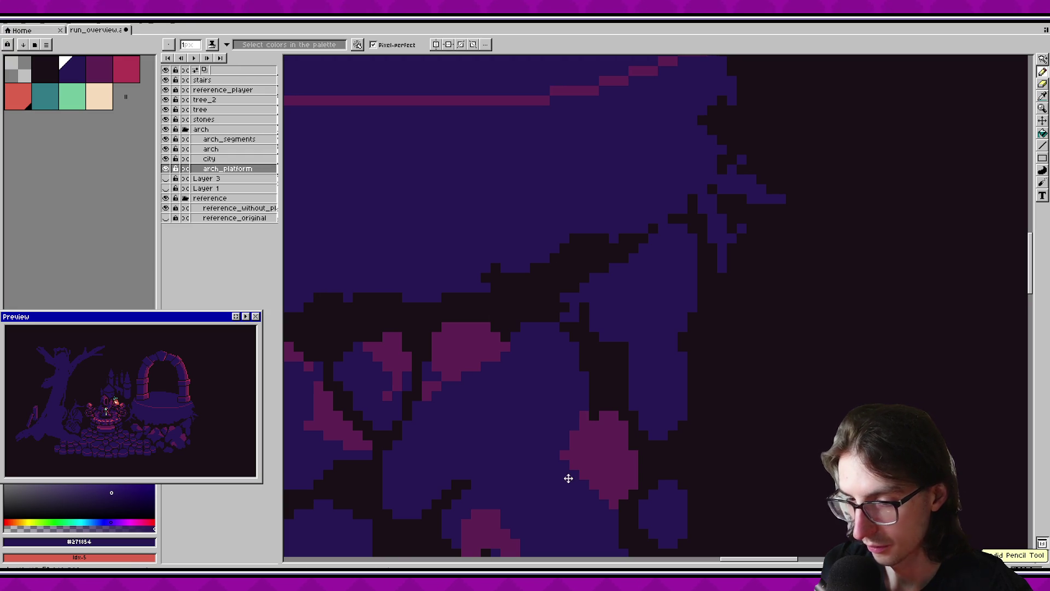
Add a dark magenta pixel and short column along the rock edge, undoing an oversized fill.
left_click(584, 418, "alt")
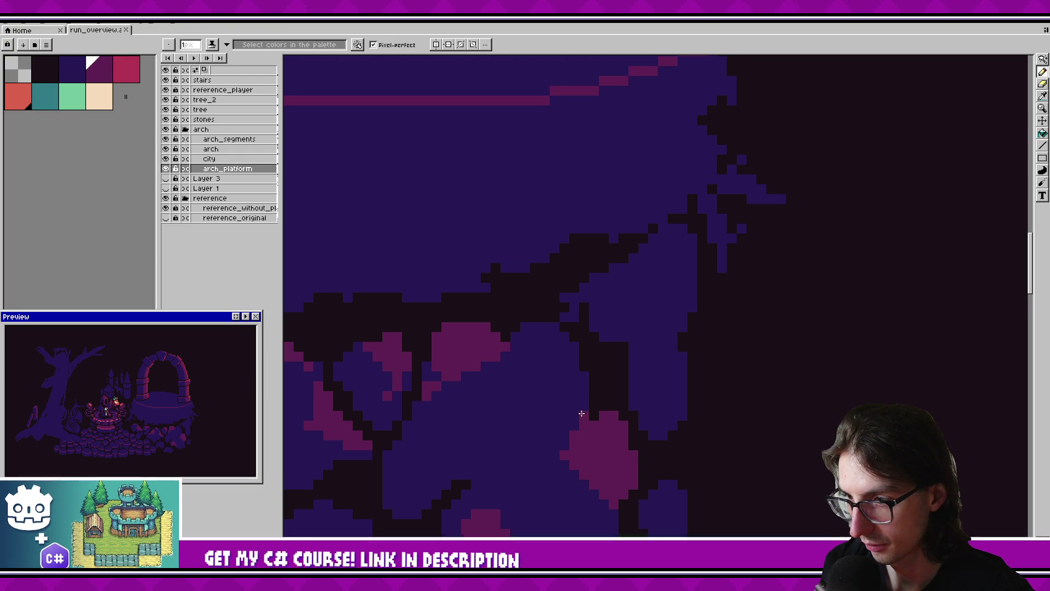
left_click(575, 365)
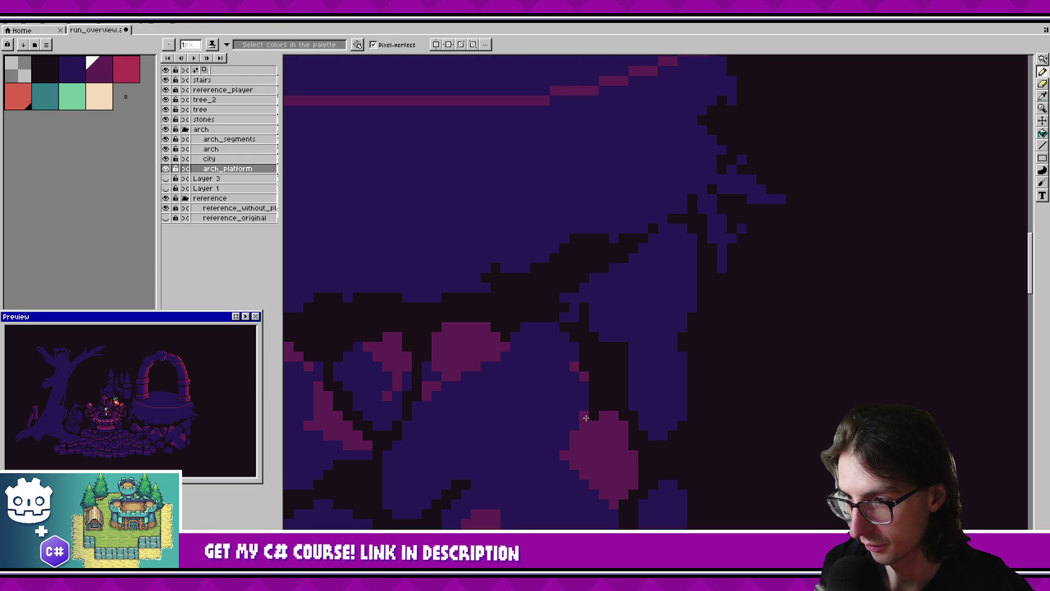
key("ctrl")
left_click_drag(568, 364, 565, 335)
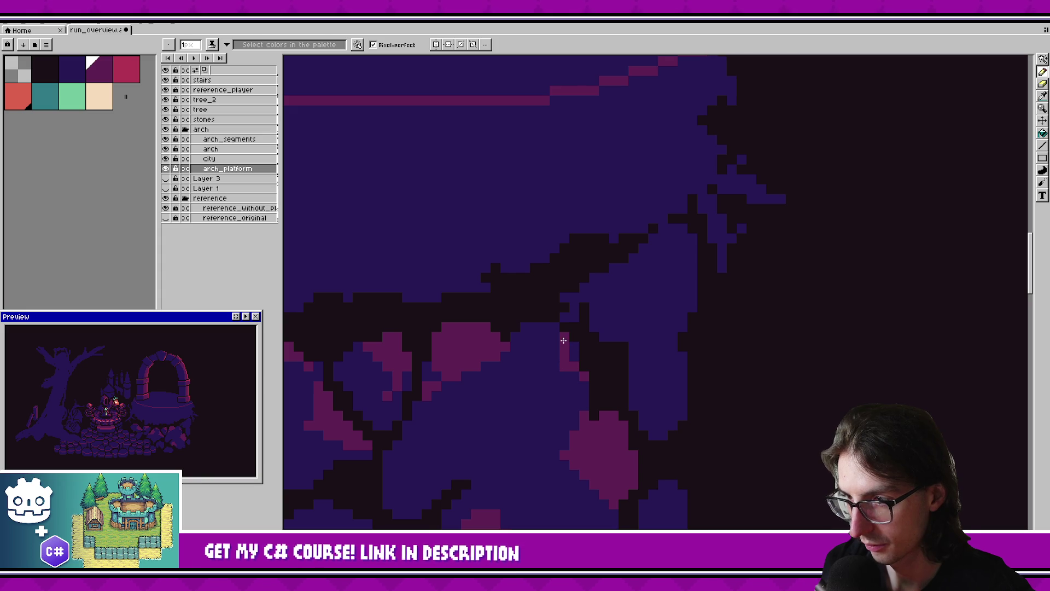
key("g")
left_click(558, 372)
key("ctrl+z")
key("b")
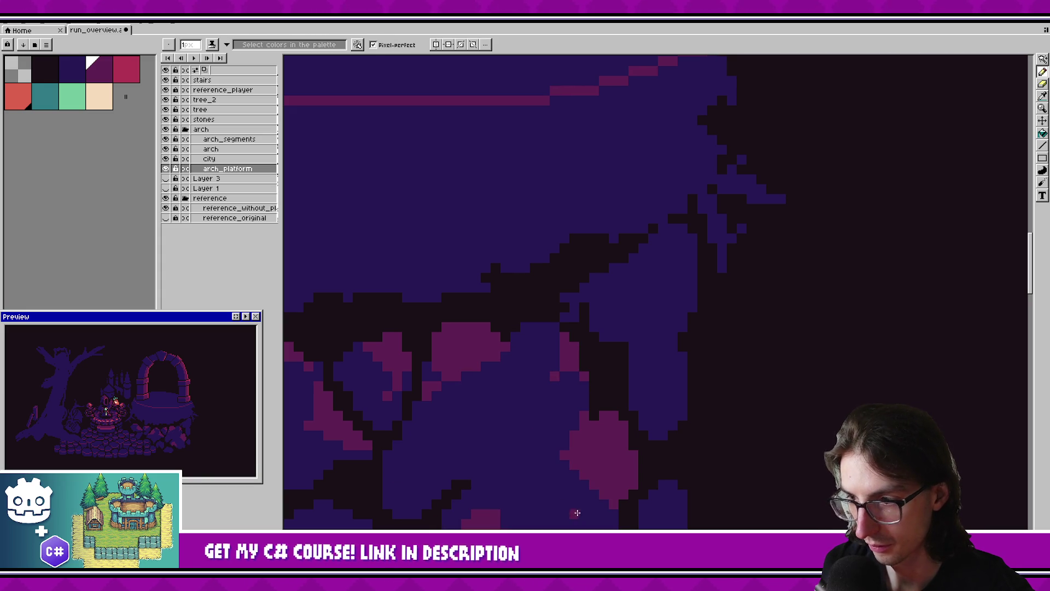
Paint indigo into the blob's lower part and fill its lower magenta chunk with indigo.
left_click(577, 513, "alt")
left_click_drag(564, 454, 624, 475)
left_click(583, 474)
key("g")
left_click(607, 490)
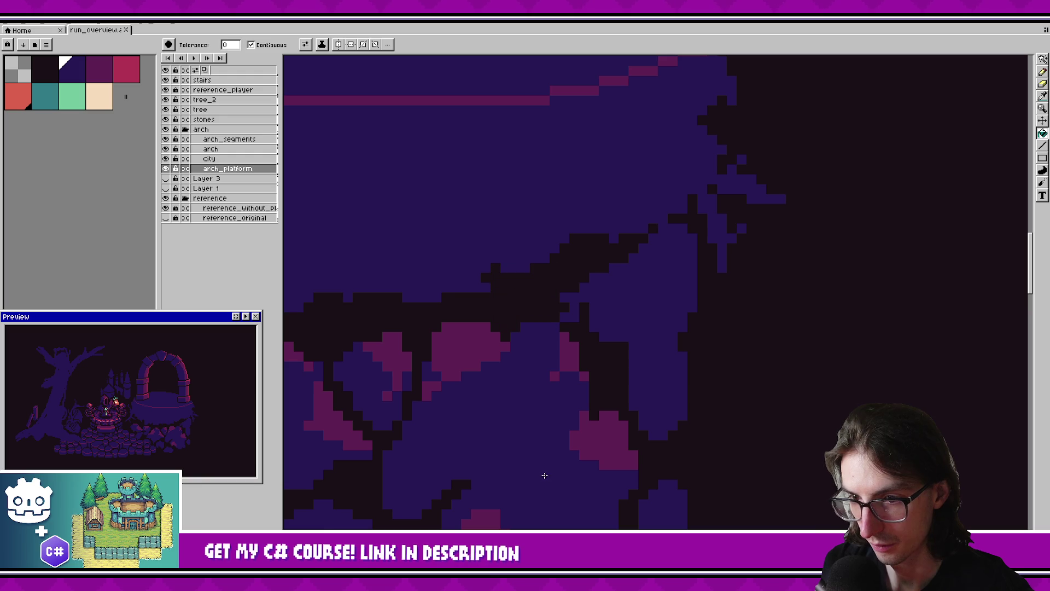
scroll(548, 469, "down", 1)
Pick the magenta colour back up and save the artwork.
left_click(629, 436, "alt")
key("b")
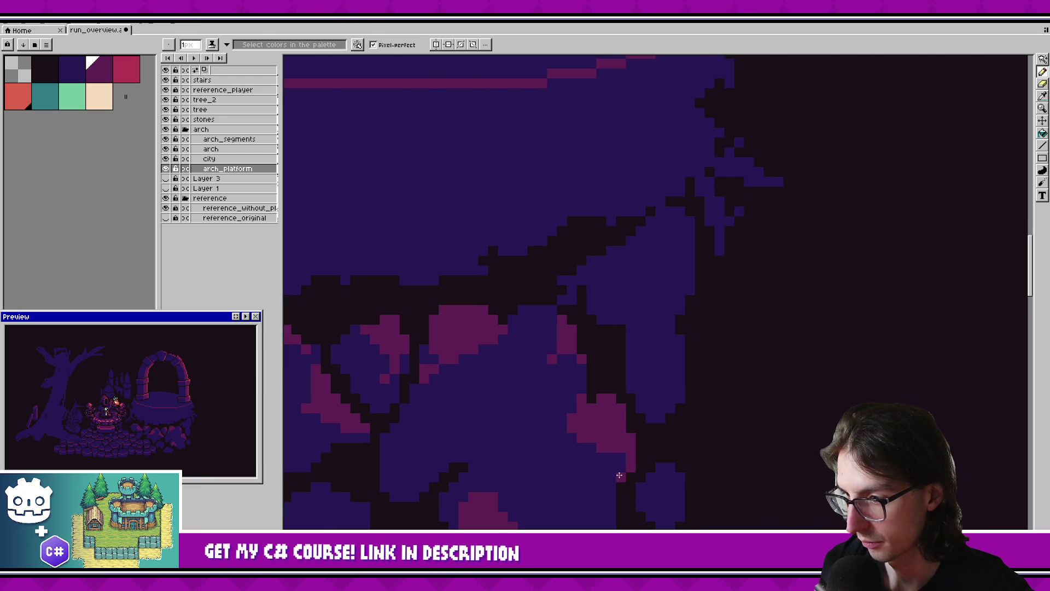
scroll(630, 458, "down", 2)
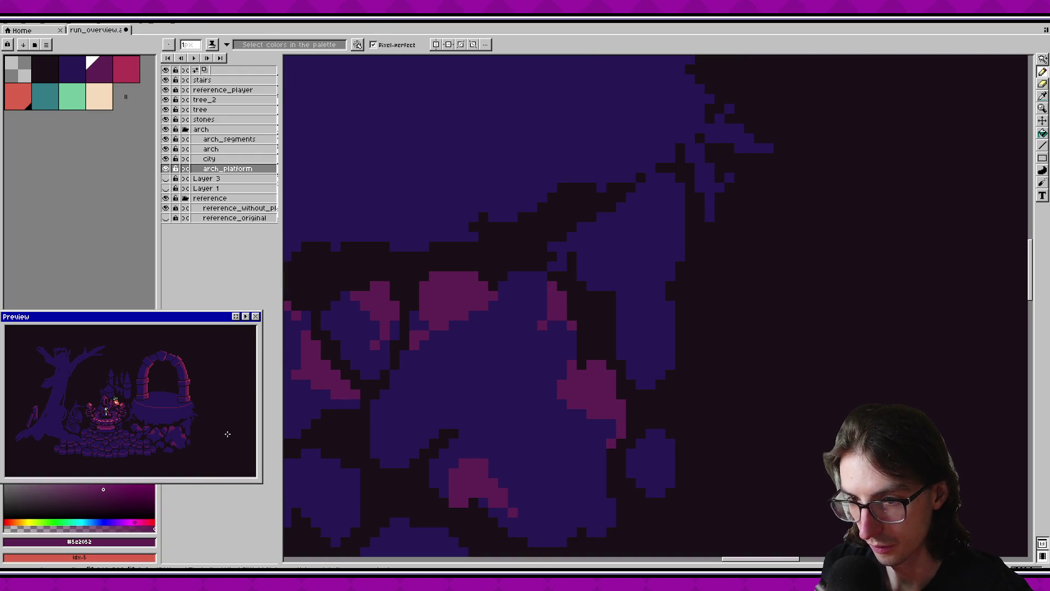
scroll(628, 418, "down", 1)
scroll(650, 412, "down", 1)
key("ctrl+s")
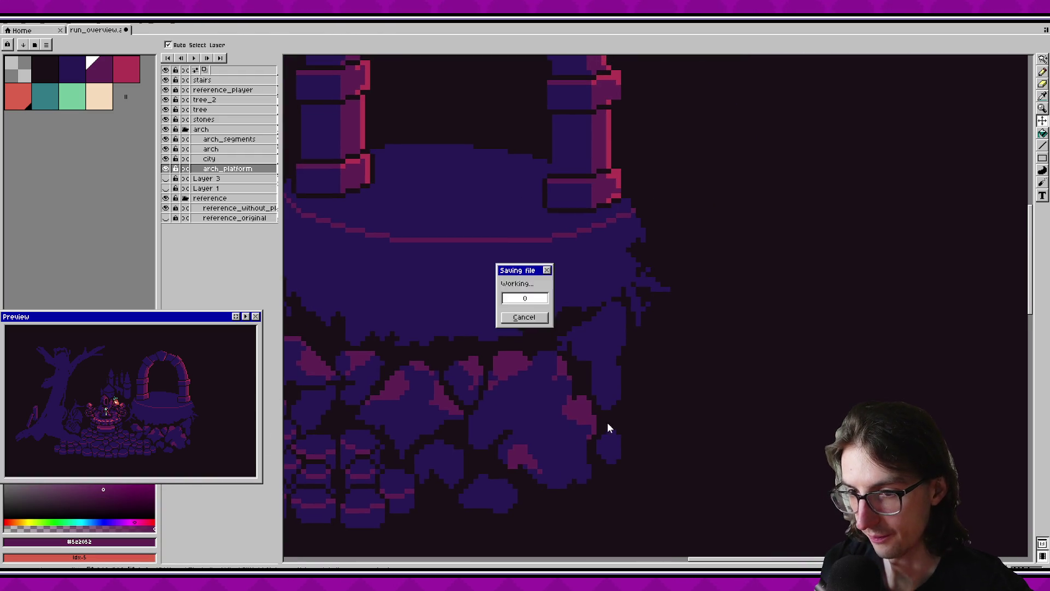
Outline and fill a new pink highlight on the rock, add one pink pixel, and save.
scroll(603, 374, "up", 2)
scroll(602, 366, "up", 2)
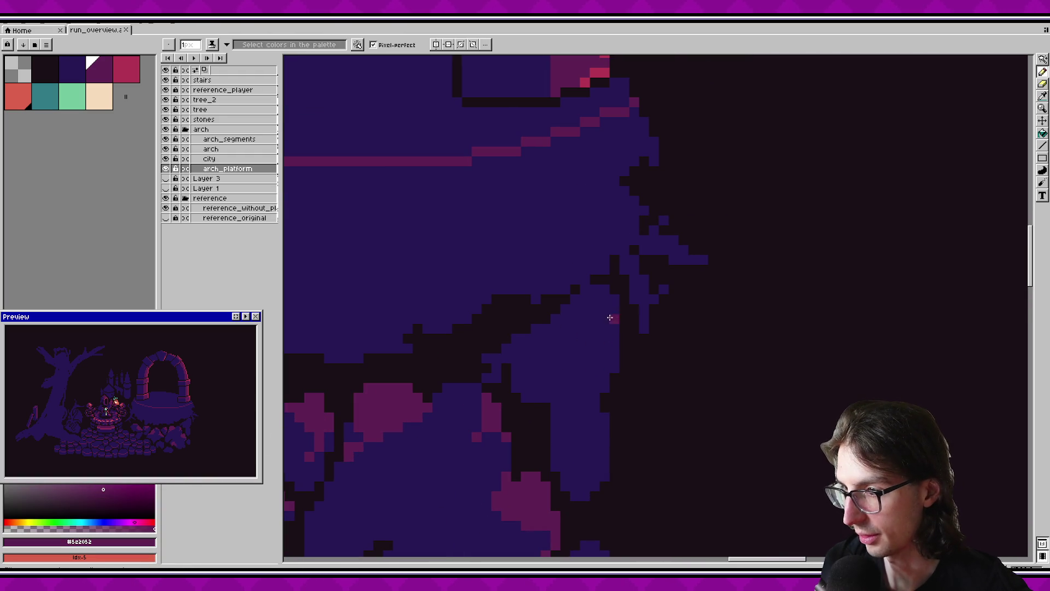
mouse_move(612, 313)
left_mouse_down()
mouse_move(582, 335)
mouse_move(602, 375)
left_mouse_up()
key("g")
left_click(603, 347)
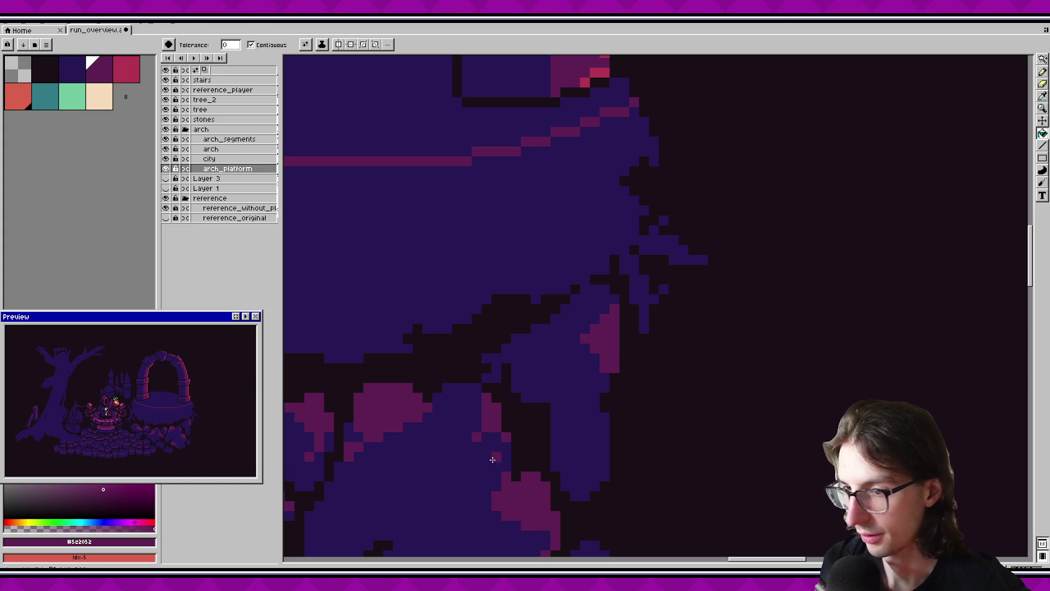
left_click(595, 388)
key("ctrl+z")
key("b")
left_click(594, 387)
key("v")
key("b")
key("ctrl+s")
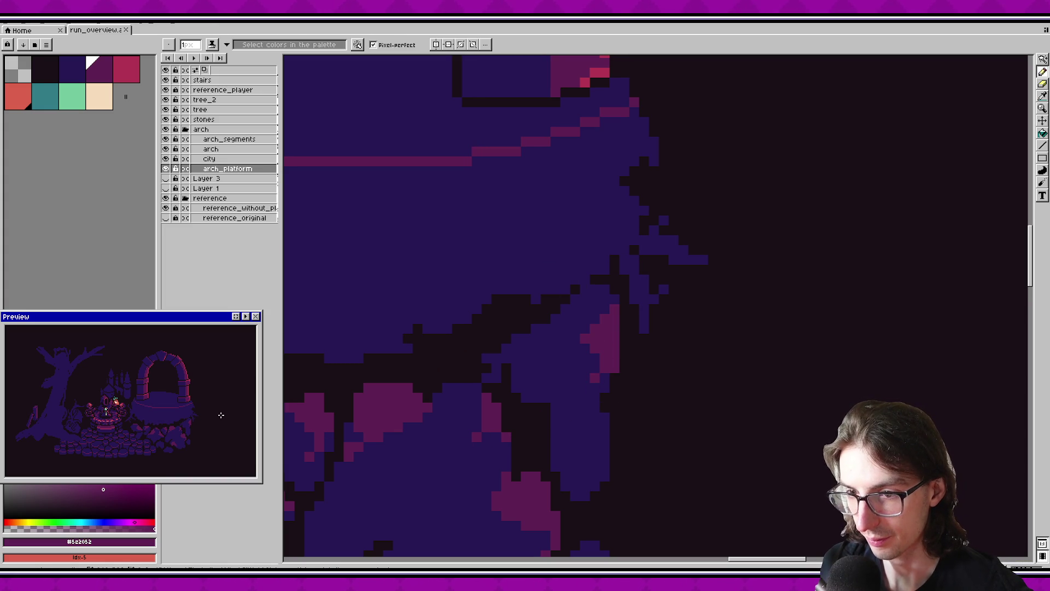
Draw a near-black outline across the blue rock and paint blue over the old outline.
scroll(567, 416, "down", 1)
left_click(515, 411, "alt")
left_click_drag(591, 390, 533, 375)
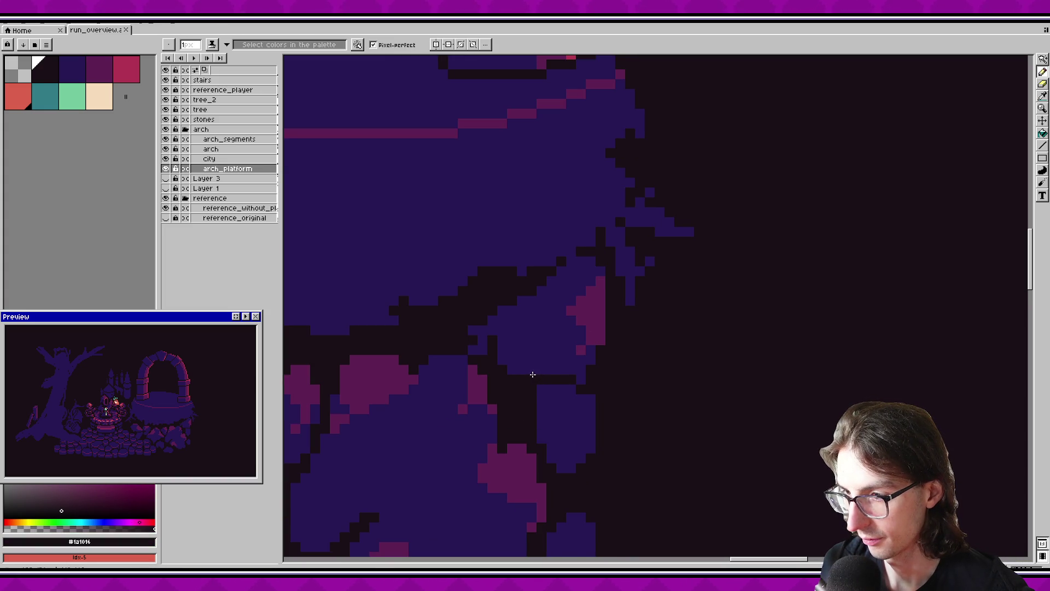
key("v")
key("b")
left_click(553, 416, "alt")
mouse_move(534, 394)
left_mouse_down()
mouse_move(512, 421)
mouse_move(531, 399)
left_mouse_up()
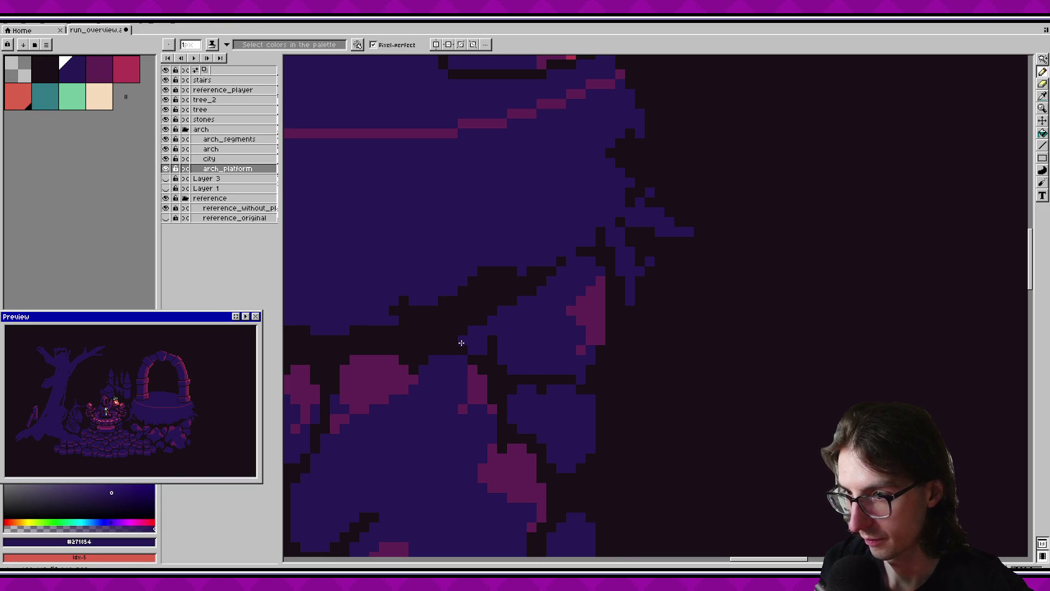
Pick the dark outline colour again and bring the arch and stone platform into view.
left_click(497, 359, "alt")
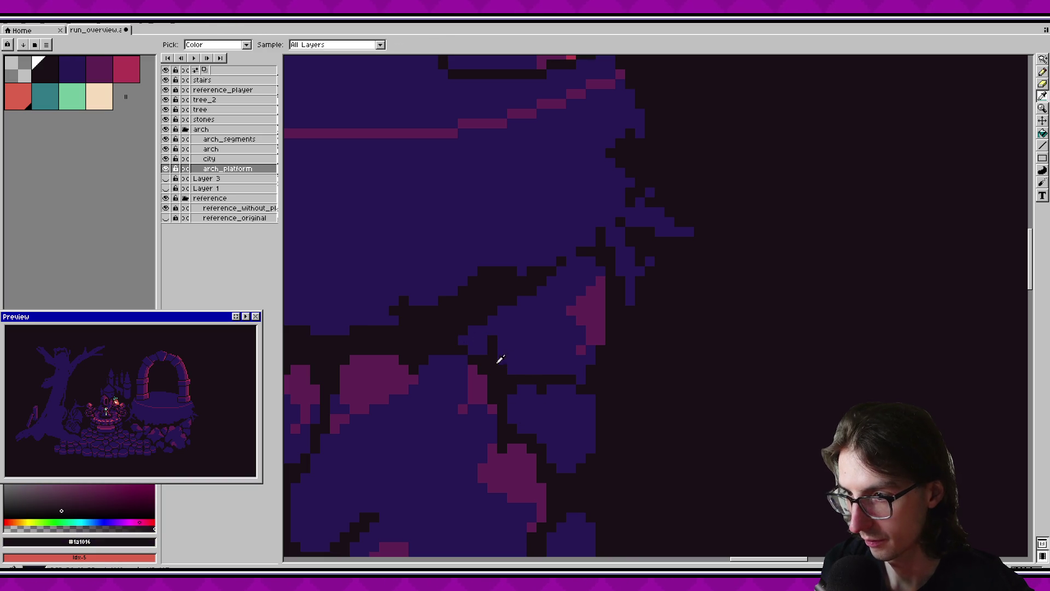
scroll(501, 380, "down", 2)
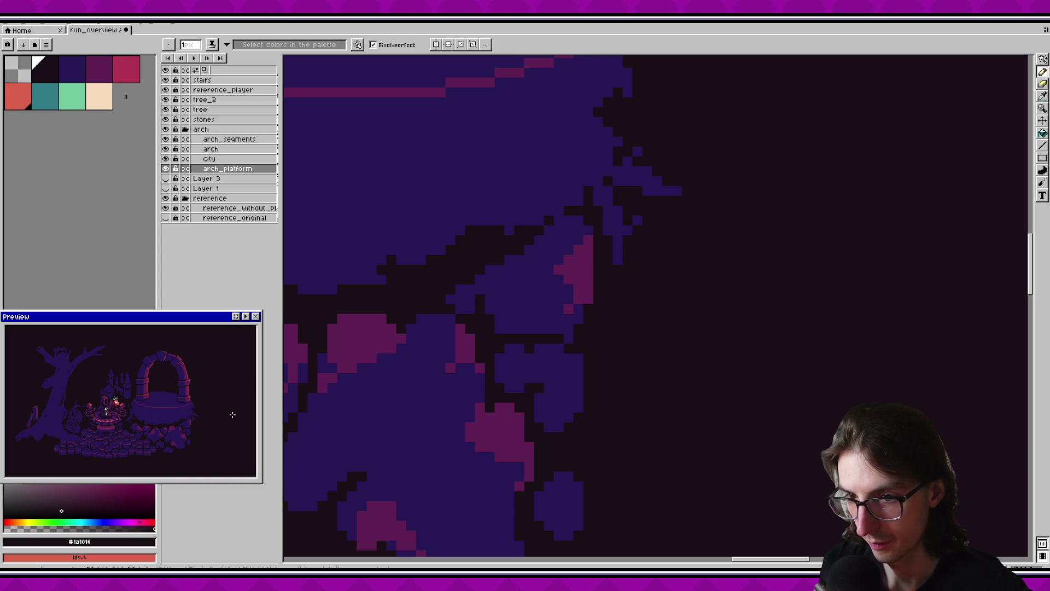
scroll(564, 328, "down", 2)
left_click_drag(408, 372, 640, 382)
scroll(547, 383, "up", 1)
scroll(547, 383, "down", 3)
scroll(544, 380, "up", 2)
Sample the dark blue from the rock and bring the arch base and platform into view.
key("i")
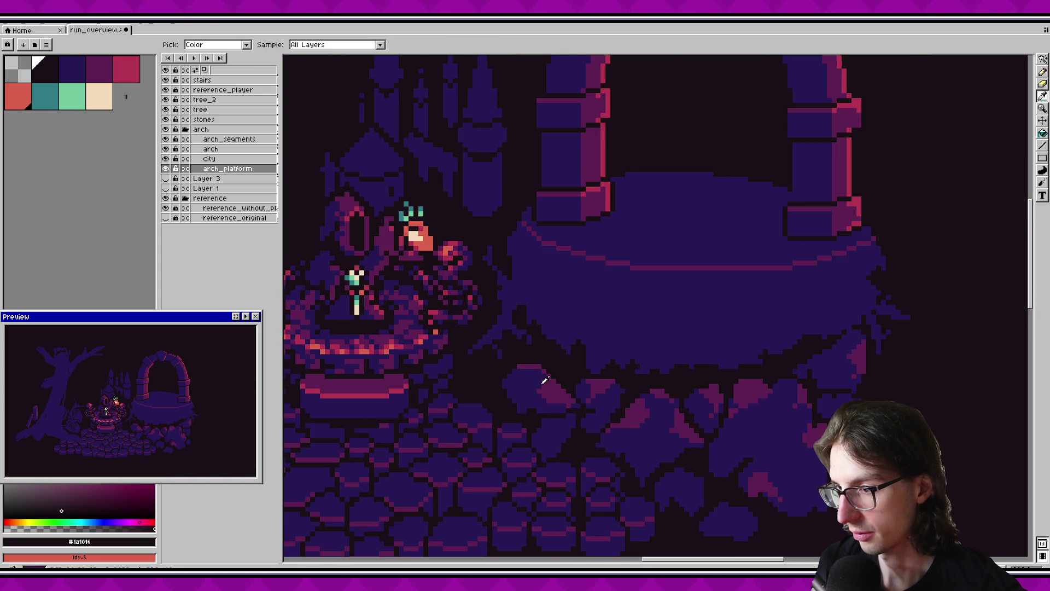
left_click(545, 379, "alt")
scroll(546, 379, "up", 1)
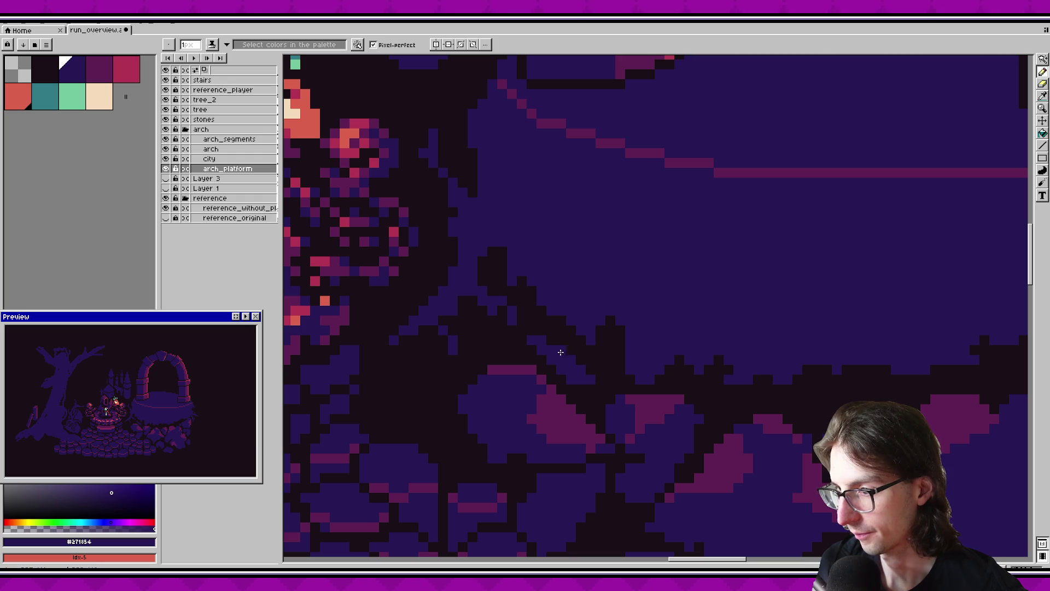
mouse_move(637, 379)
left_mouse_down()
mouse_move(527, 363)
mouse_move(666, 370)
mouse_move(545, 380)
mouse_move(710, 334)
mouse_move(734, 315)
left_mouse_up()
scroll(543, 376, "right", 2)
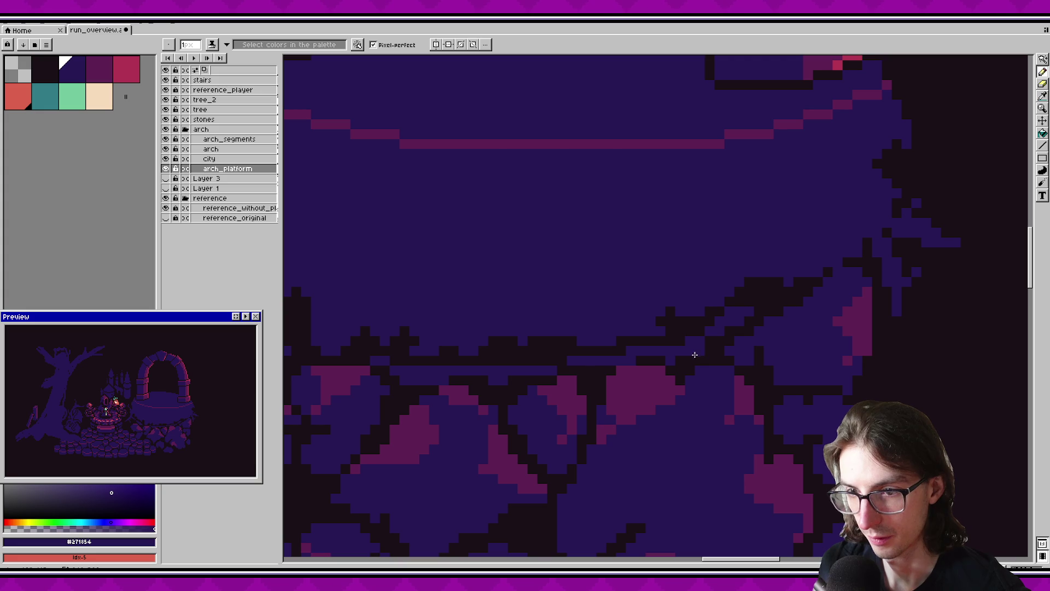
scroll(627, 364, "left", 3)
key("v")
scroll(710, 363, "left", 8)
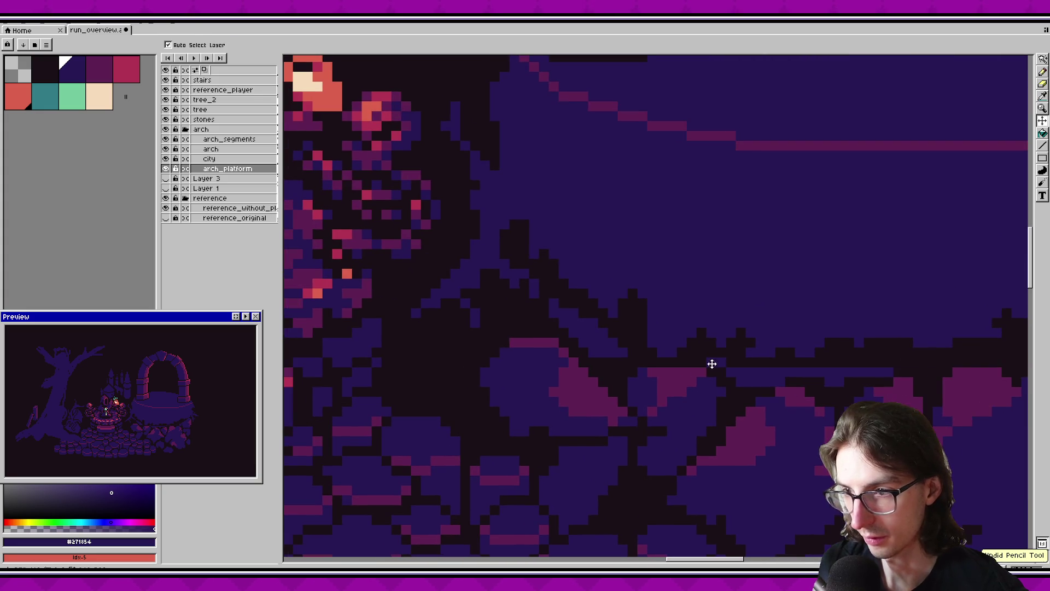
Paint short purple and blue pixel runs along the platform's underside and rock edge.
key("b")
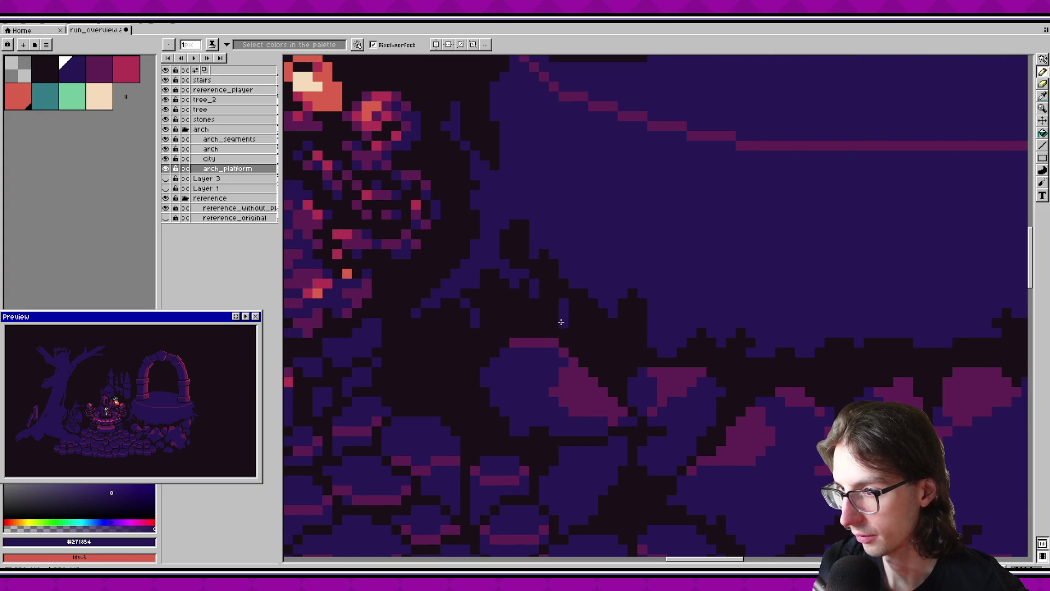
left_click(573, 333)
left_click_drag(593, 331, 593, 354)
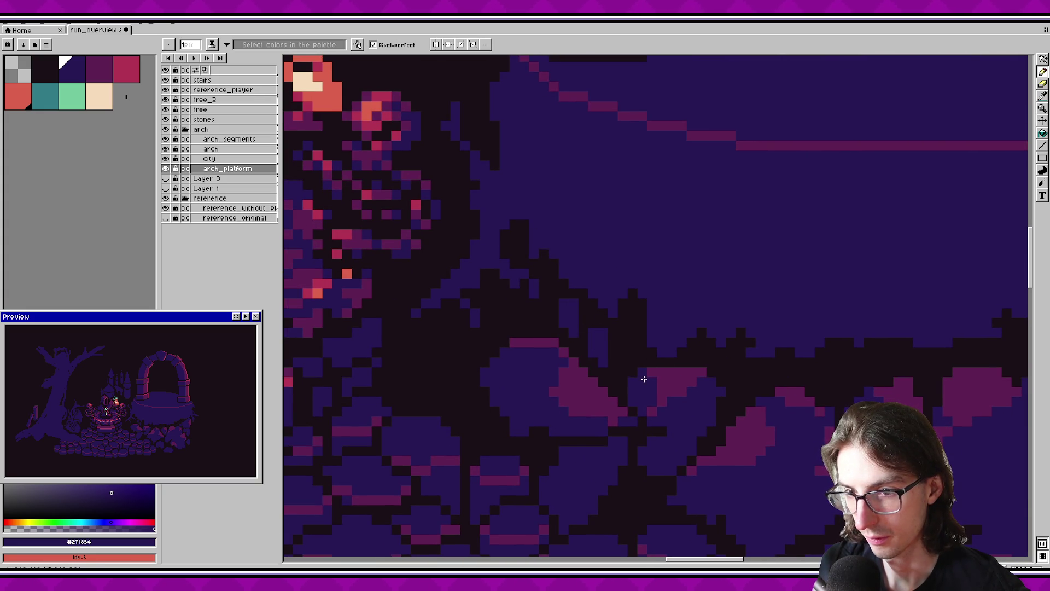
left_click_drag(644, 380, 592, 389)
scroll(580, 353, "right", 2)
scroll(580, 353, "down", 1)
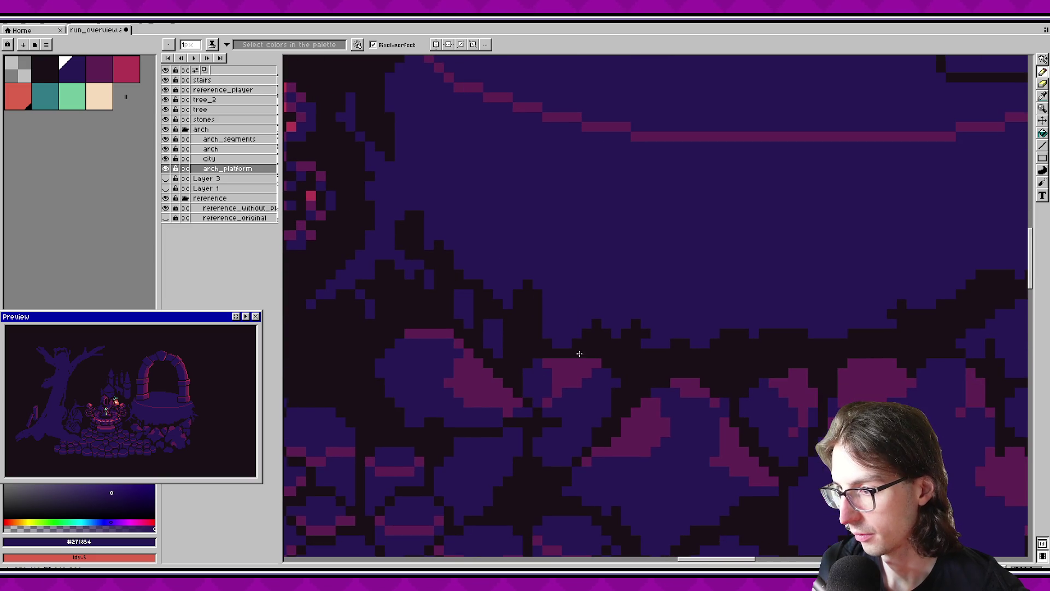
left_click_drag(526, 332, 527, 311)
scroll(526, 380, "right", 2)
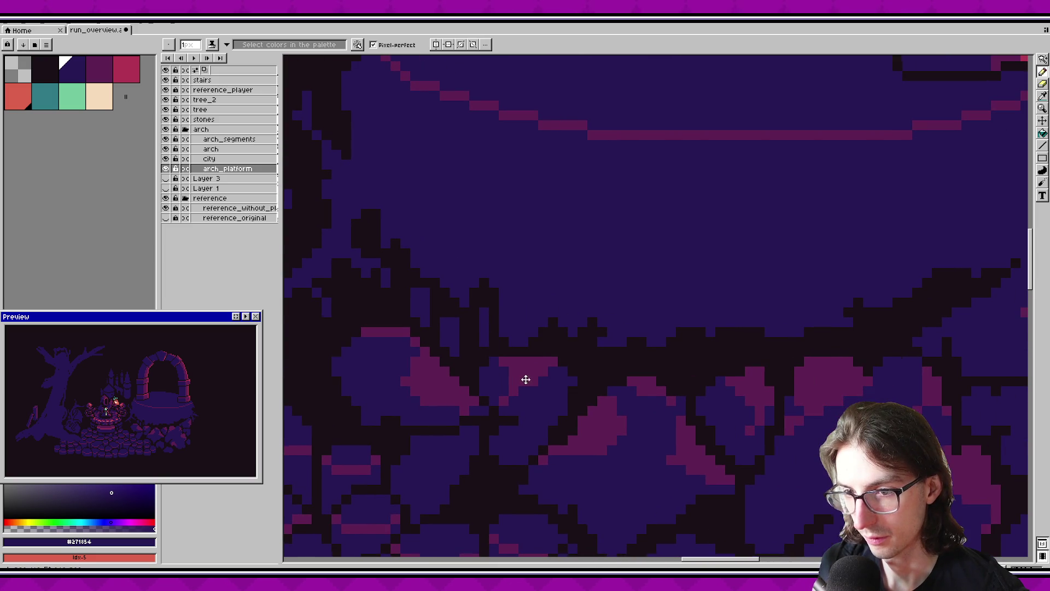
left_click_drag(474, 353, 475, 326)
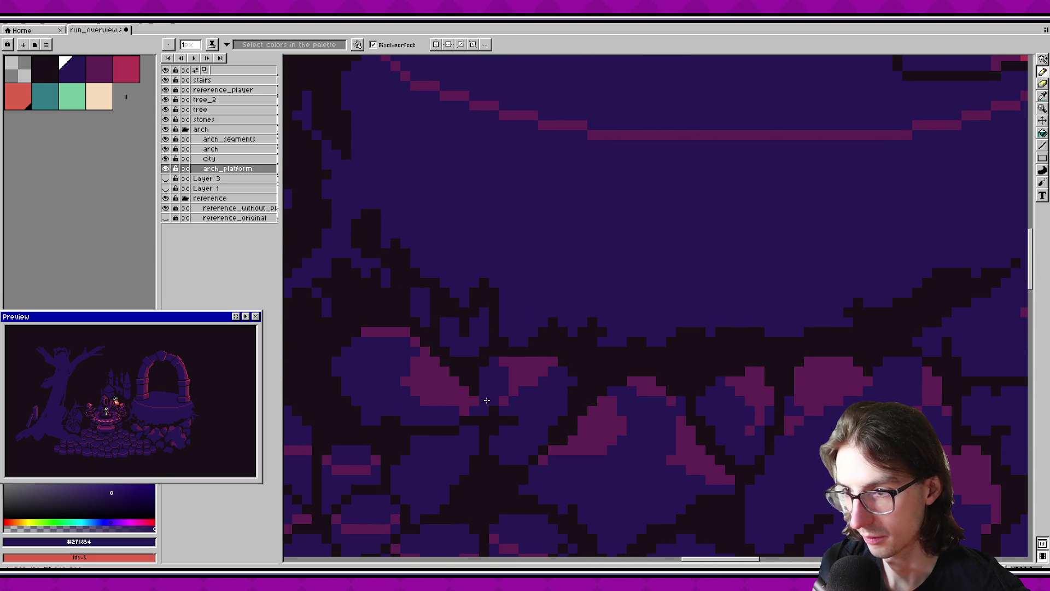
scroll(514, 408, "right", 2)
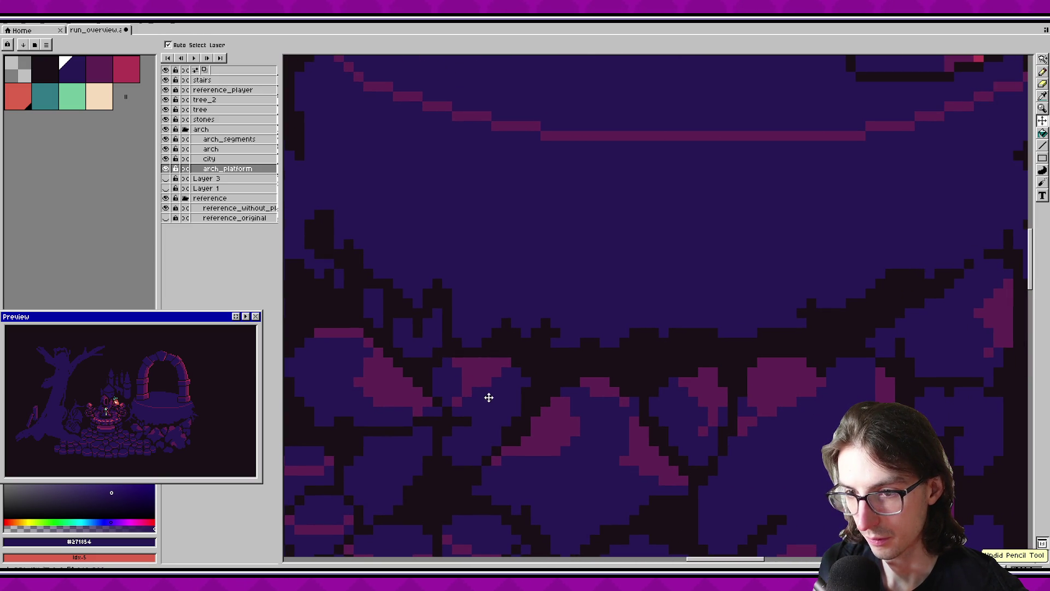
Switch the Pencil to Shading ink, then the Eraser, while moving along the platform's lower edge.
key("b")
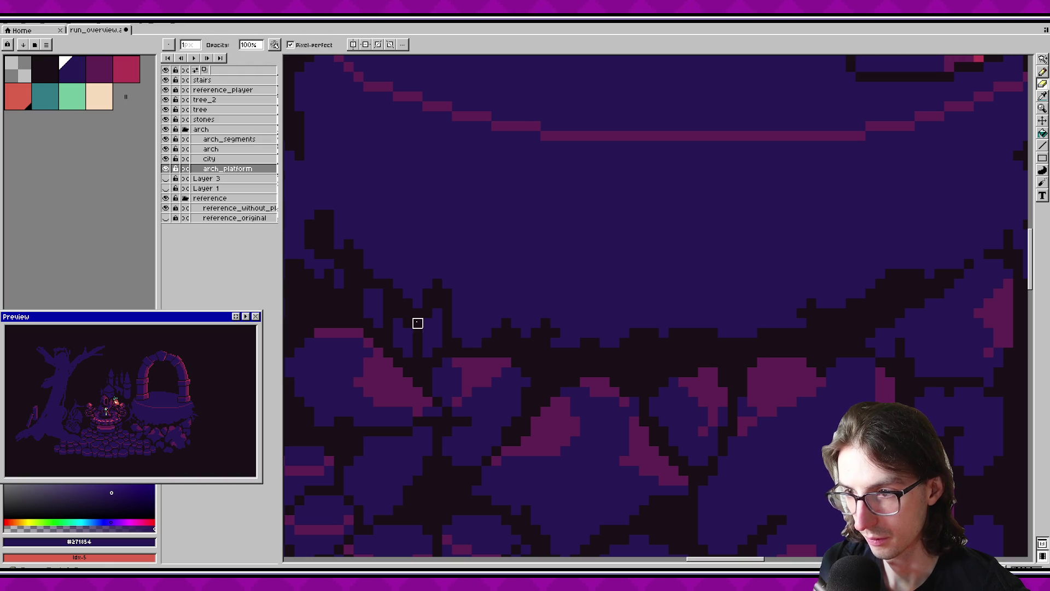
key("shift+s")
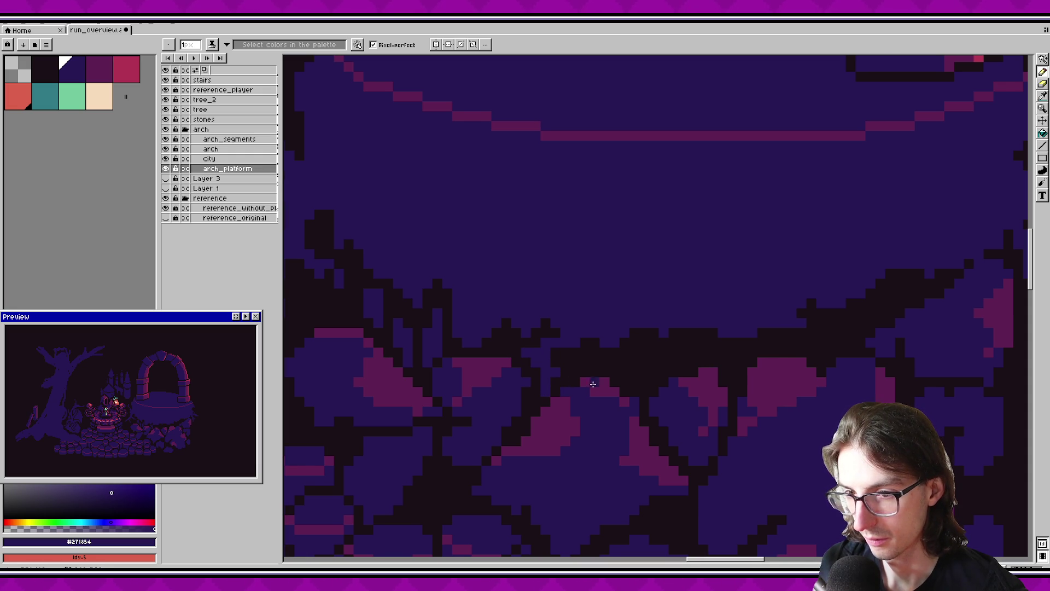
left_click_drag(555, 372, 509, 360)
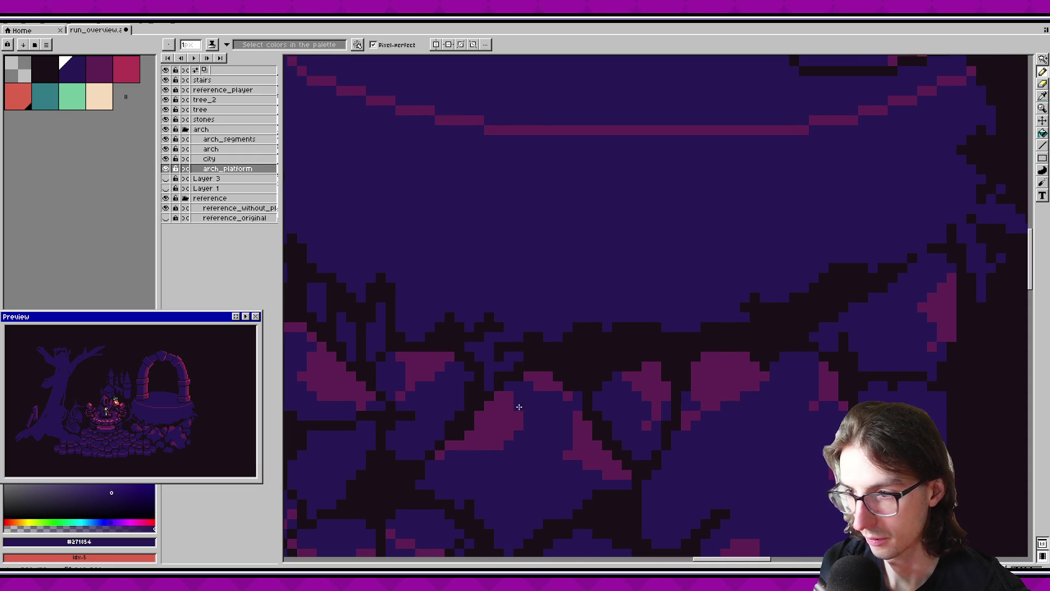
mouse_move(589, 386)
left_mouse_down()
mouse_move(527, 376)
mouse_move(501, 349)
mouse_move(561, 326)
left_mouse_up()
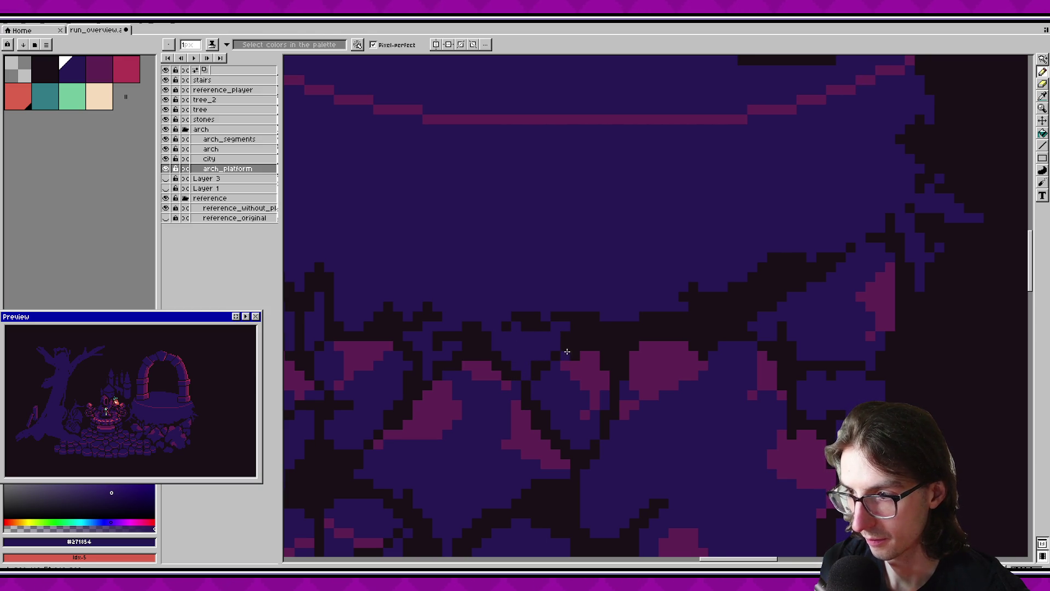
key("e")
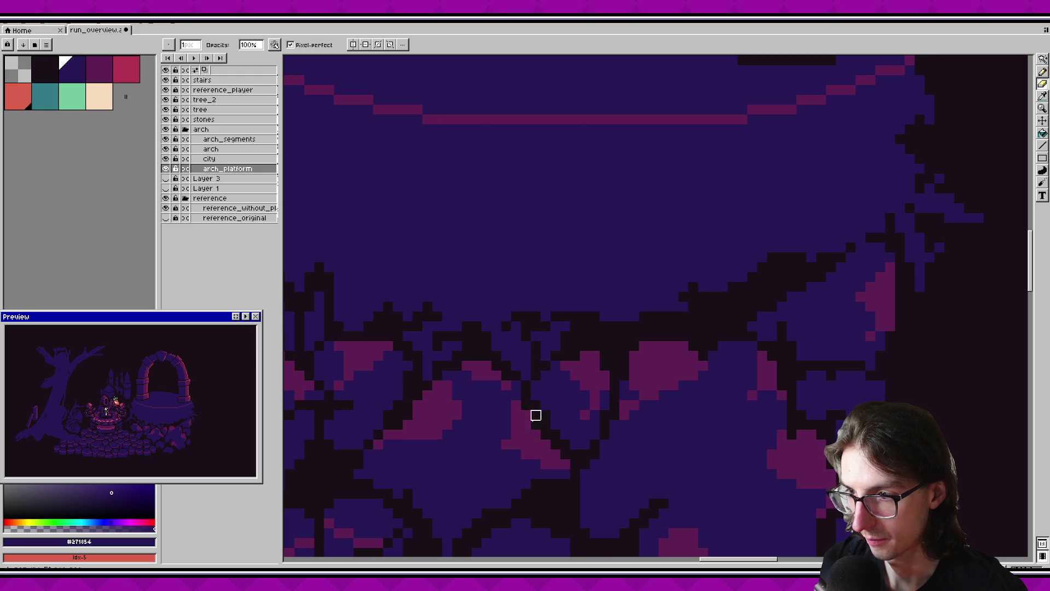
left_click_drag(566, 376, 252, 444)
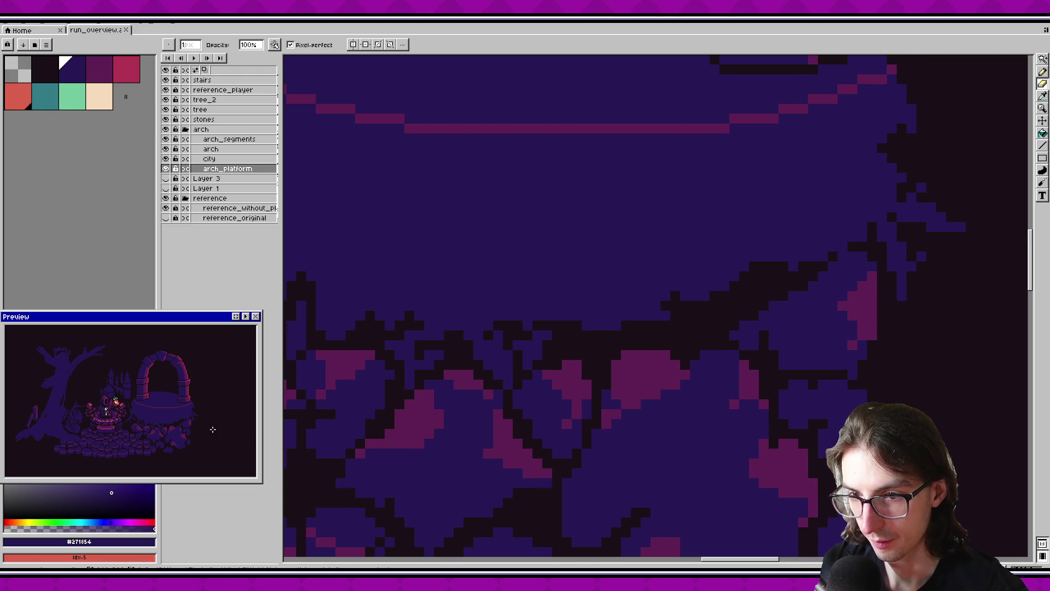
scroll(649, 412, "down", 1)
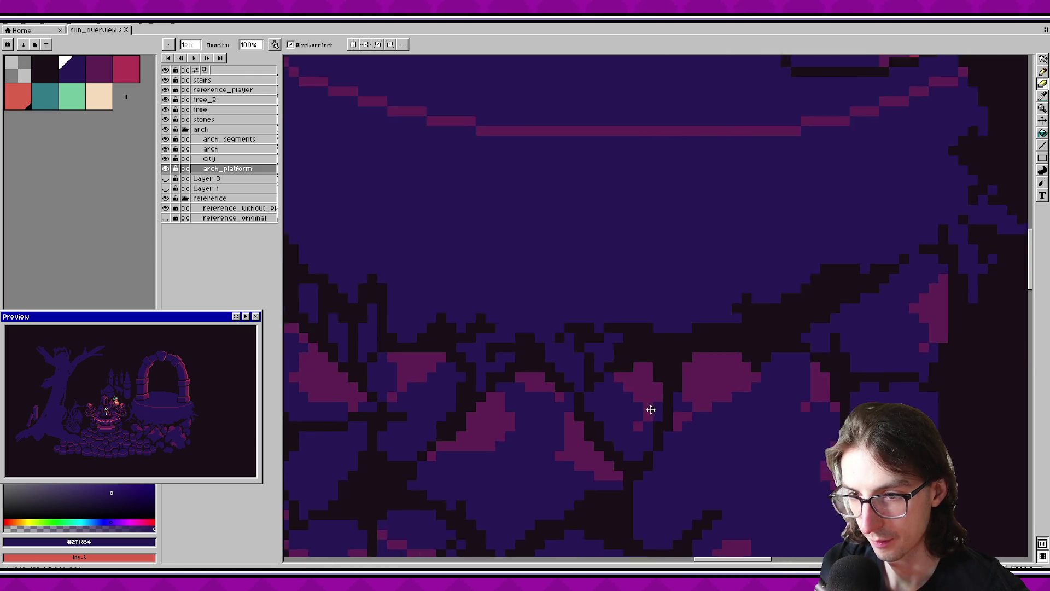
scroll(567, 415, "down", 1)
scroll(567, 415, "down", 1)
scroll(471, 418, "up", 2)
Shade a short row of pixels lighter purple along the rocky base.
key("b")
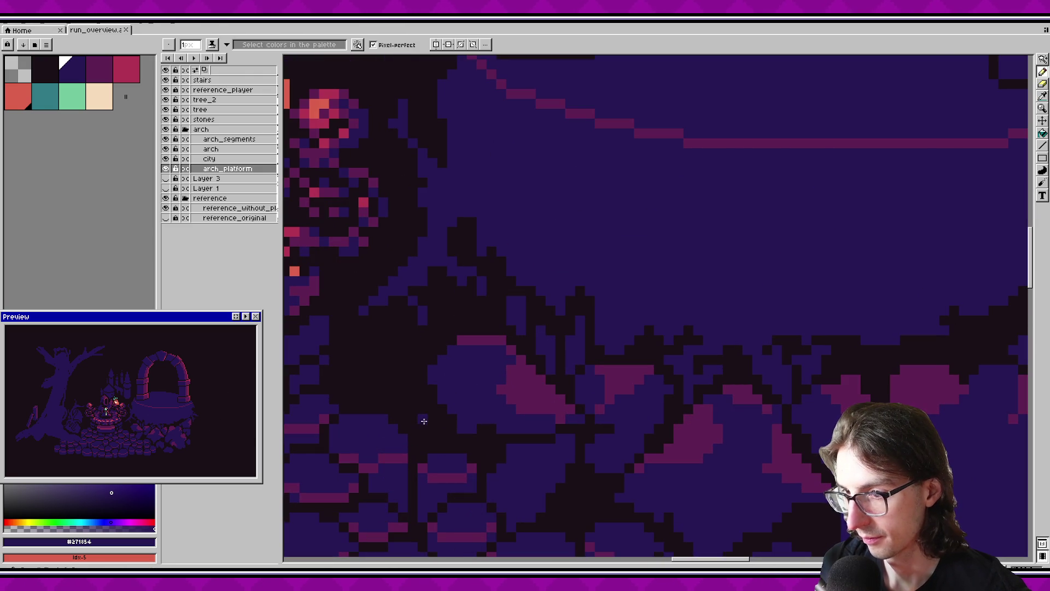
scroll(655, 398, "down", 4)
scroll(655, 402, "up", 4)
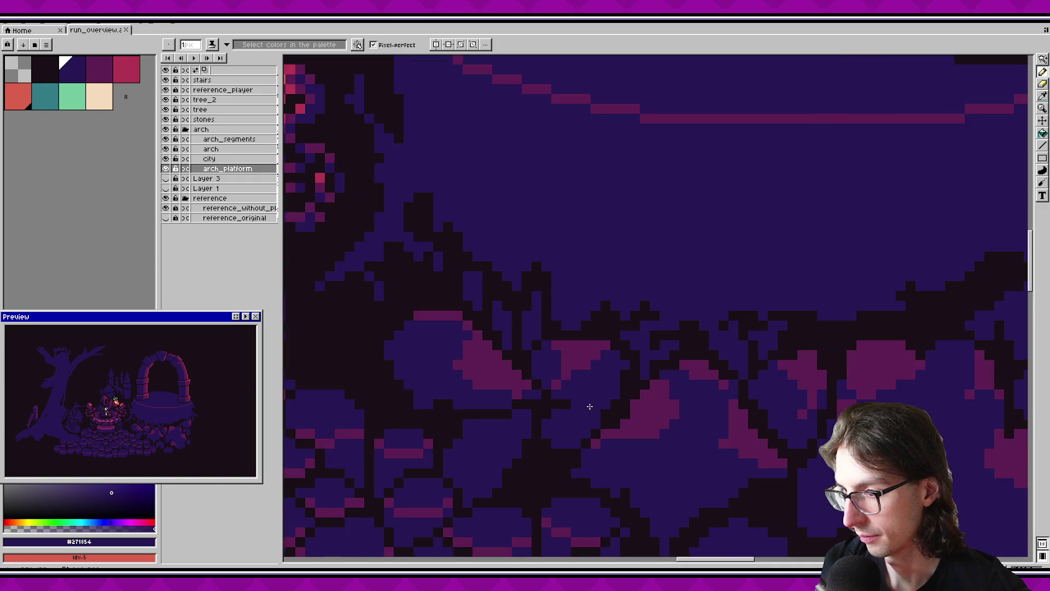
scroll(586, 405, "up", 1)
left_click_drag(575, 407, 649, 402)
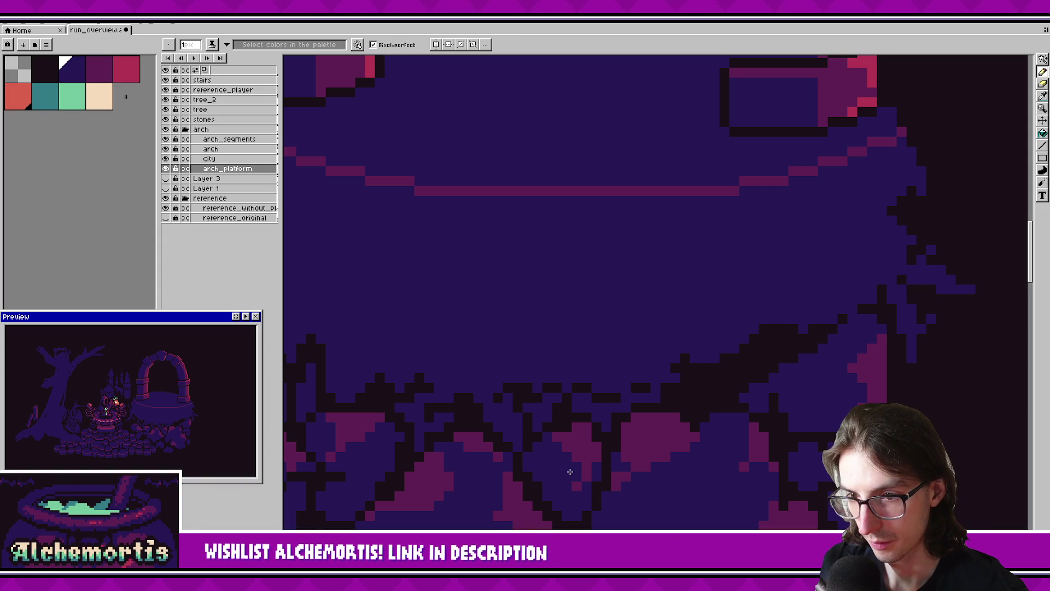
scroll(628, 429, "right", 4)
Repaint a few pixels on the platform's ragged right edge, lightening one dark pixel.
mouse_move(499, 410)
left_mouse_down()
mouse_move(487, 402)
mouse_move(505, 398)
left_mouse_up()
left_click(526, 404)
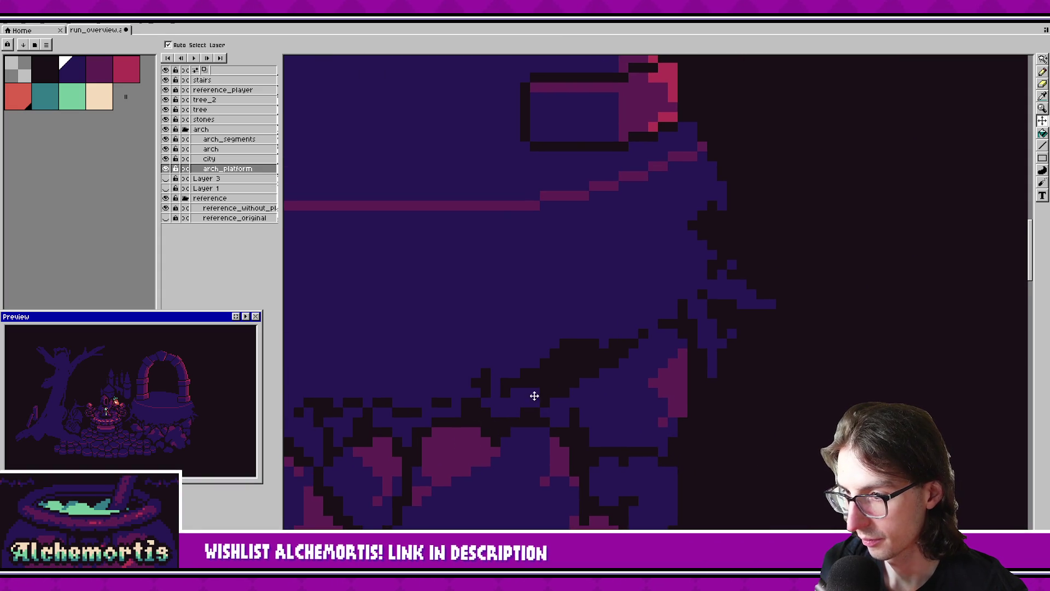
left_click(535, 381)
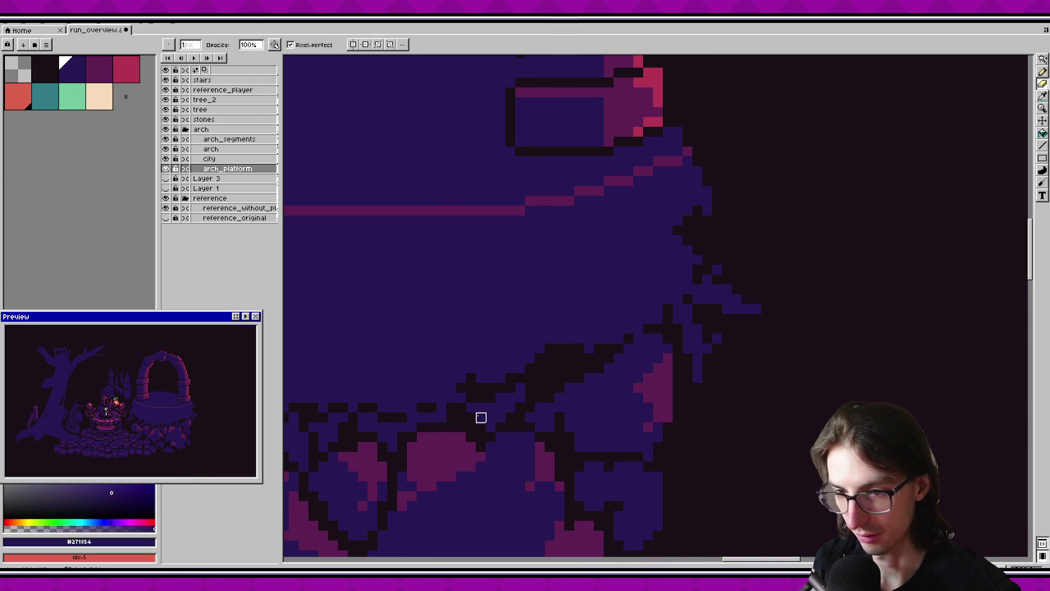
Toggle between Shading ink and Eraser, then undo the last pencil stroke.
key("b")
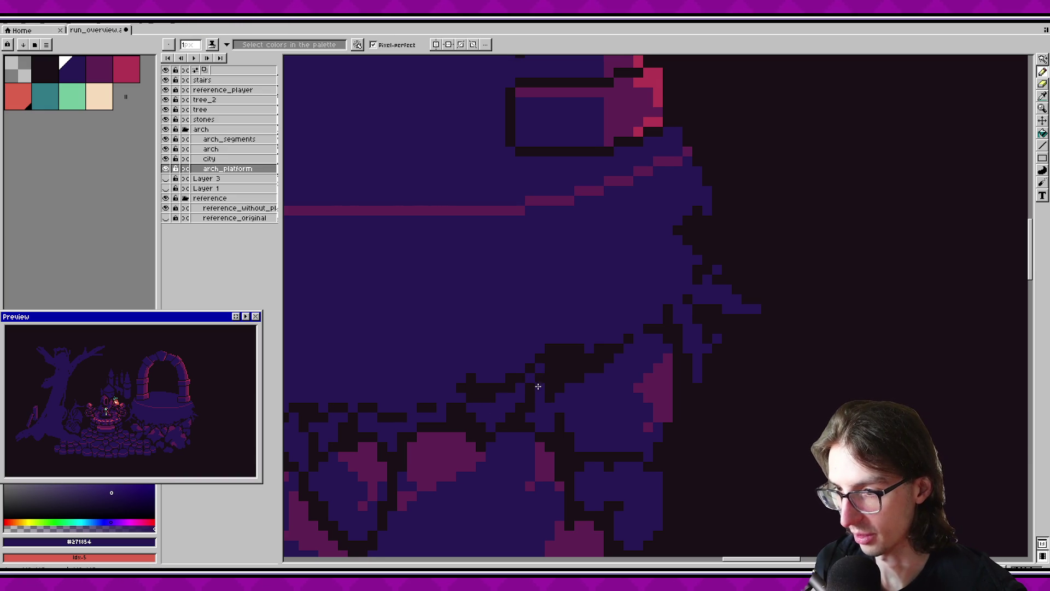
key("e")
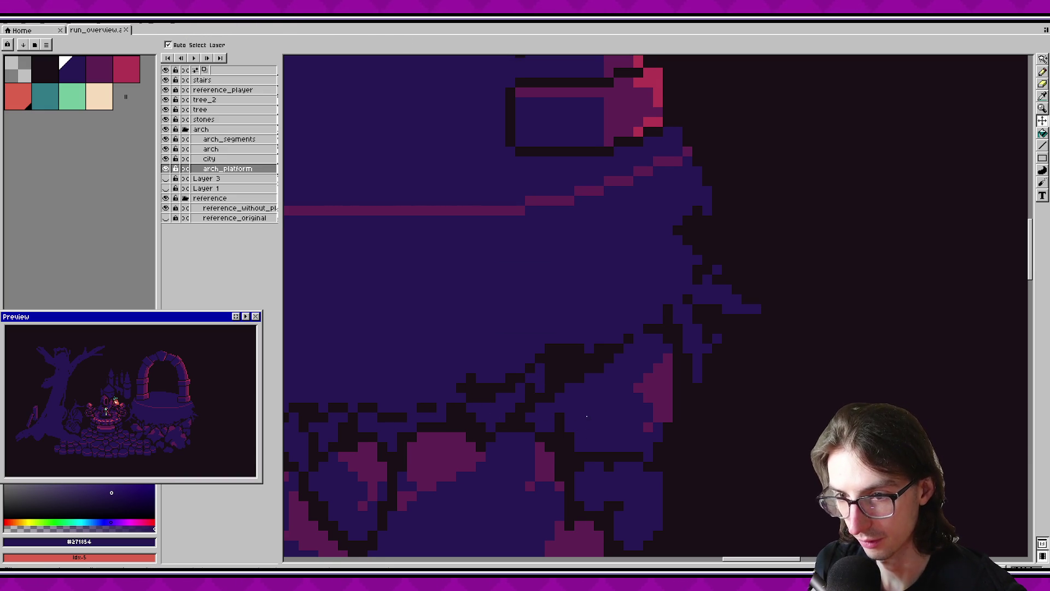
left_click_drag(578, 386, 556, 392)
key("b")
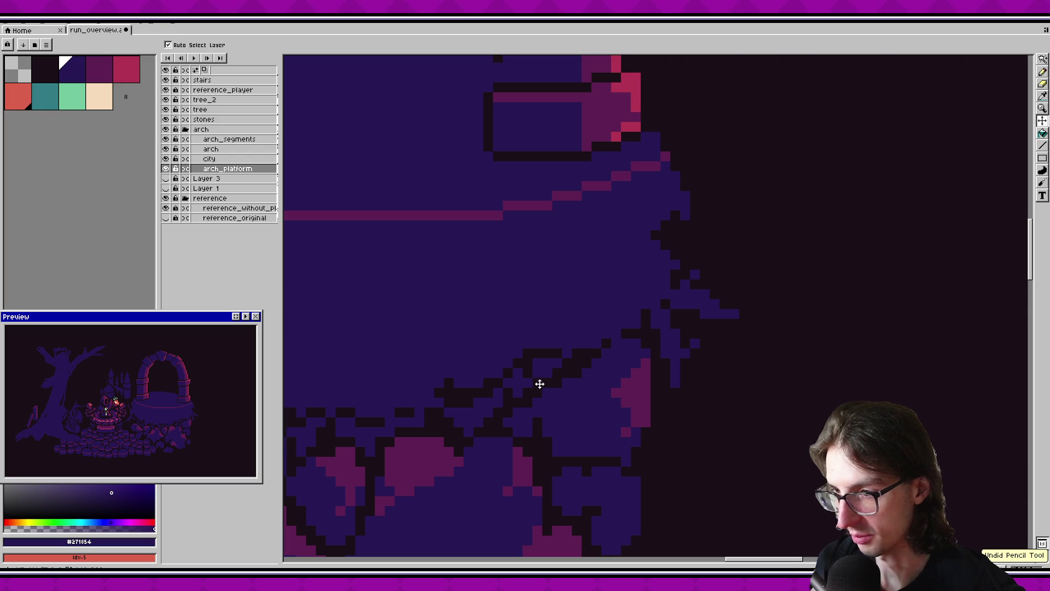
key("ctrl+z")
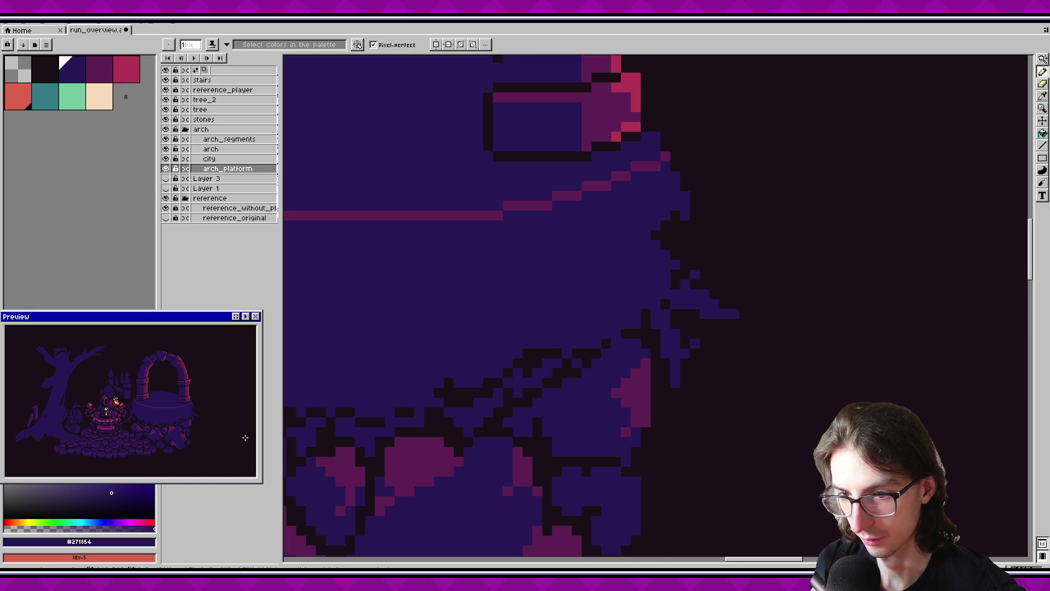
scroll(613, 380, "down", 3)
scroll(476, 435, "up", 3)
Draw short dark strokes and pixels along and beneath the platform's base.
key("b")
mouse_move(560, 424)
left_mouse_down()
mouse_move(551, 438)
mouse_move(584, 405)
left_mouse_up()
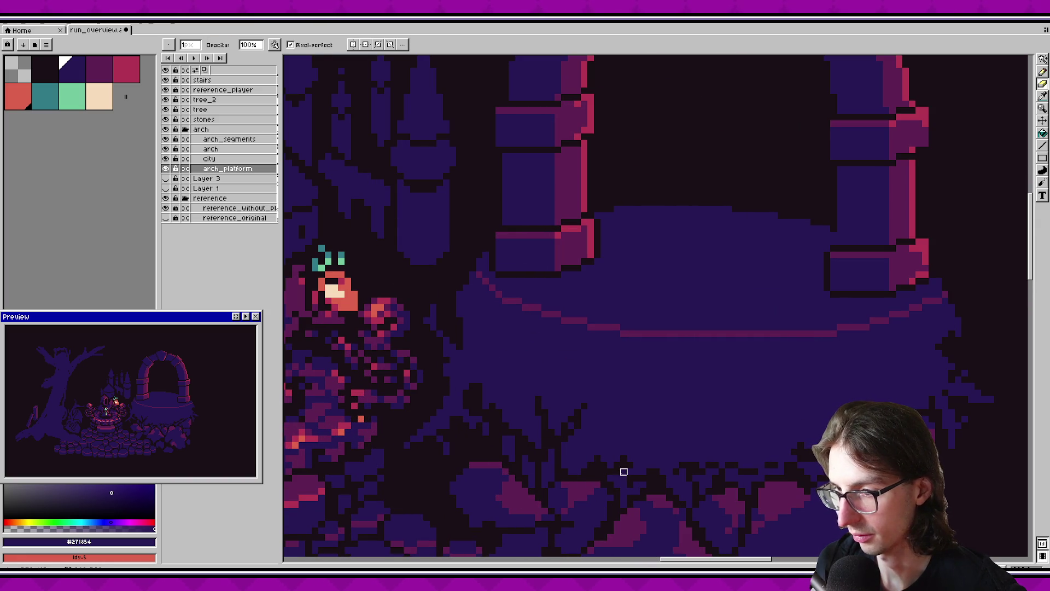
left_click_drag(604, 453, 618, 432)
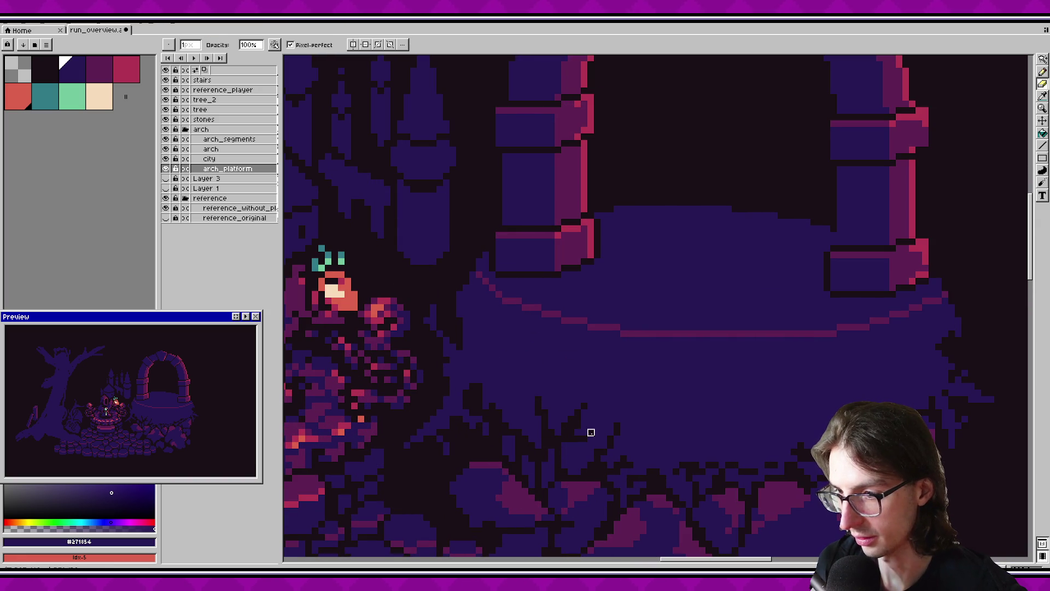
left_click_drag(565, 446, 571, 471)
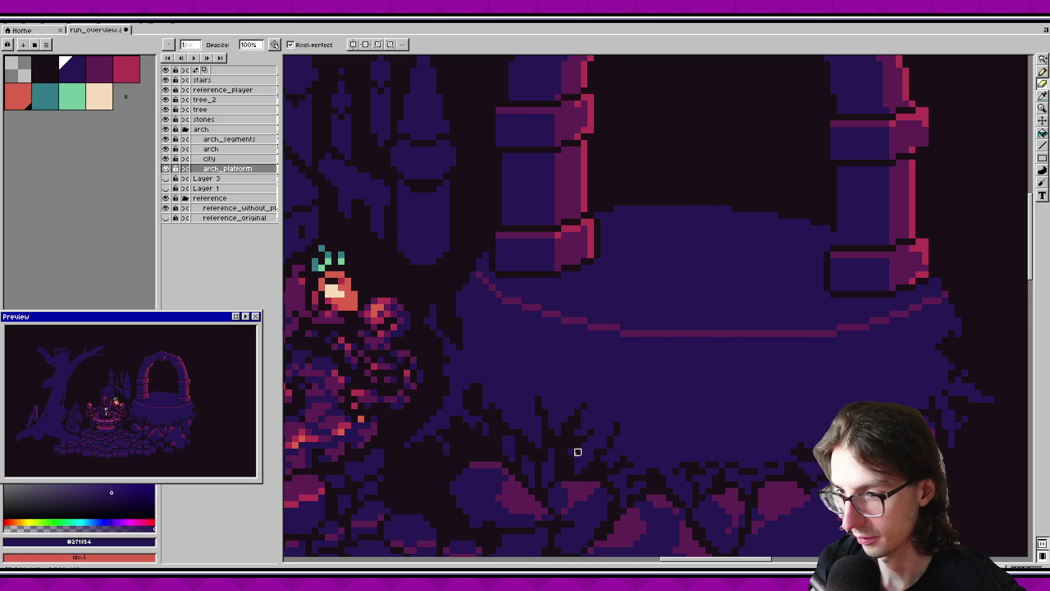
mouse_move(617, 491)
left_mouse_down()
mouse_move(507, 437)
mouse_move(519, 408)
left_mouse_up()
left_click_drag(592, 464, 553, 445)
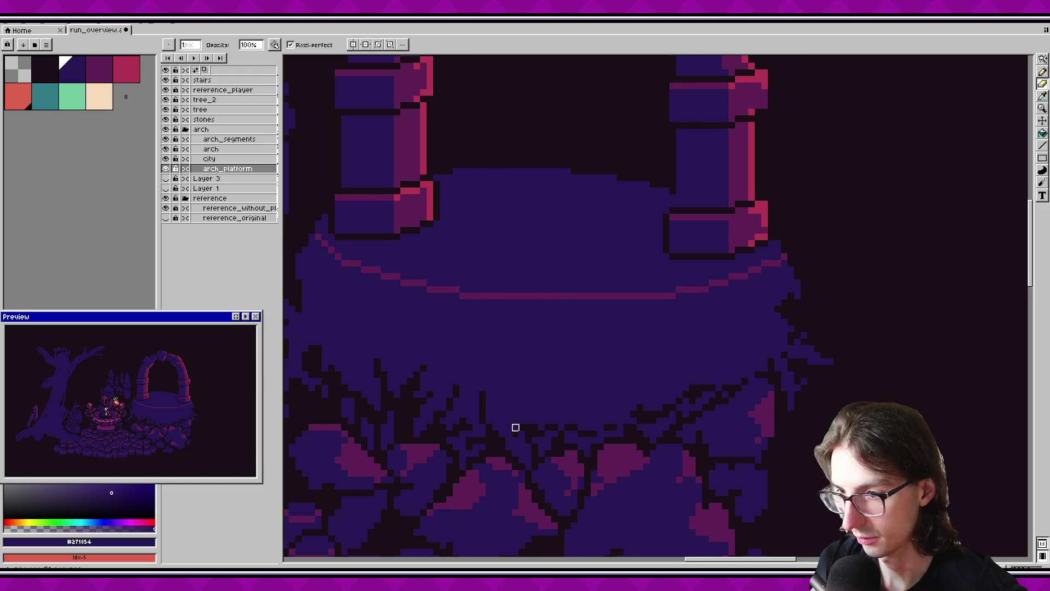
left_click_drag(555, 406, 555, 415)
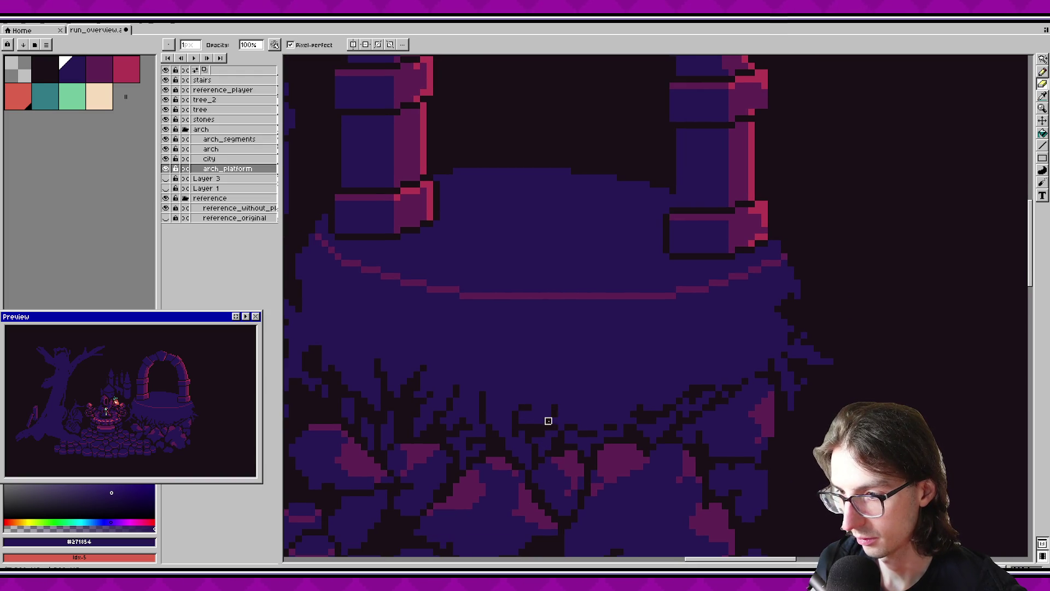
Save the artwork with the new dark base strokes.
key("b")
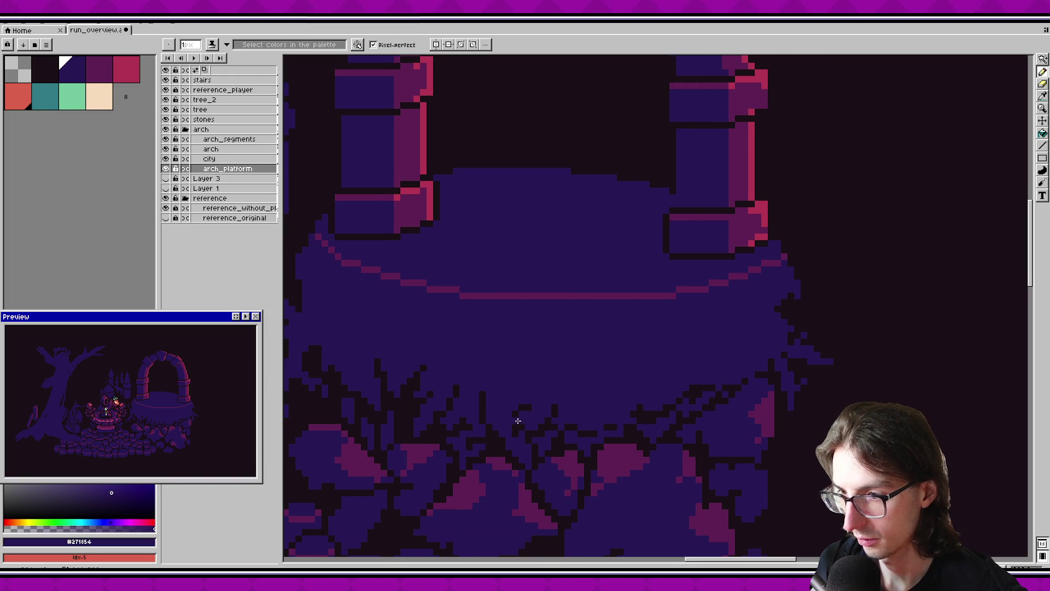
key("b")
key("ctrl+s")
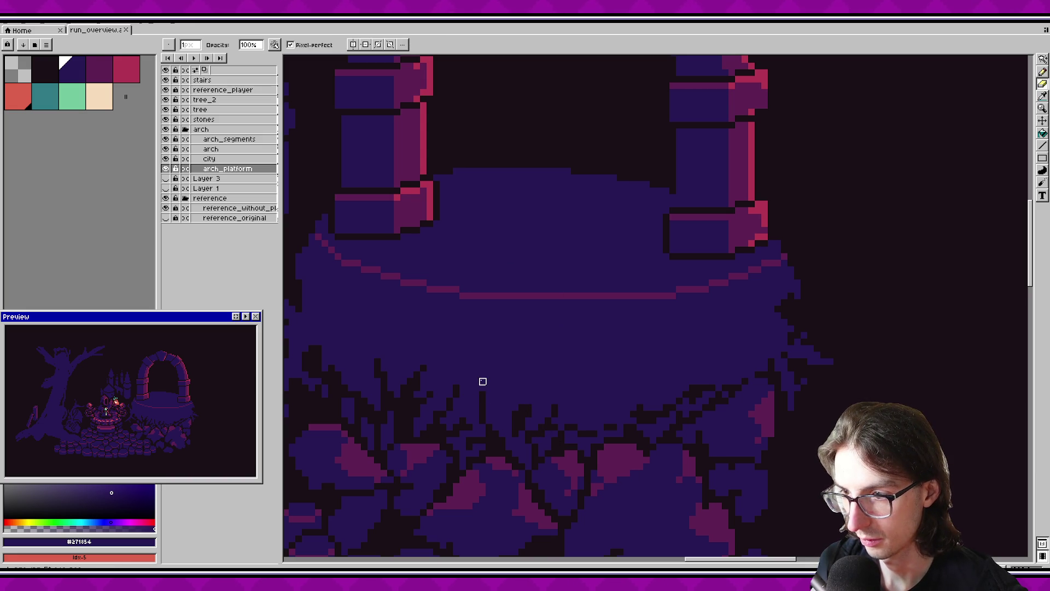
left_click_drag(522, 401, 507, 387)
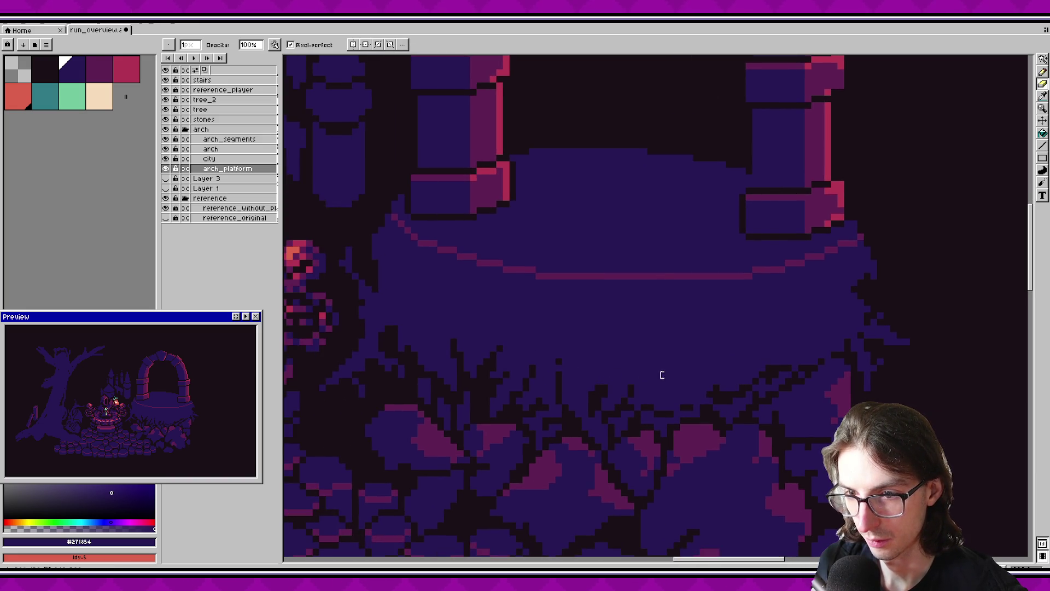
scroll(492, 382, "down", 1)
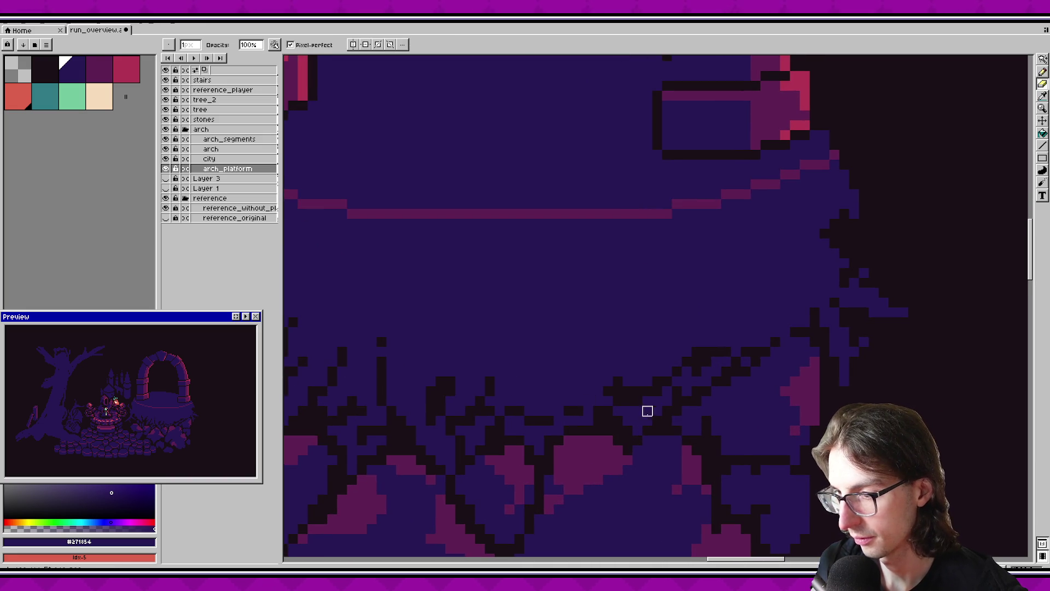
scroll(647, 410, "down", 1)
scroll(652, 404, "down", 1)
scroll(652, 404, "up", 1)
scroll(617, 408, "up", 1)
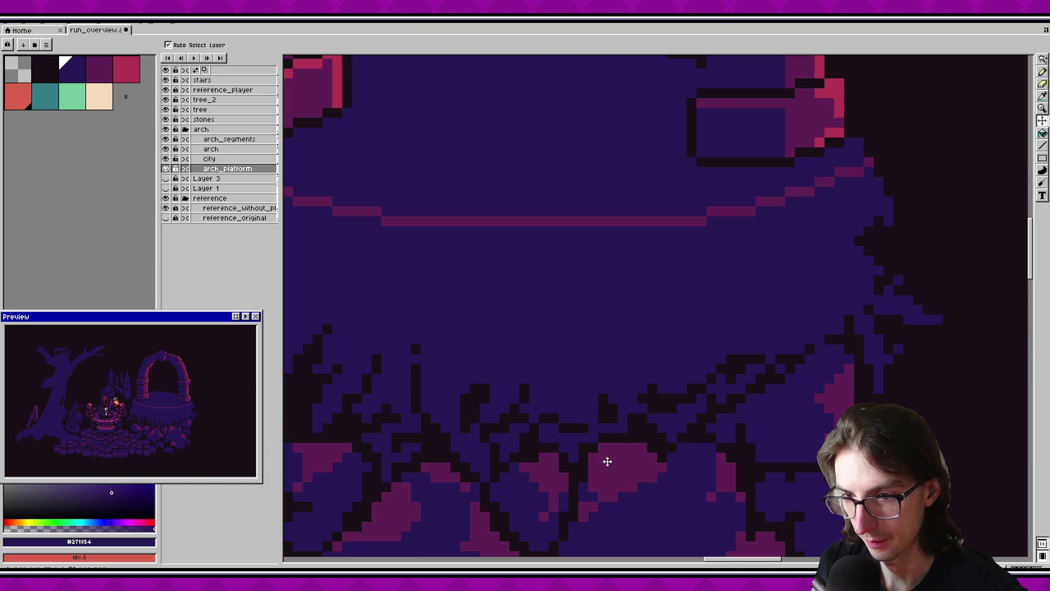
Undo and then redo the latest dark pixels on the platform.
key("ctrl+z")
scroll(671, 436, "right", 2)
key("ctrl+y")
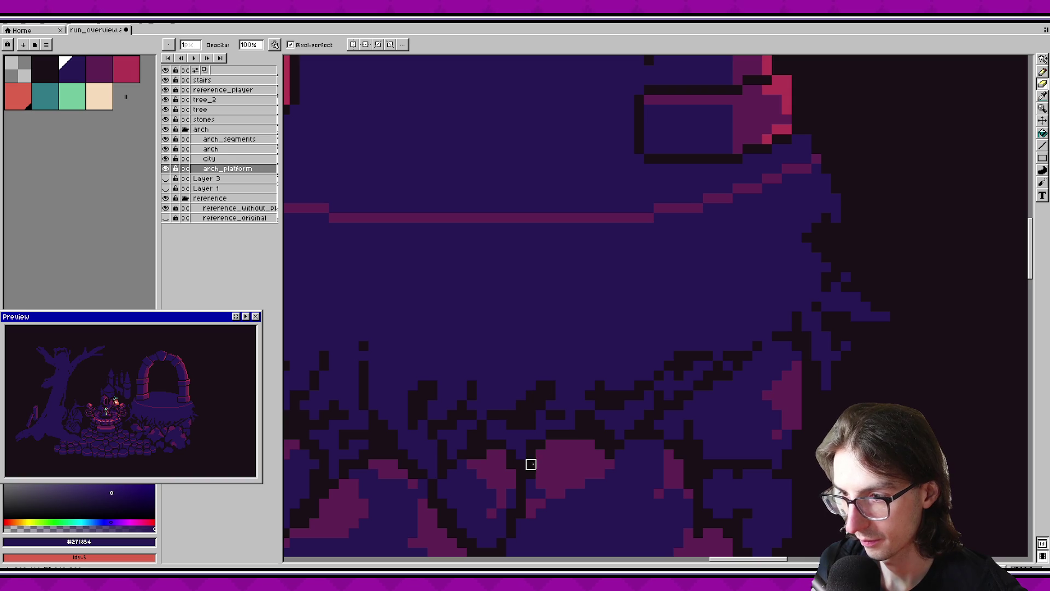
key("v")
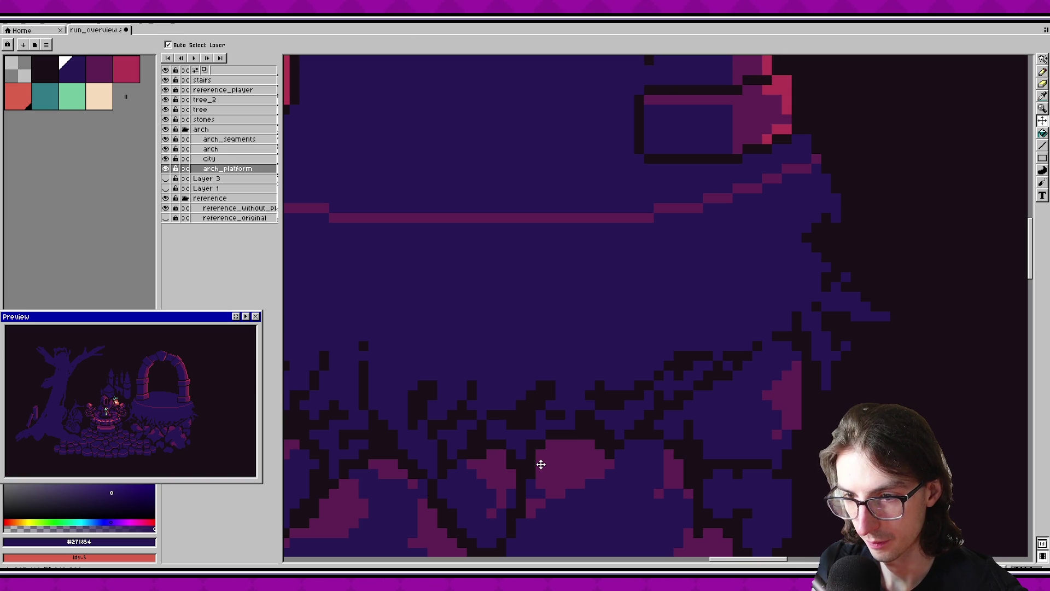
key("b")
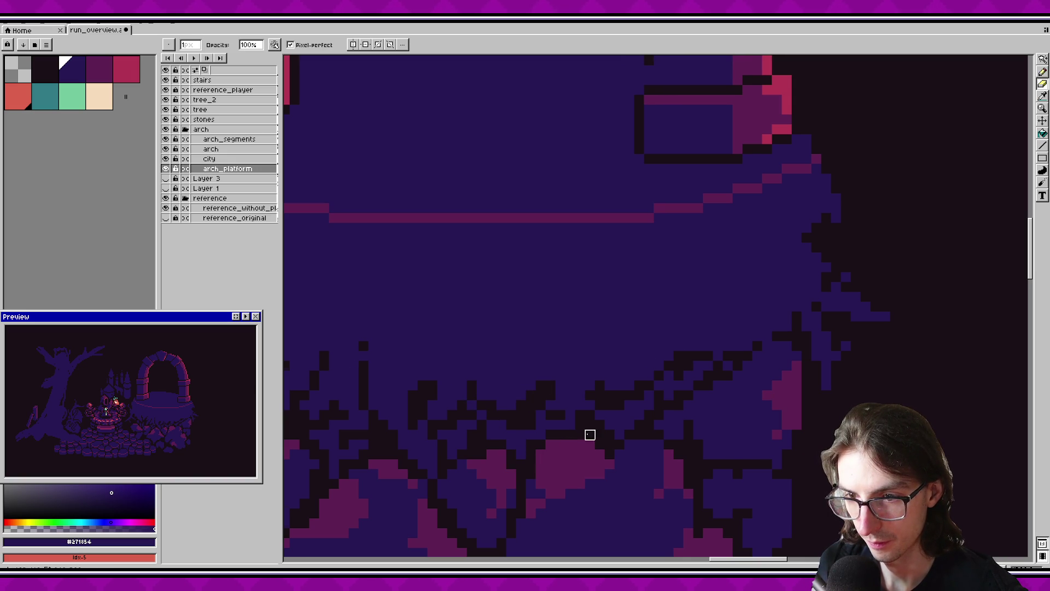
key("v")
key("b")
Add three dark diagonal grass strokes under the platform.
mouse_move(520, 412)
left_mouse_down()
mouse_move(500, 363)
mouse_move(530, 382)
left_mouse_up()
left_click_drag(535, 418, 572, 379)
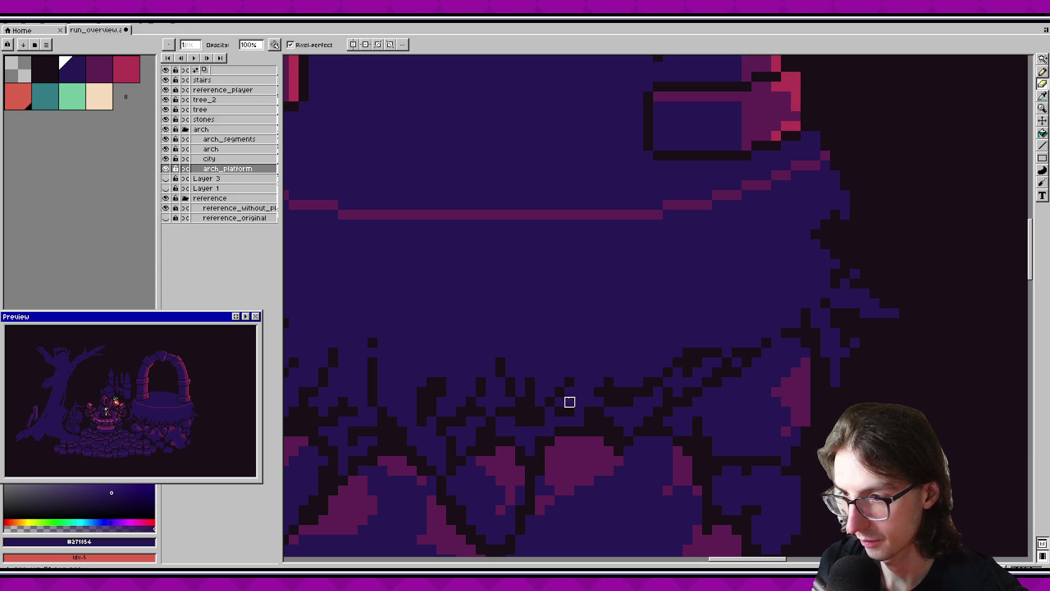
key("v")
key("b")
left_click_drag(619, 429, 555, 434)
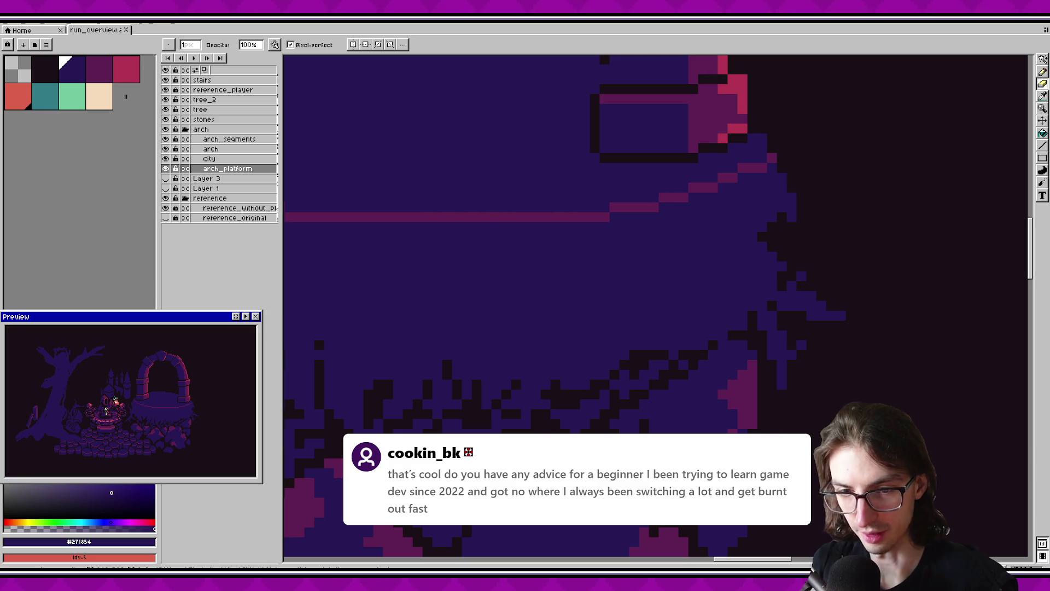
Add a dark pixel and a short dark strand to the grass fringe.
scroll(542, 400, "down", 2)
scroll(541, 399, "right", 1)
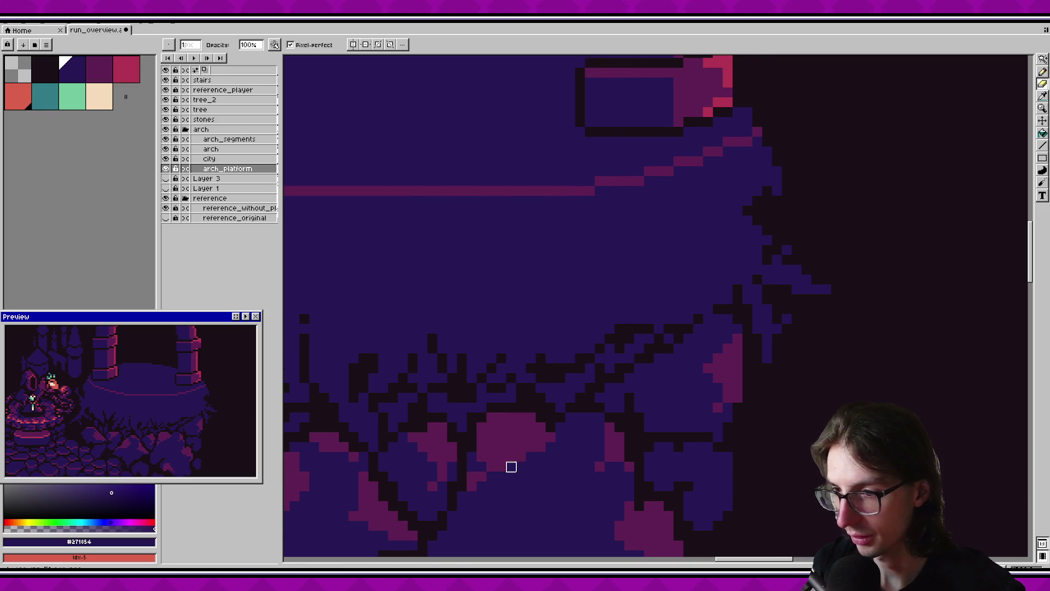
left_click(521, 369)
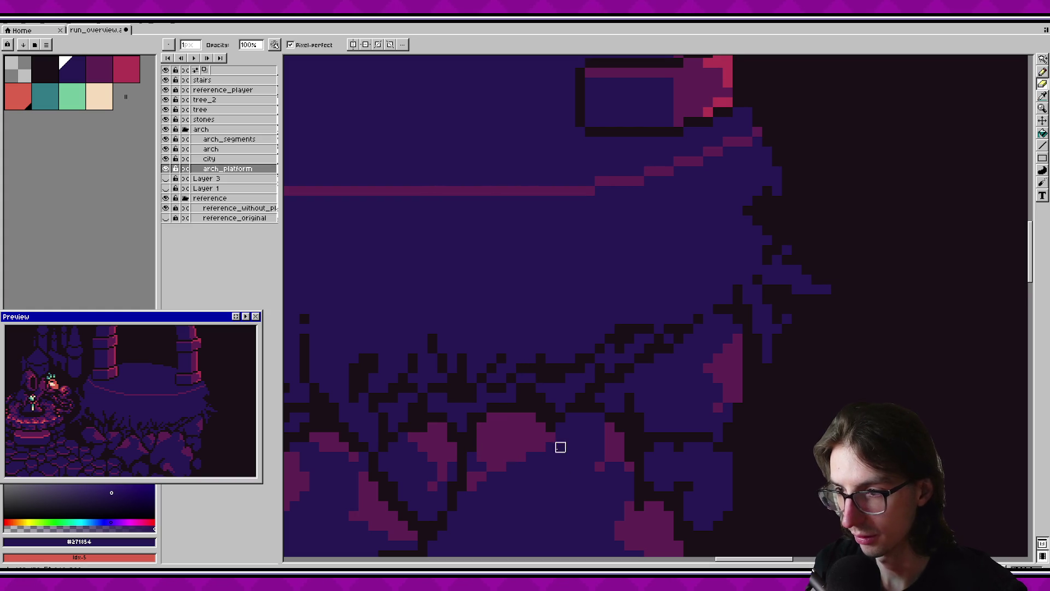
left_click_drag(511, 368, 511, 379)
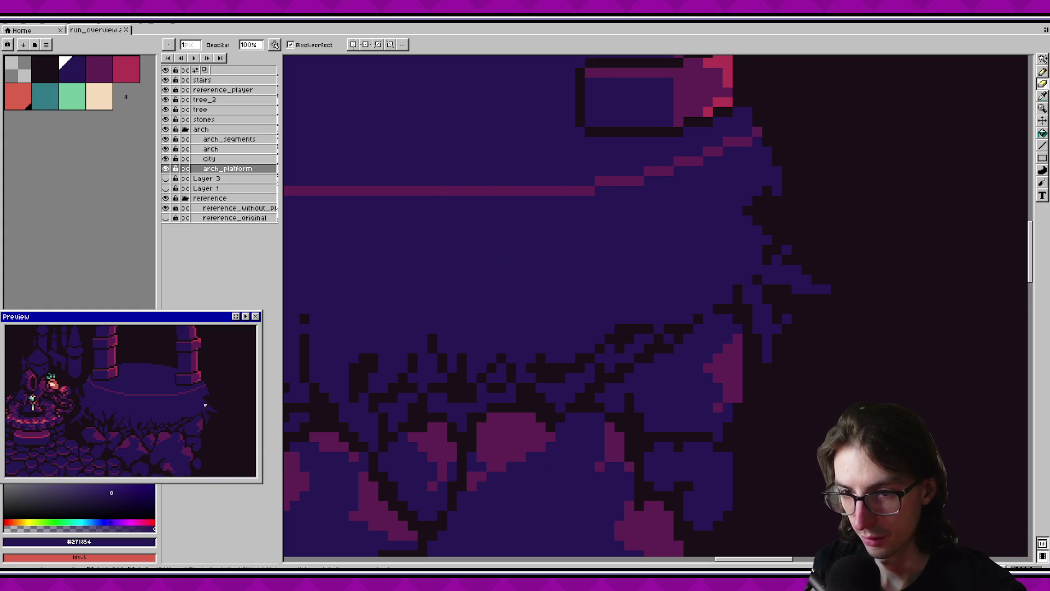
scroll(205, 405, "down", 2)
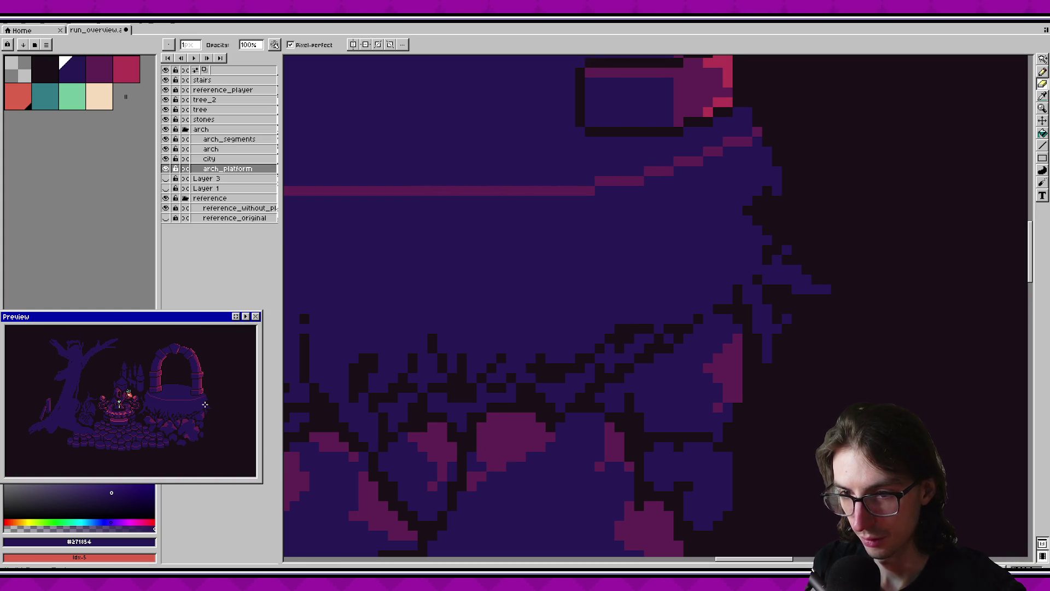
scroll(547, 377, "down", 1)
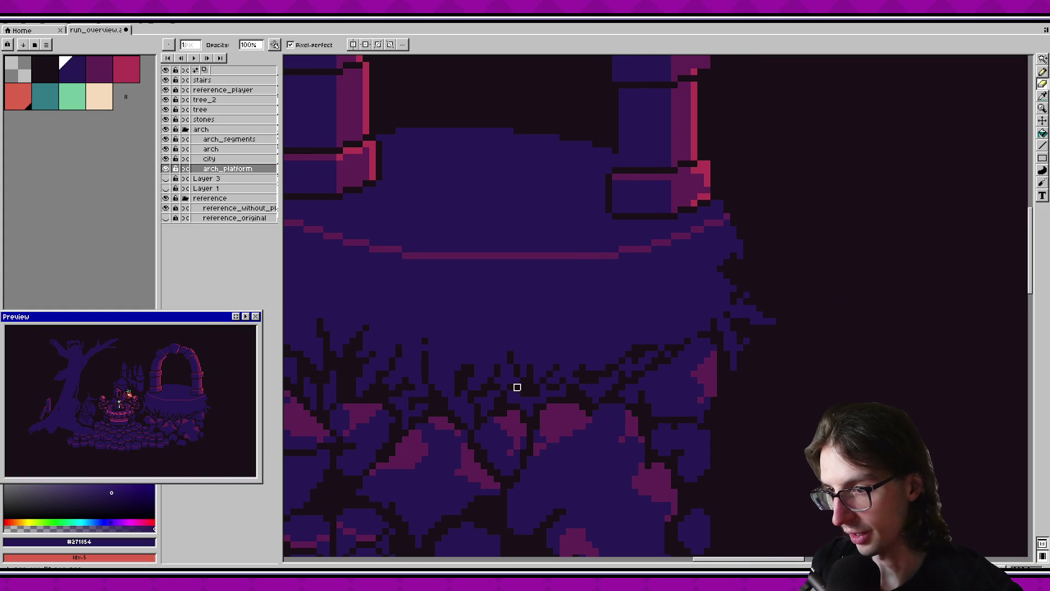
Pick the near-black colour from the canvas in shading mode and save.
key("b")
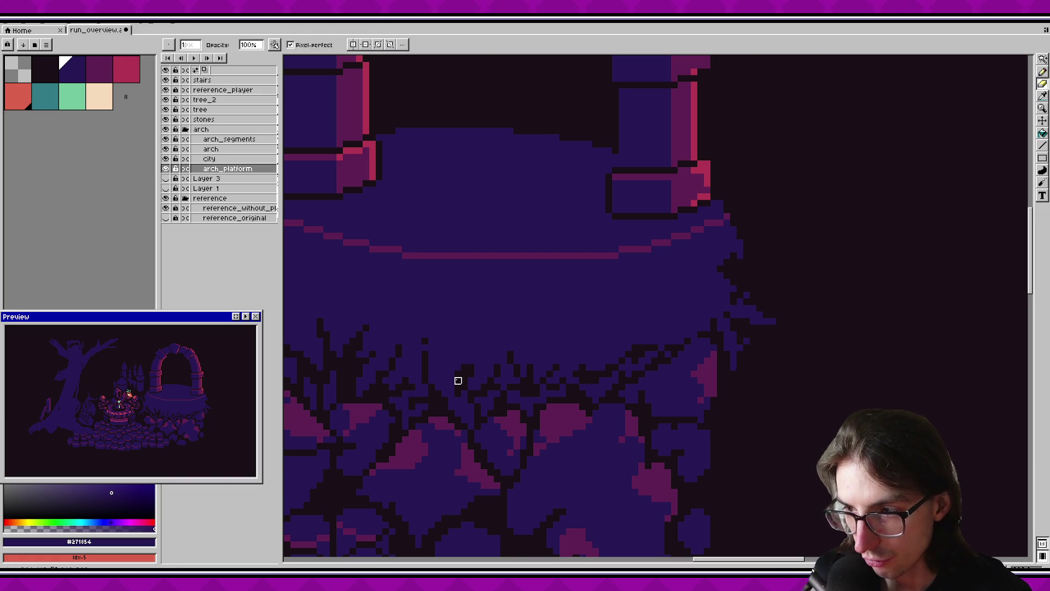
left_click(435, 379, "alt")
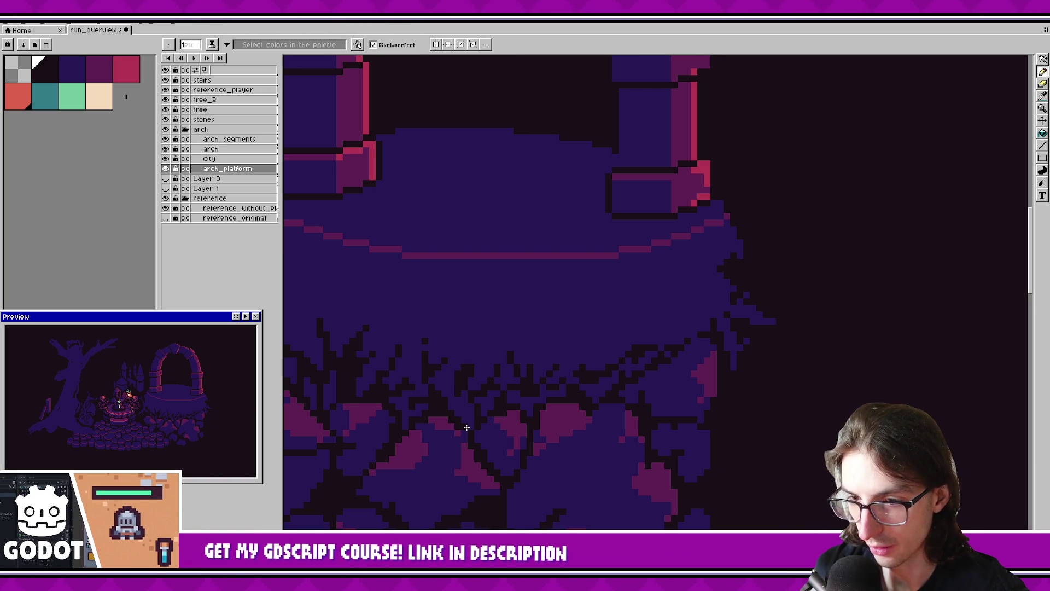
scroll(195, 404, "up", 2)
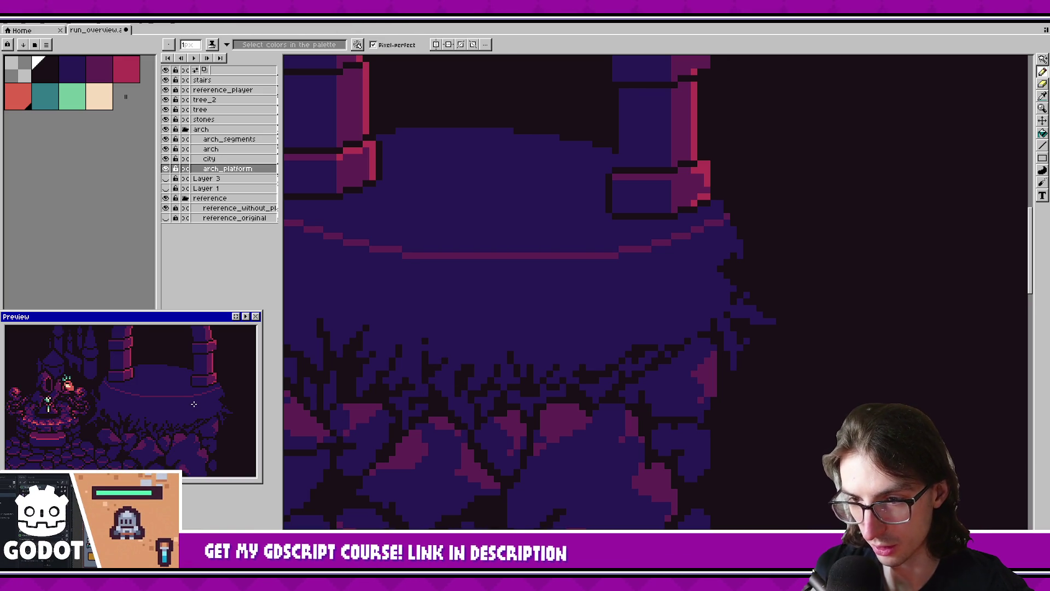
key("ctrl+s")
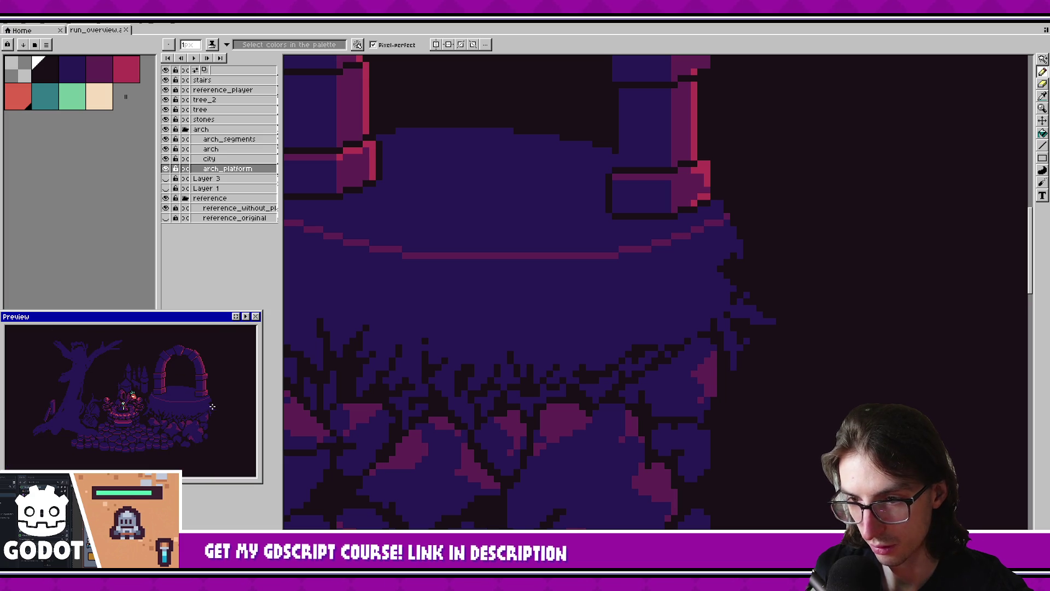
Pick a dark canvas colour, draw a dark grass strand under the platform, and save.
scroll(557, 370, "down", 1)
left_click(462, 345, "alt")
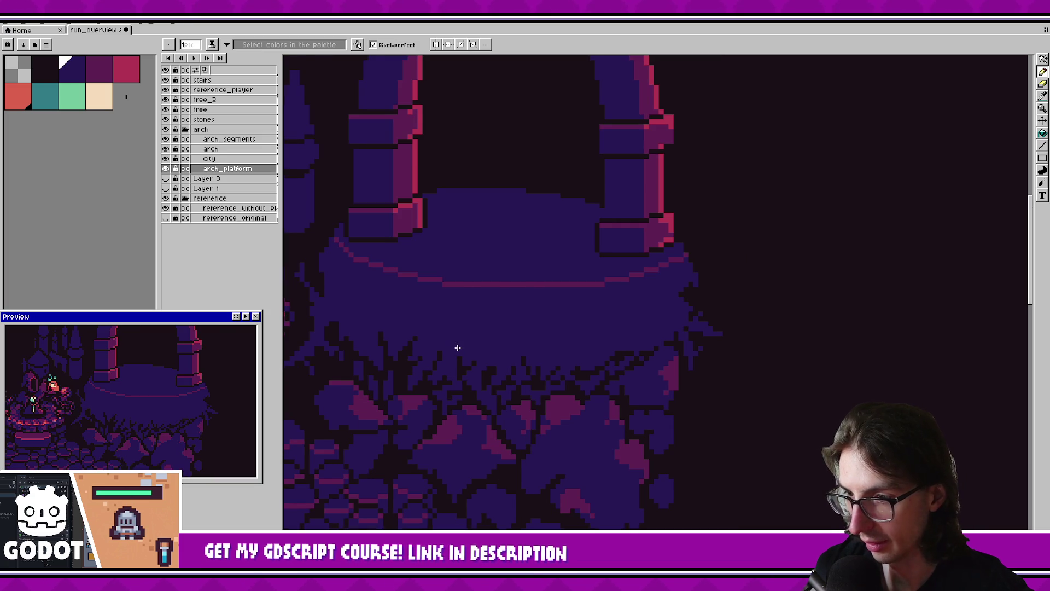
scroll(463, 352, "down", 1)
scroll(366, 351, "up", 1)
left_click(365, 352, "alt")
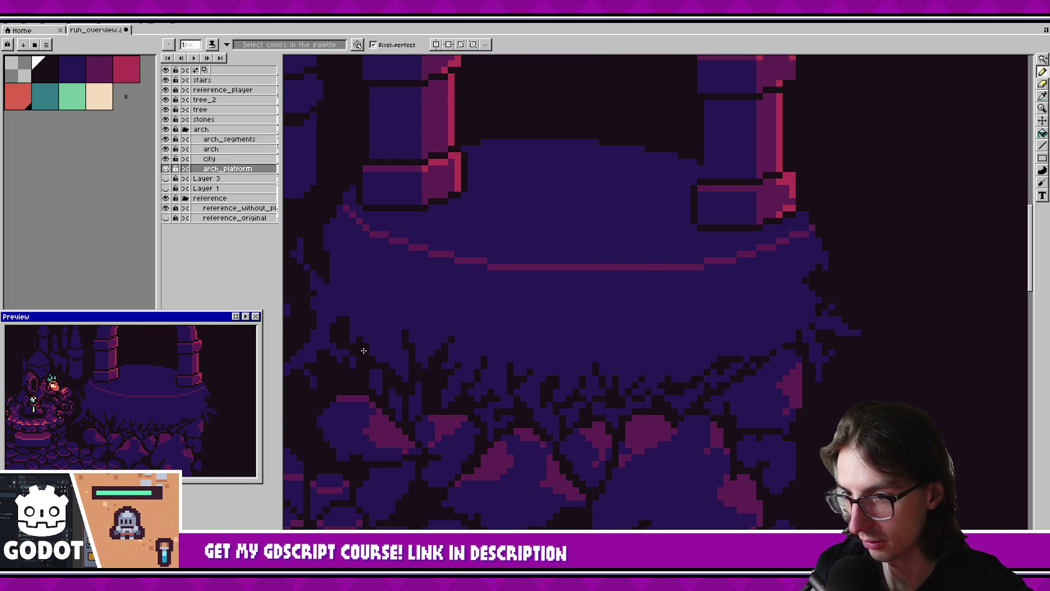
left_click_drag(376, 360, 382, 343)
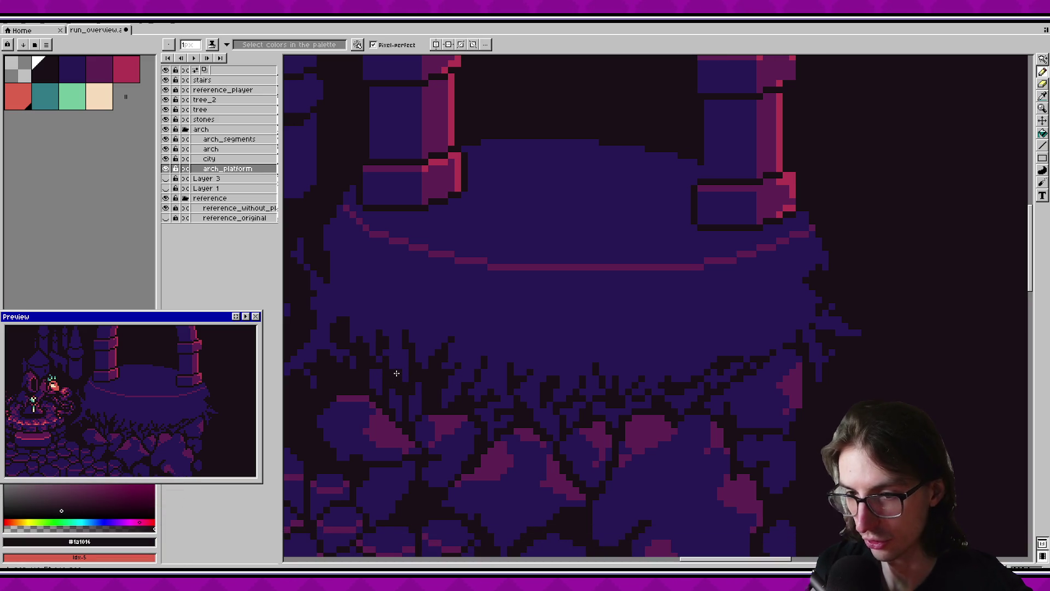
key("v")
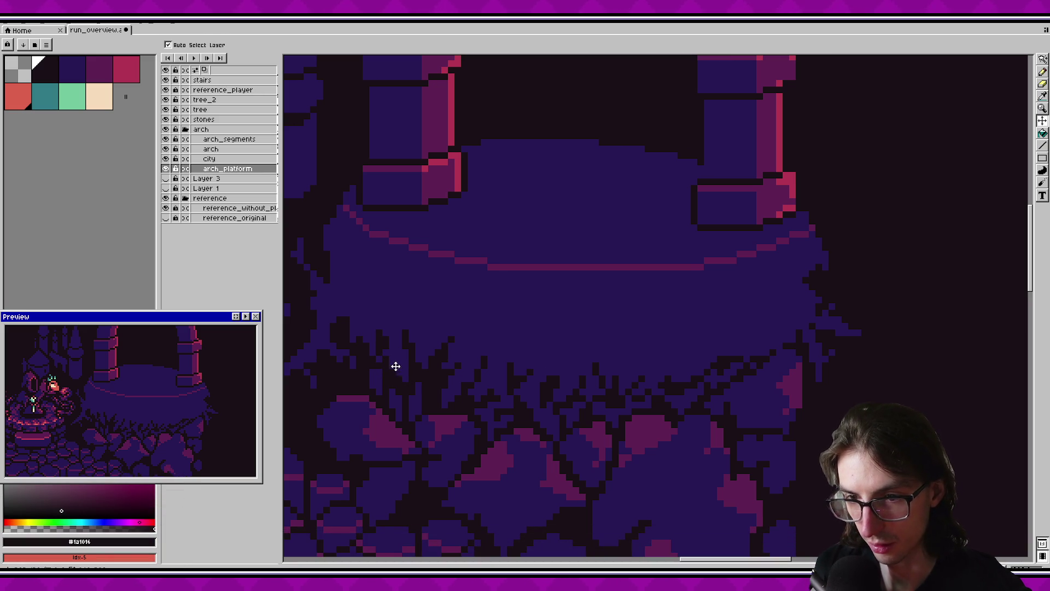
key("b")
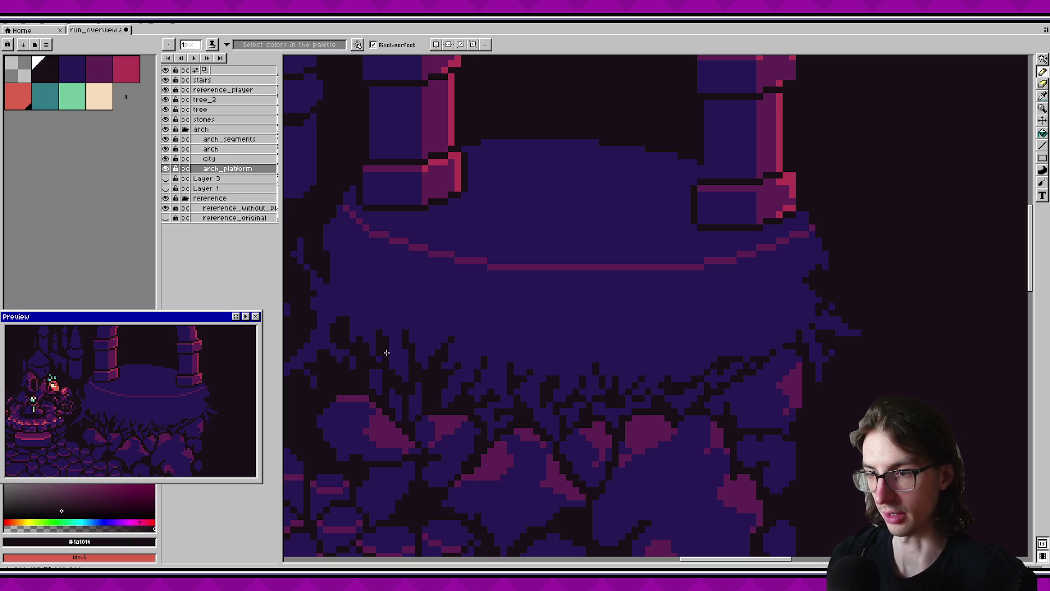
key("ctrl+s")
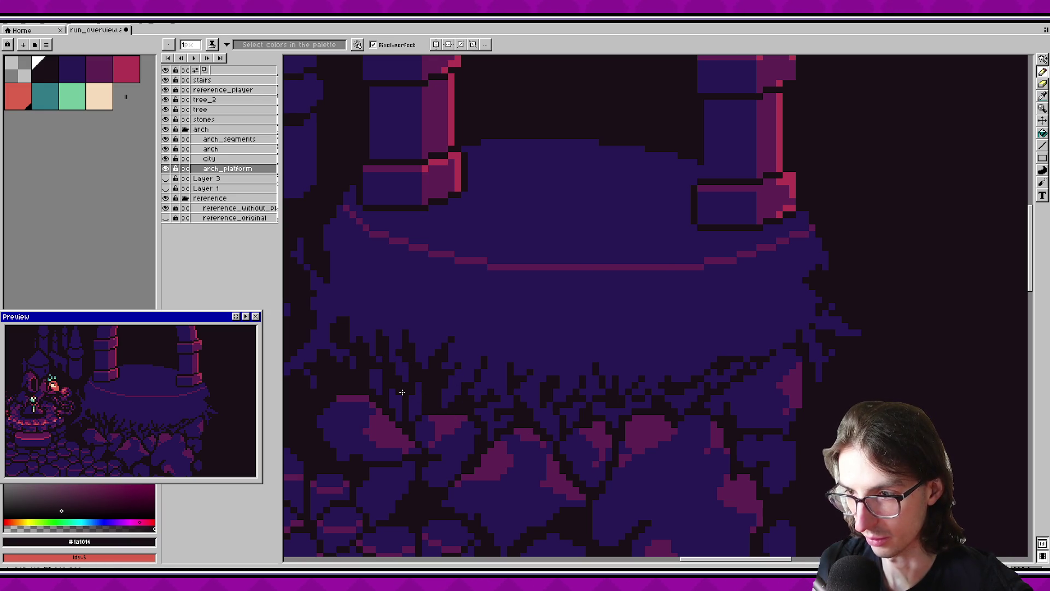
Undo the last pencil stroke and save the drawing again.
scroll(143, 412, "down", 2)
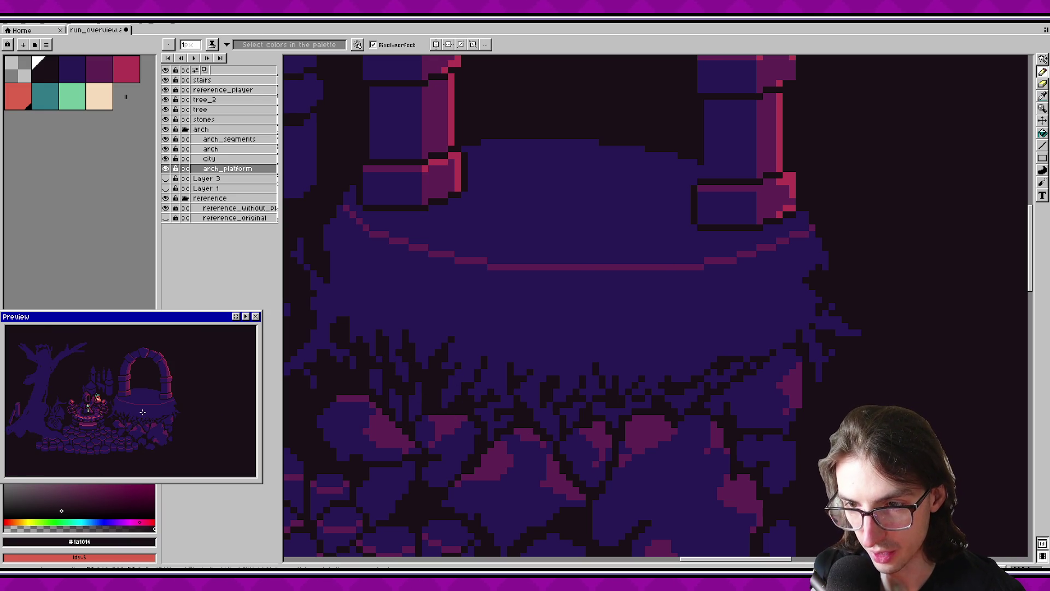
scroll(143, 412, "up", 1)
key("ctrl+z")
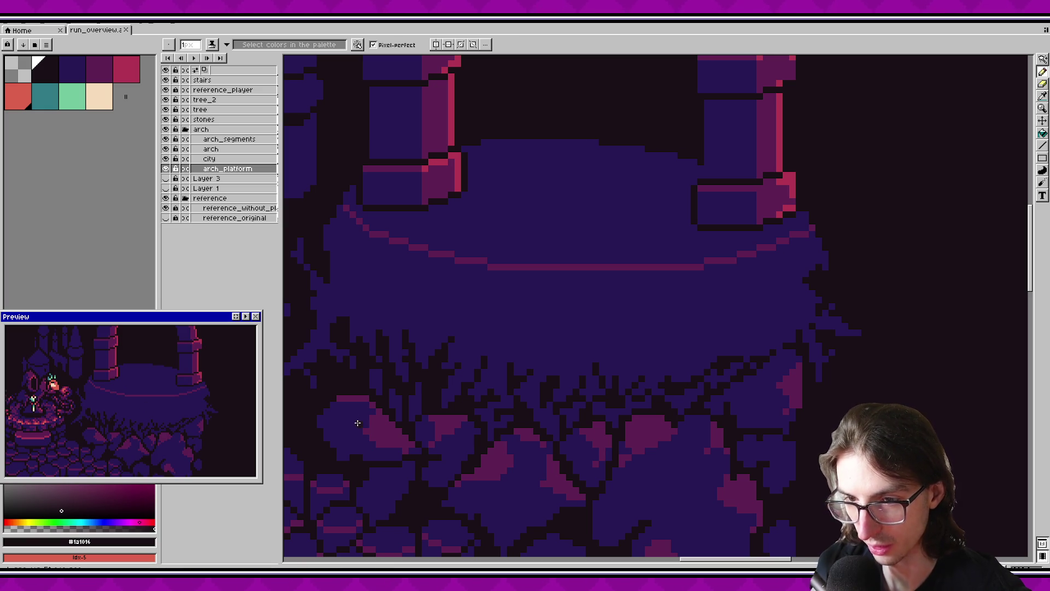
scroll(419, 364, "left", 2)
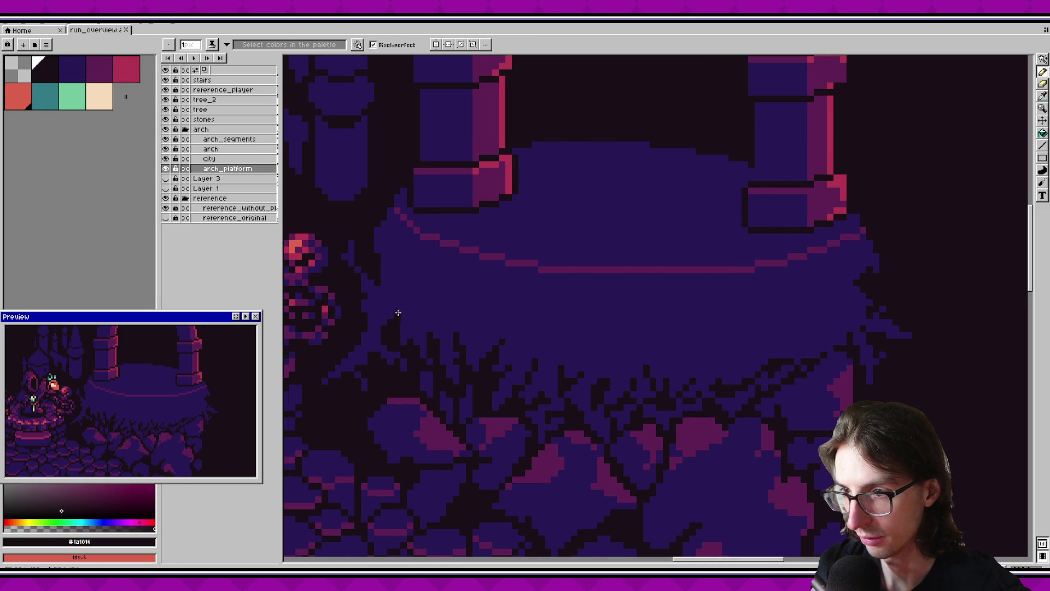
key("ctrl+s")
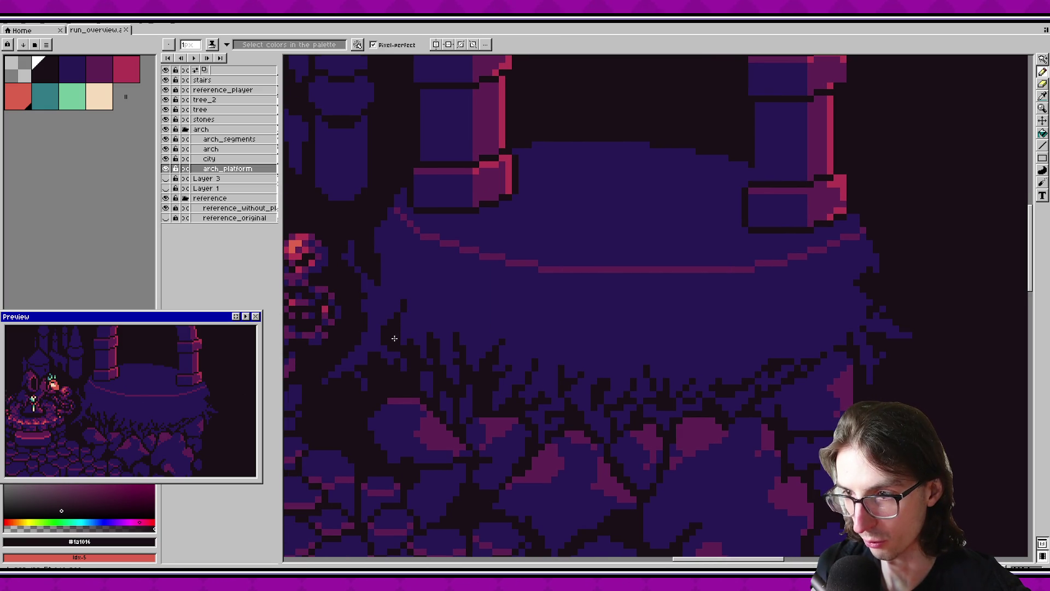
key("ctrl+s")
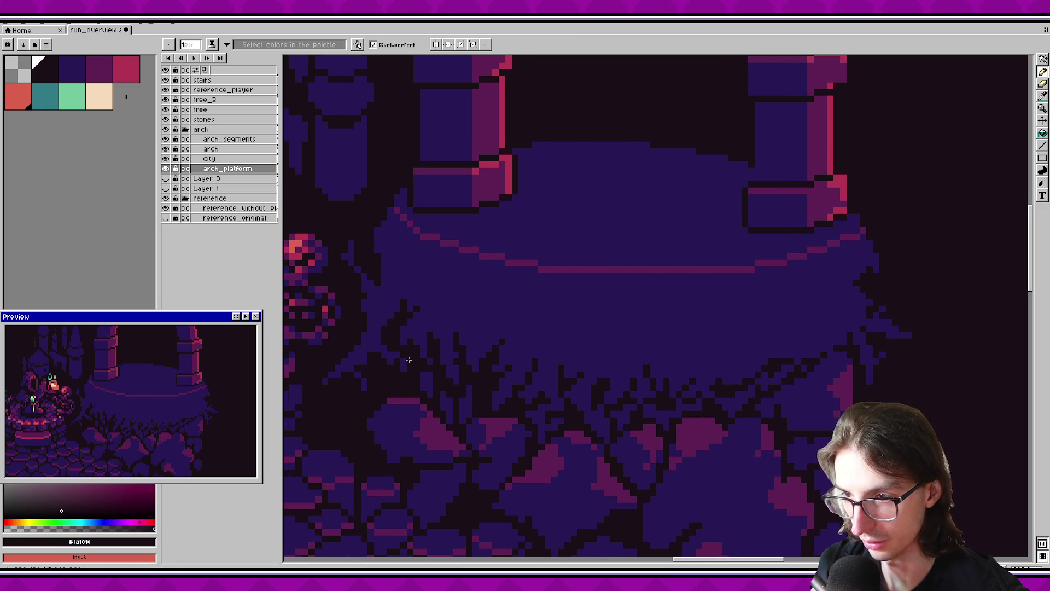
scroll(431, 367, "right", 1)
left_click_drag(129, 387, 143, 393)
Paint dark pixels into the platform's blue edge, then undo the misplaced stroke.
left_click_drag(670, 388, 453, 399)
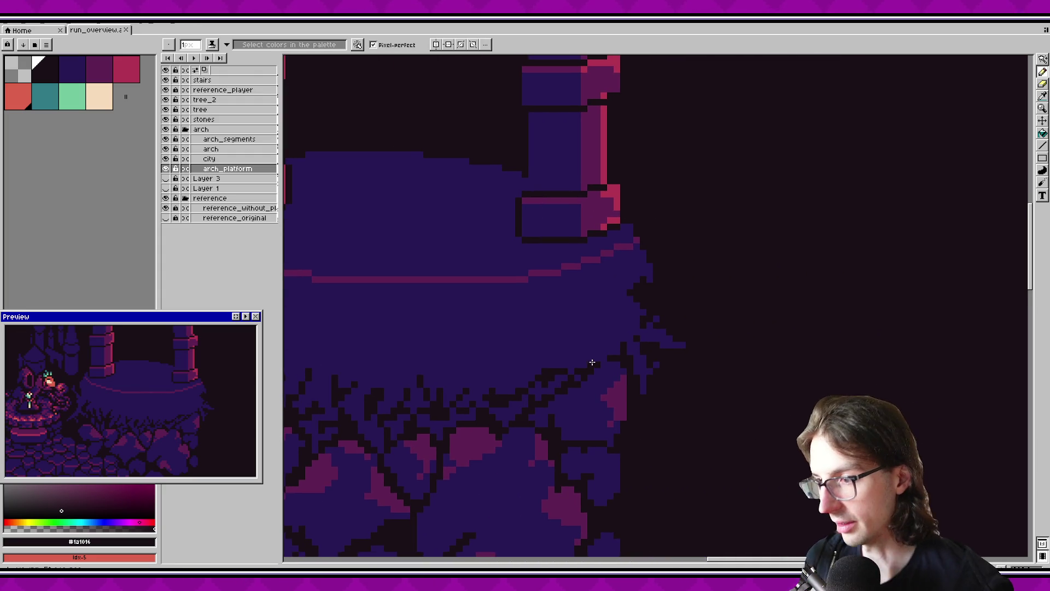
scroll(585, 362, "up", 3)
mouse_move(581, 377)
left_mouse_down()
mouse_move(563, 344)
mouse_move(591, 357)
mouse_move(580, 356)
mouse_move(593, 374)
left_mouse_up()
key("ctrl+z")
key("ctrl+z")
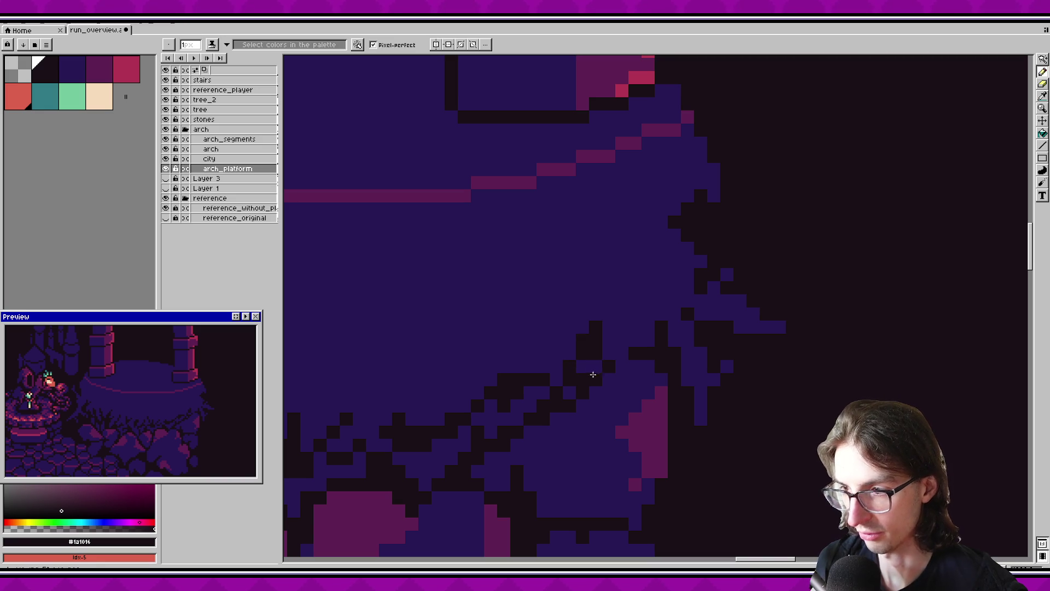
Paint dark pixel lines and diagonals along the platform's right edge and save.
mouse_move(603, 336)
left_mouse_down()
mouse_move(625, 344)
mouse_move(509, 372)
left_mouse_up()
left_click_drag(558, 297, 534, 276)
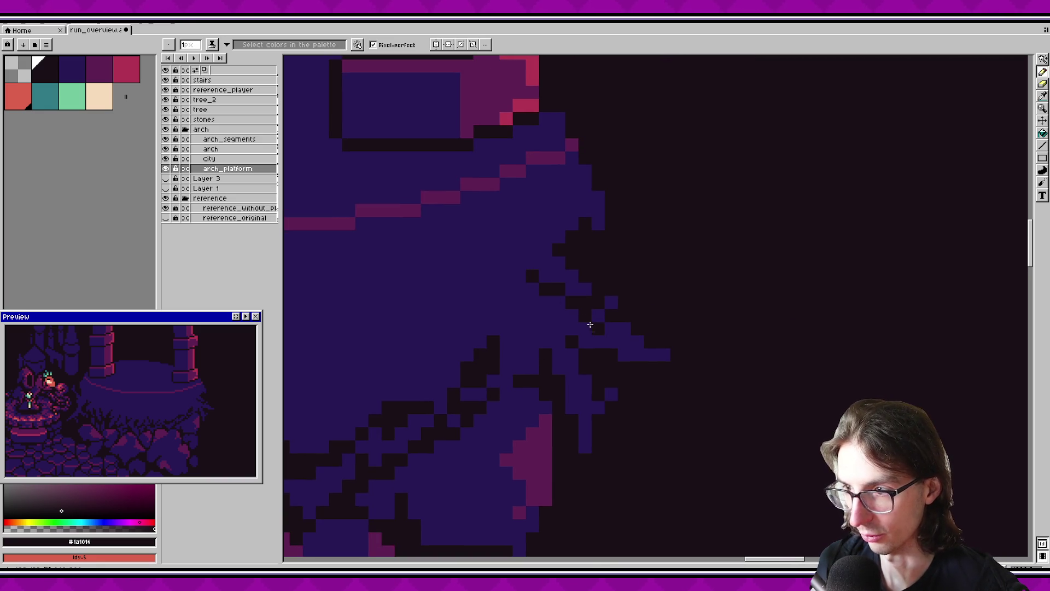
mouse_move(580, 320)
left_mouse_down()
mouse_move(519, 285)
mouse_move(598, 331)
left_mouse_up()
key("ctrl+s")
left_click(517, 399)
key("ctrl+s")
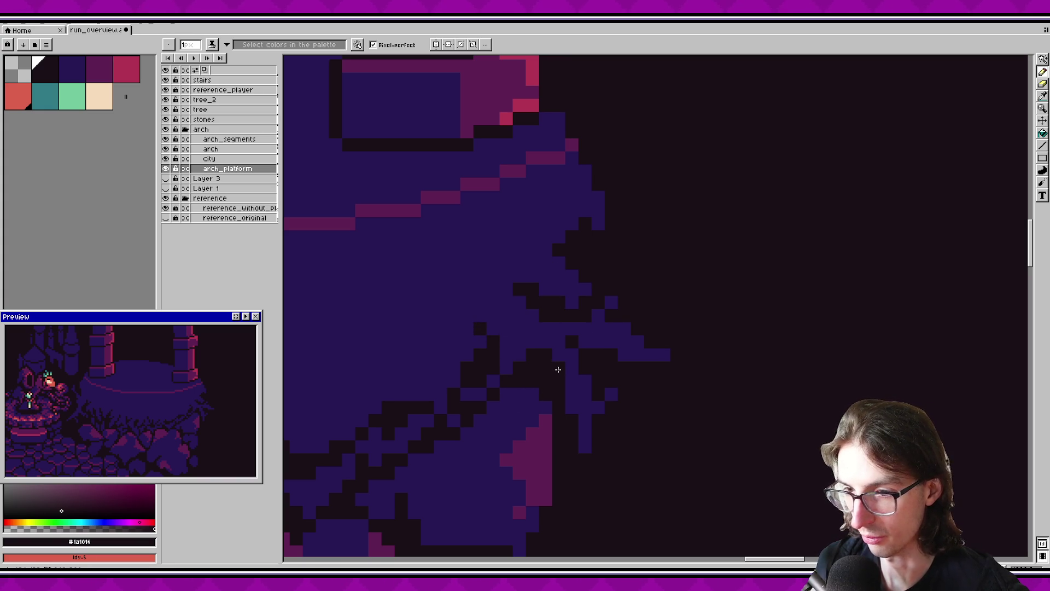
Pick the blue #271854 as the drawing colour and save.
left_click(508, 362, "alt")
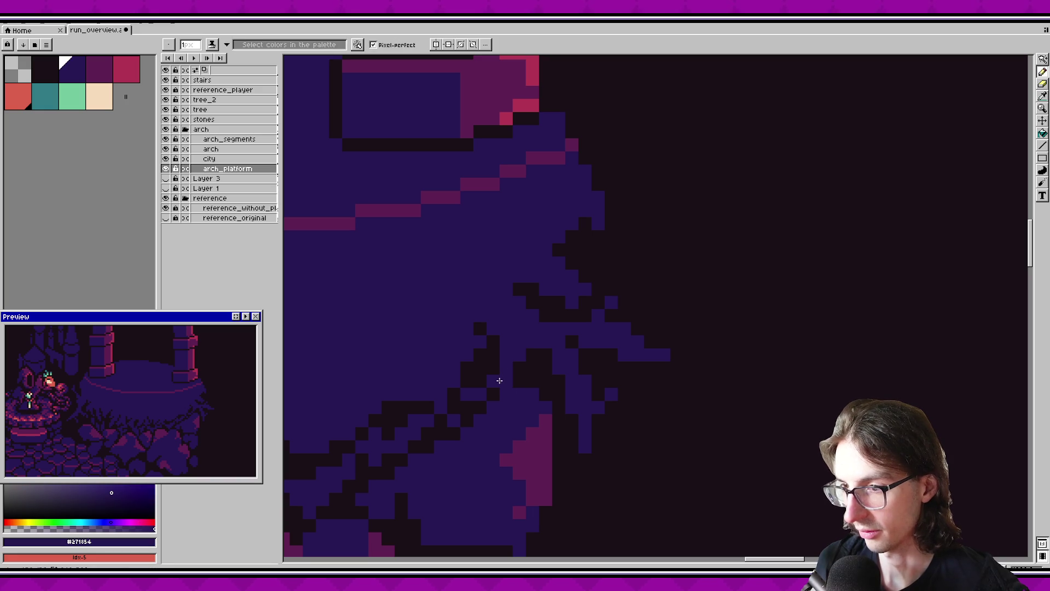
key("s")
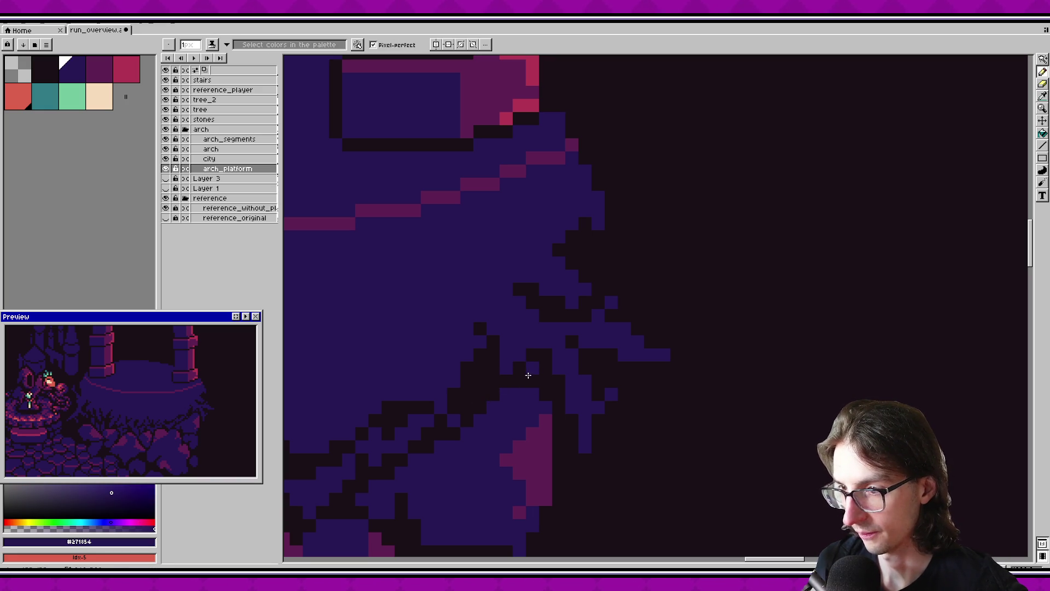
key("b")
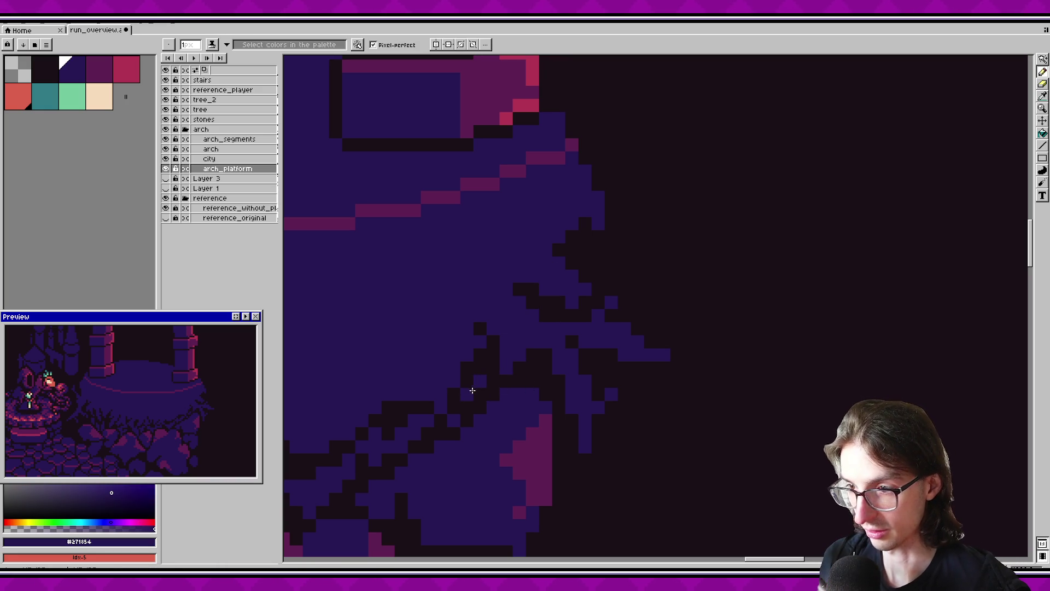
key("ctrl+s")
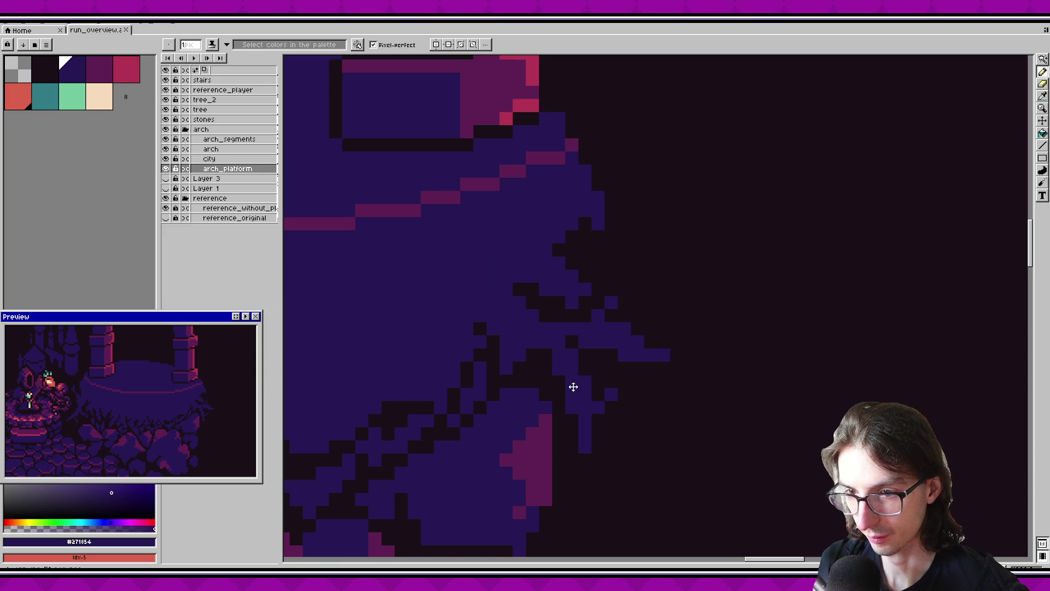
scroll(532, 416, "down", 1)
Erase stray pixels off the platform's right edge along a diagonal, saving as you go.
key("e")
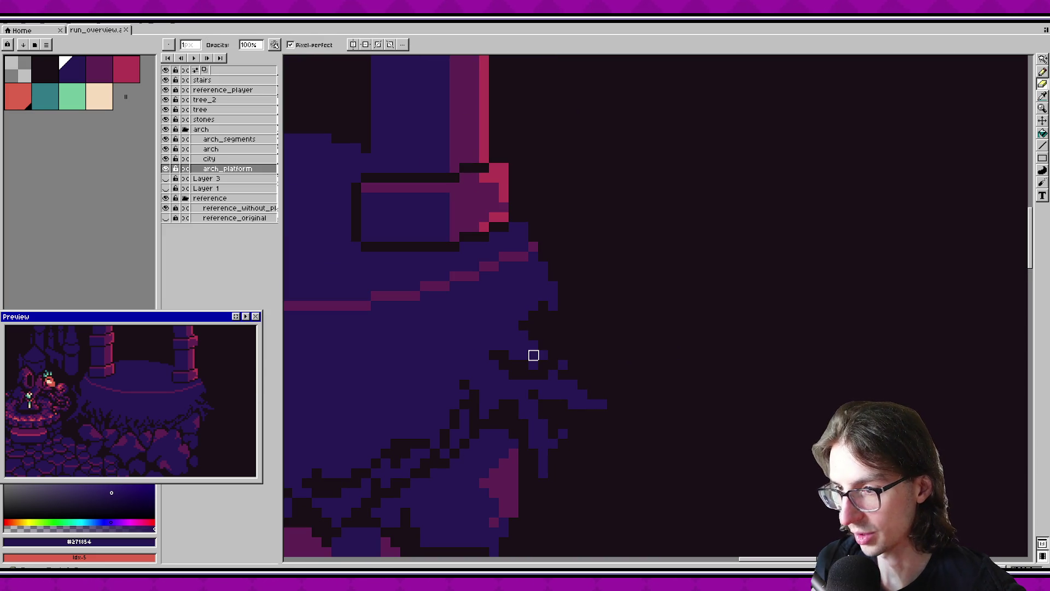
left_click_drag(543, 325, 524, 324)
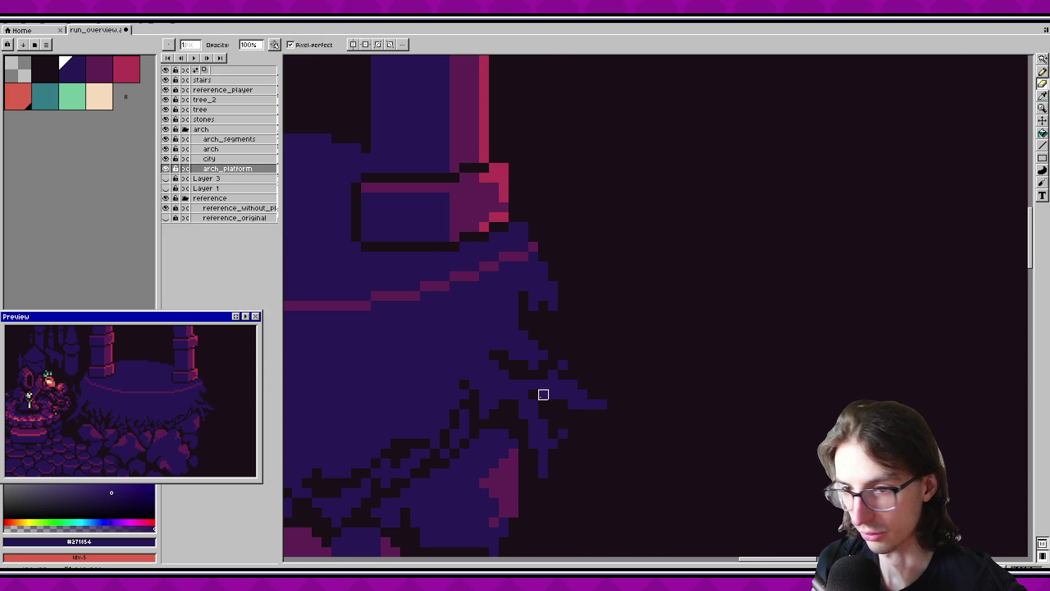
key("ctrl+s")
left_click_drag(523, 316, 544, 336)
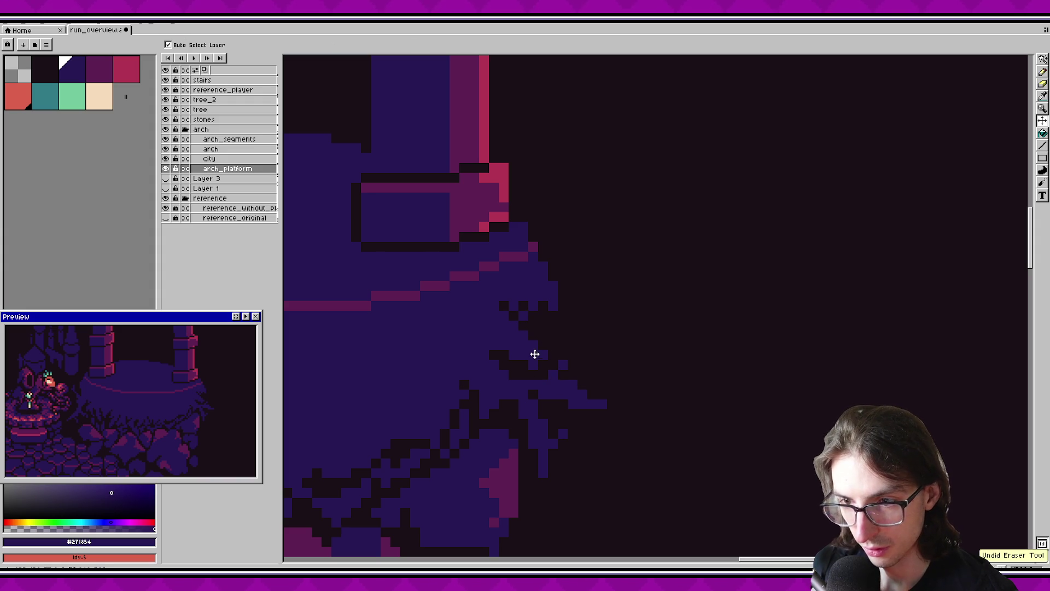
key("ctrl+s")
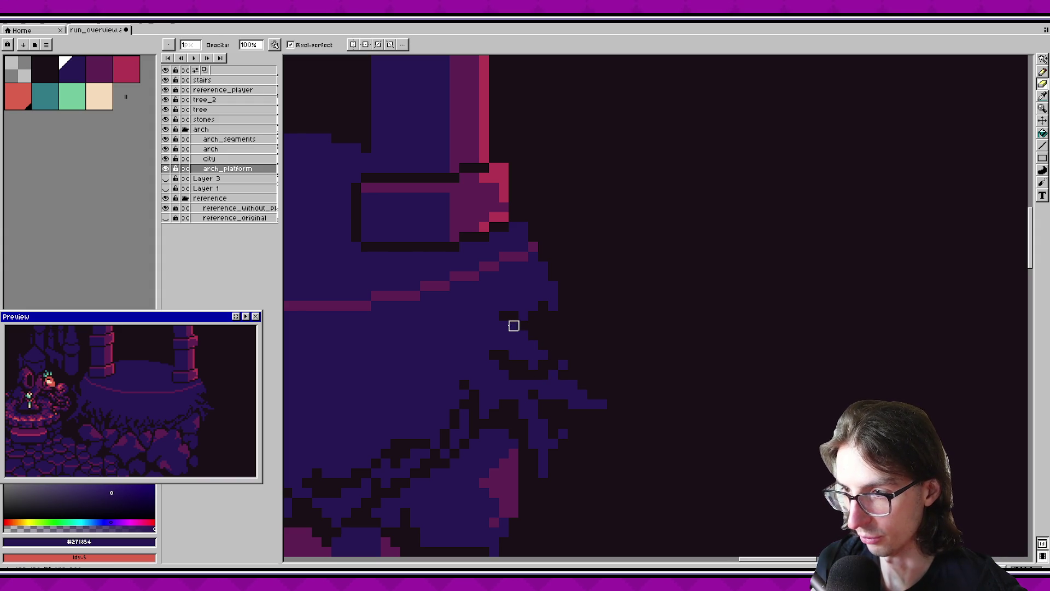
Erase the remaining stray pixels, including a single one, on the platform's right edge.
key("ctrl")
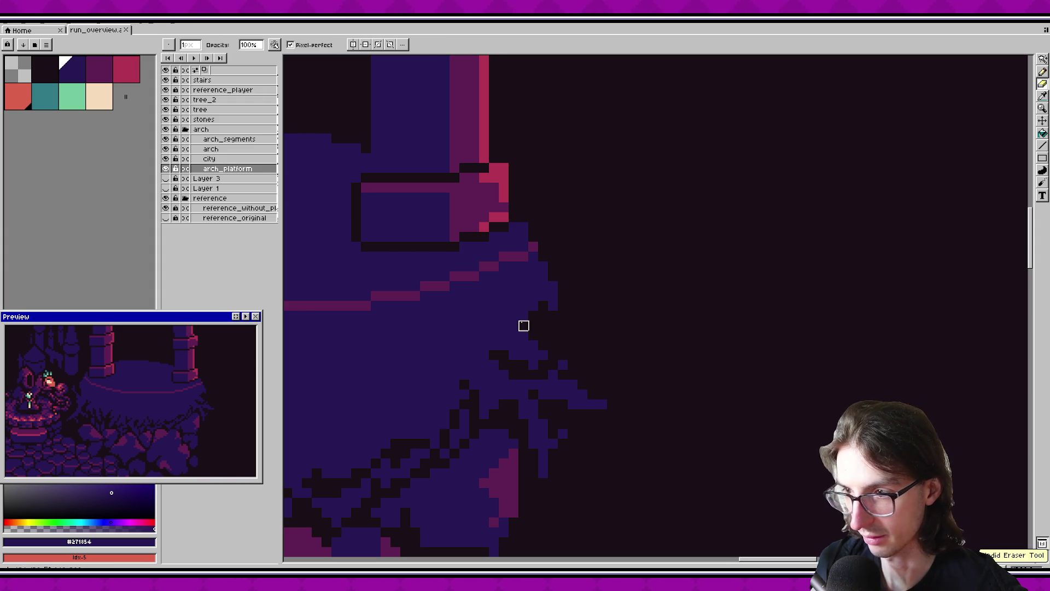
left_click_drag(519, 318, 503, 315)
left_click(524, 306)
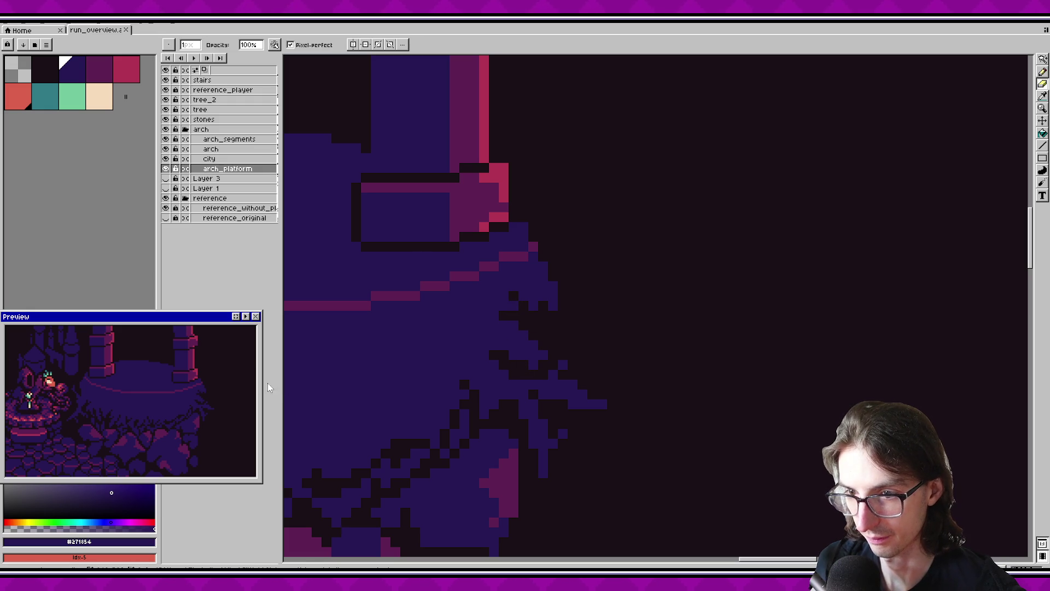
scroll(229, 381, "down", 1)
scroll(633, 399, "down", 1)
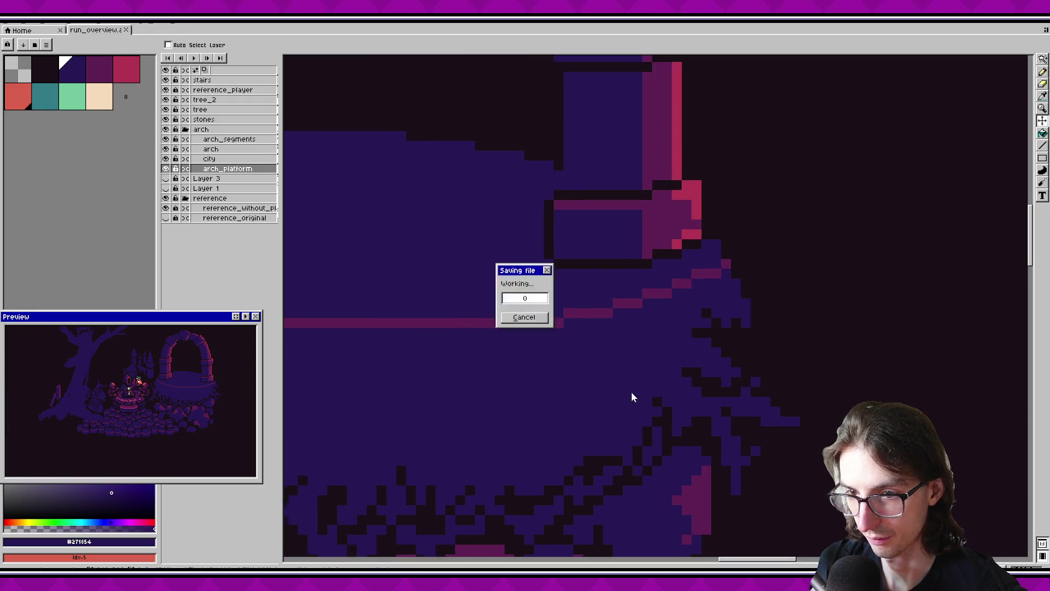
Magic-wand the platform's dark line and repaint the old pink diagonal edge dark.
scroll(476, 361, "down", 1)
scroll(436, 355, "down", 1)
scroll(436, 355, "left", 3)
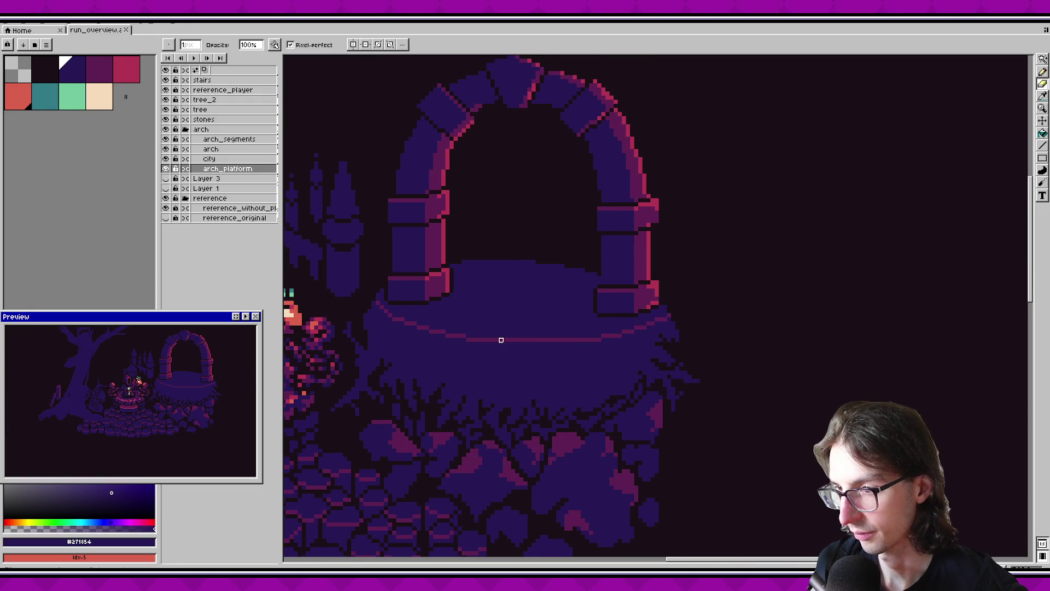
key("w")
left_click(506, 340)
scroll(476, 335, "up", 1)
scroll(504, 335, "up", 1)
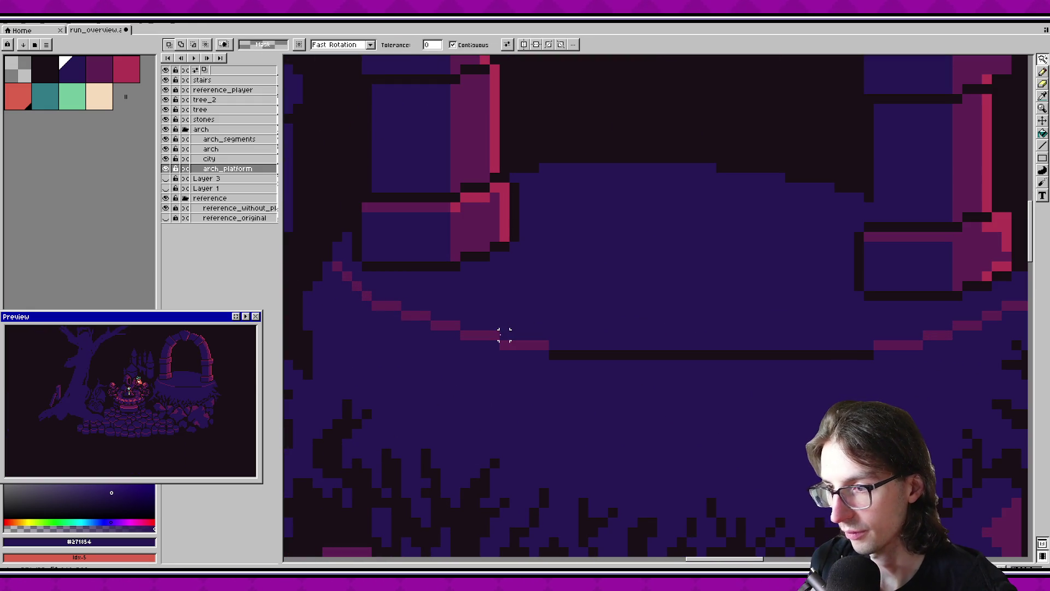
left_click_drag(415, 324, 357, 285)
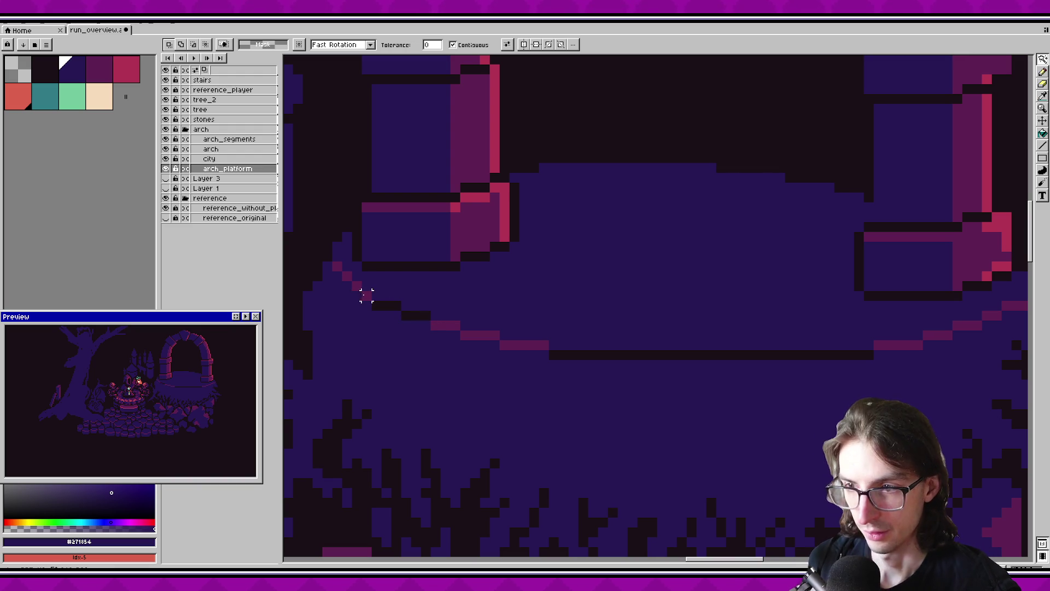
left_click_drag(357, 285, 336, 266)
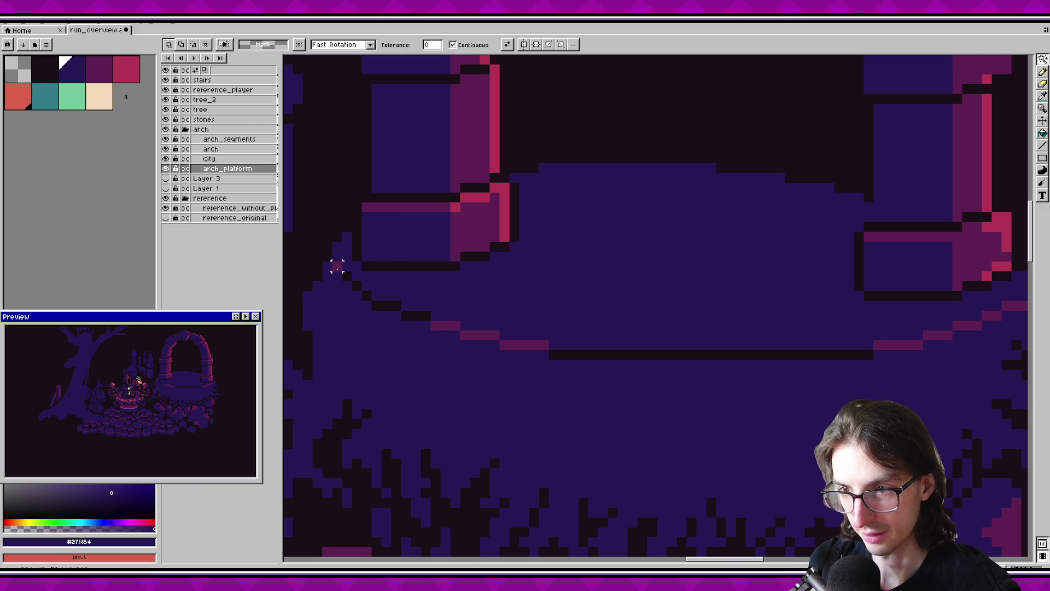
left_click_drag(455, 335, 527, 346)
Darken the pink step pixels on the right and delete a small area near the arch edge.
scroll(547, 345, "right", 5)
mouse_move(659, 327)
left_mouse_down()
mouse_move(706, 327)
mouse_move(733, 313)
left_mouse_up()
left_click(740, 307)
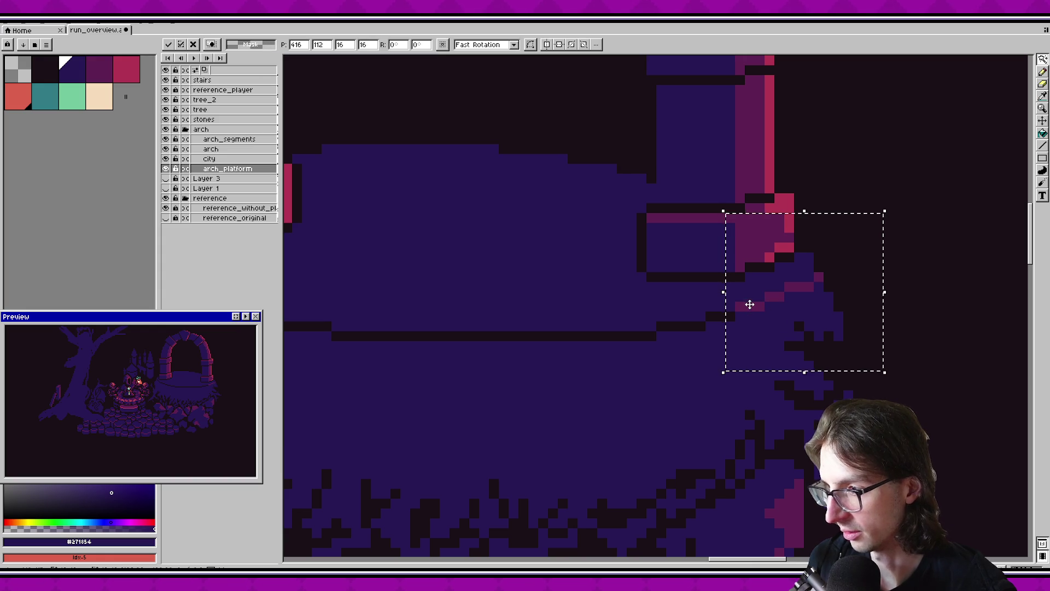
key("Delete")
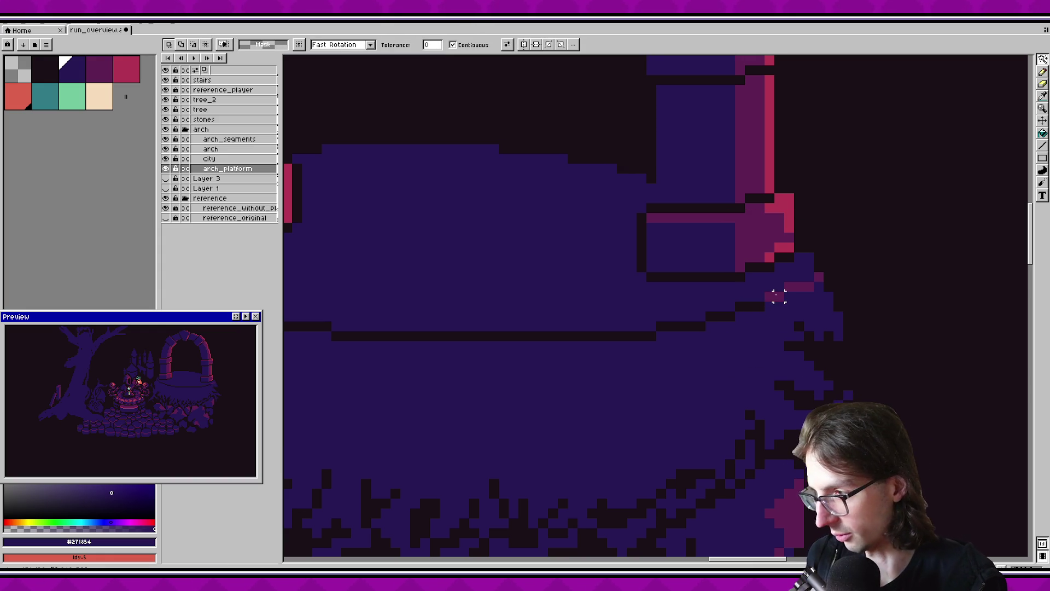
scroll(711, 328, "down", 3)
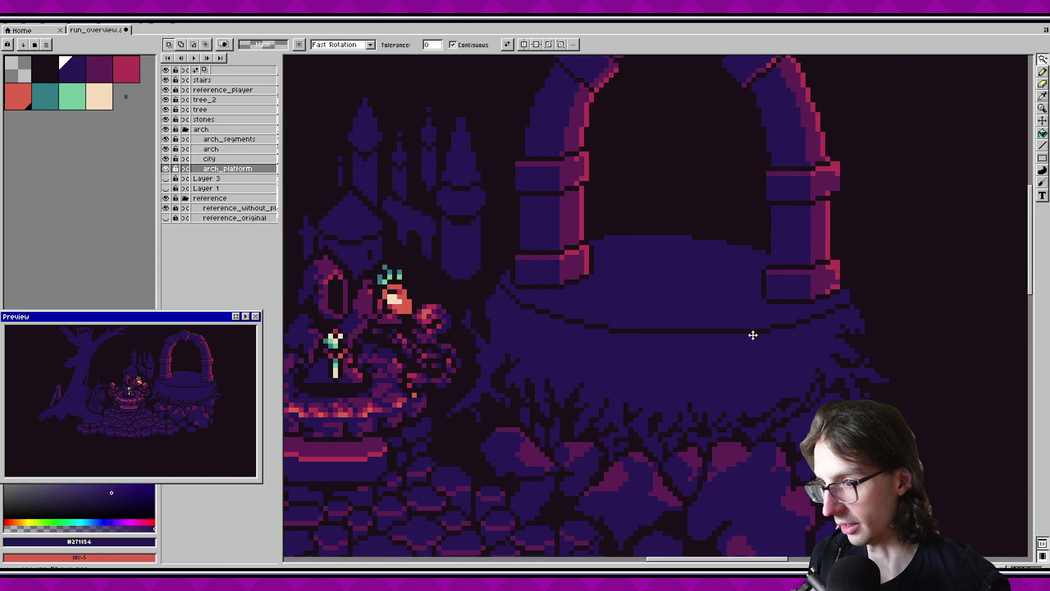
scroll(624, 333, "up", 2)
Bucket-fill the dark platform line with the platform colour.
key("f")
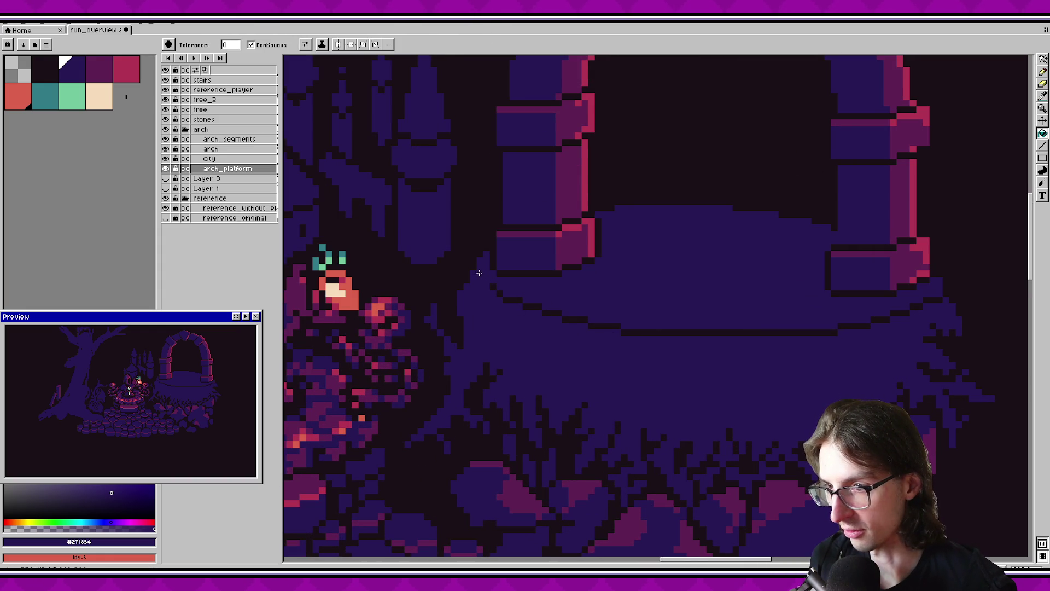
left_click_drag(549, 314, 469, 304)
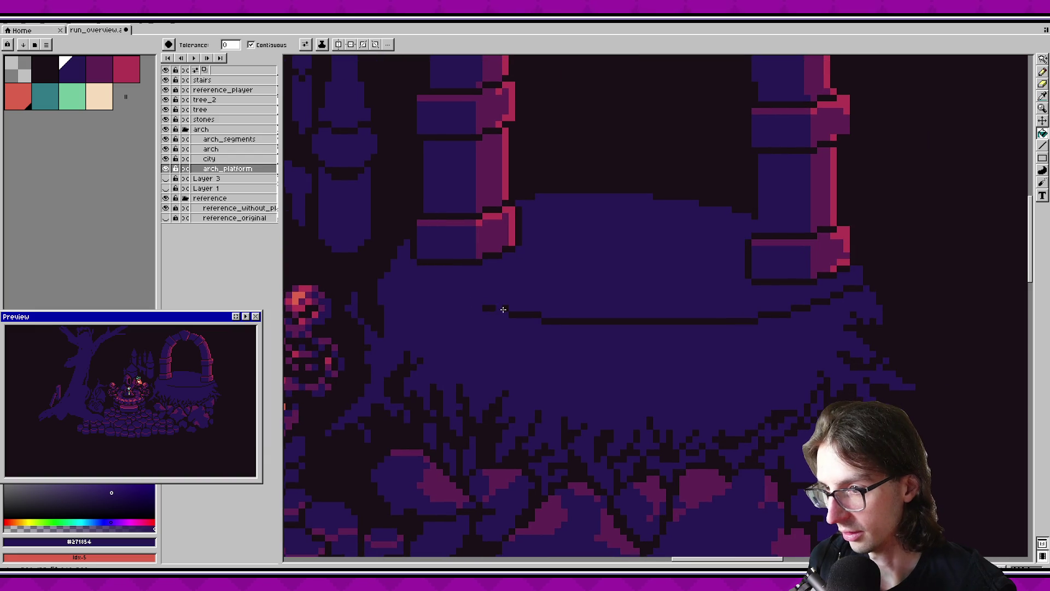
left_click(602, 322)
scroll(625, 331, "right", 3)
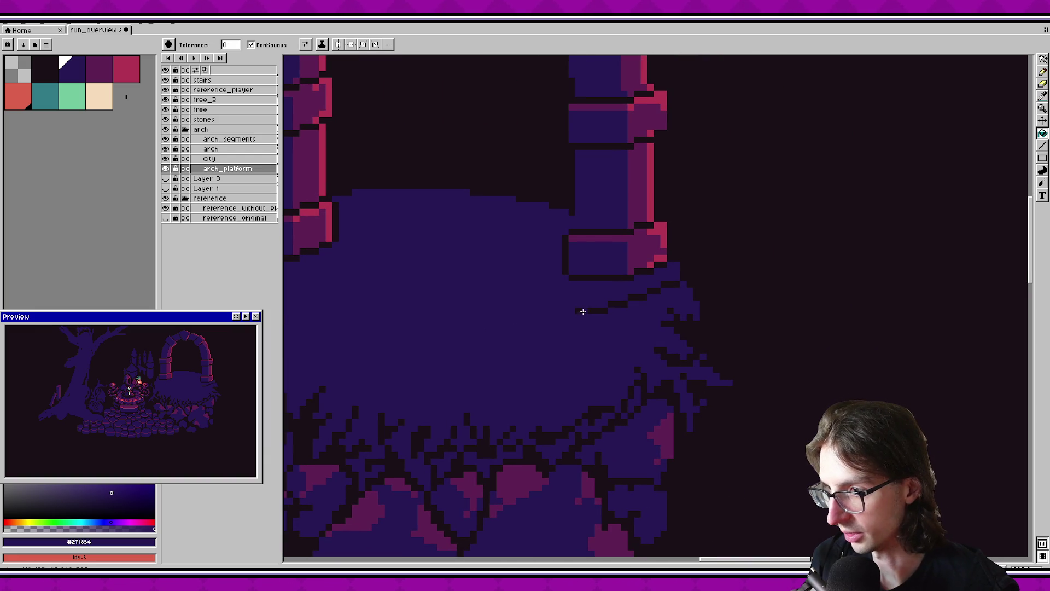
scroll(597, 310, "down", 2)
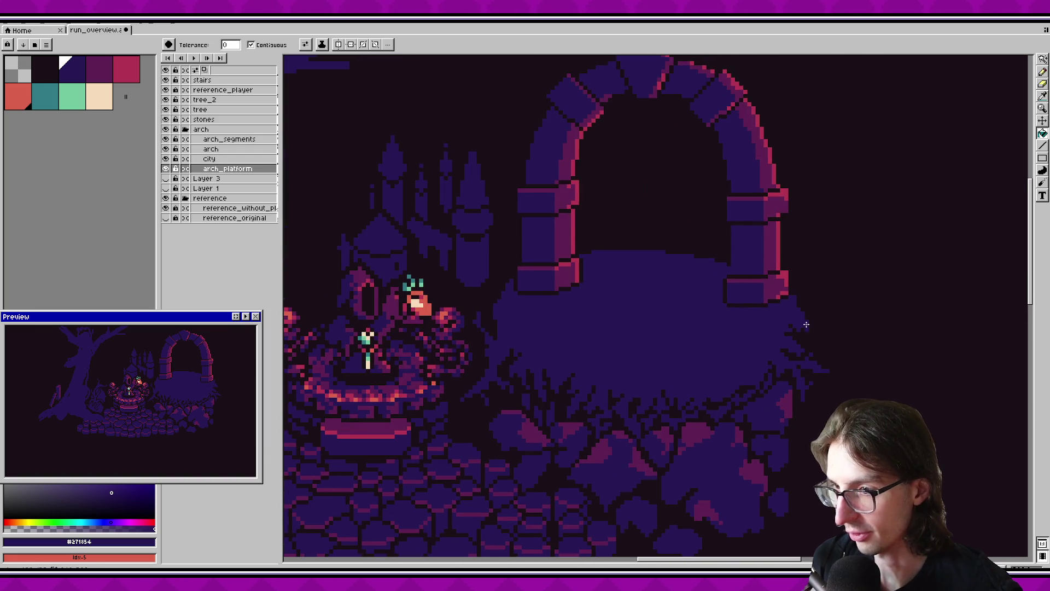
Pencil a new rim along the platform's front edge with brighter pink shading.
left_click(99, 70)
key("b")
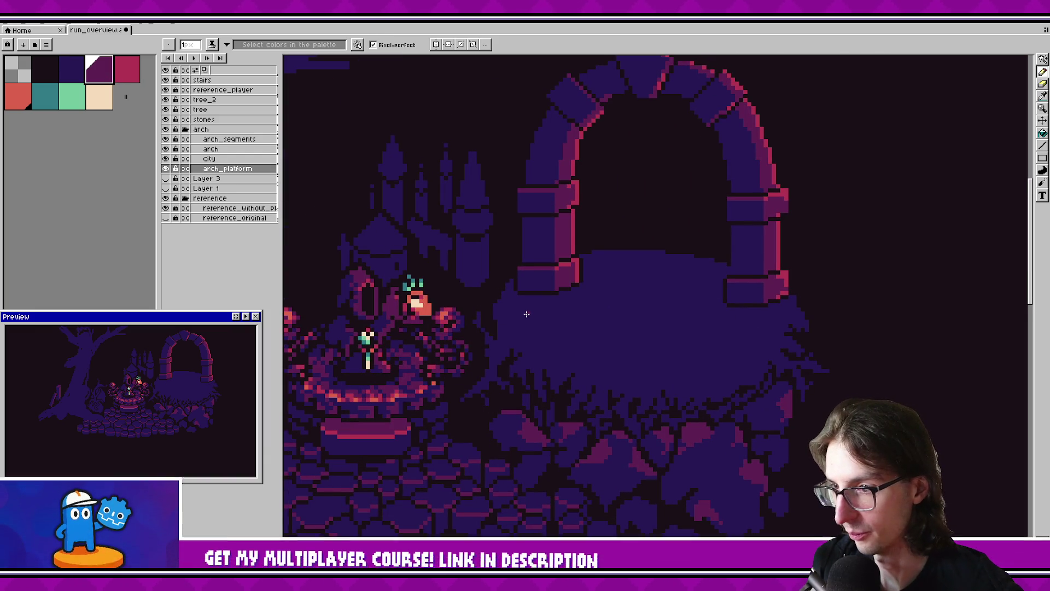
left_click_drag(530, 329, 788, 324)
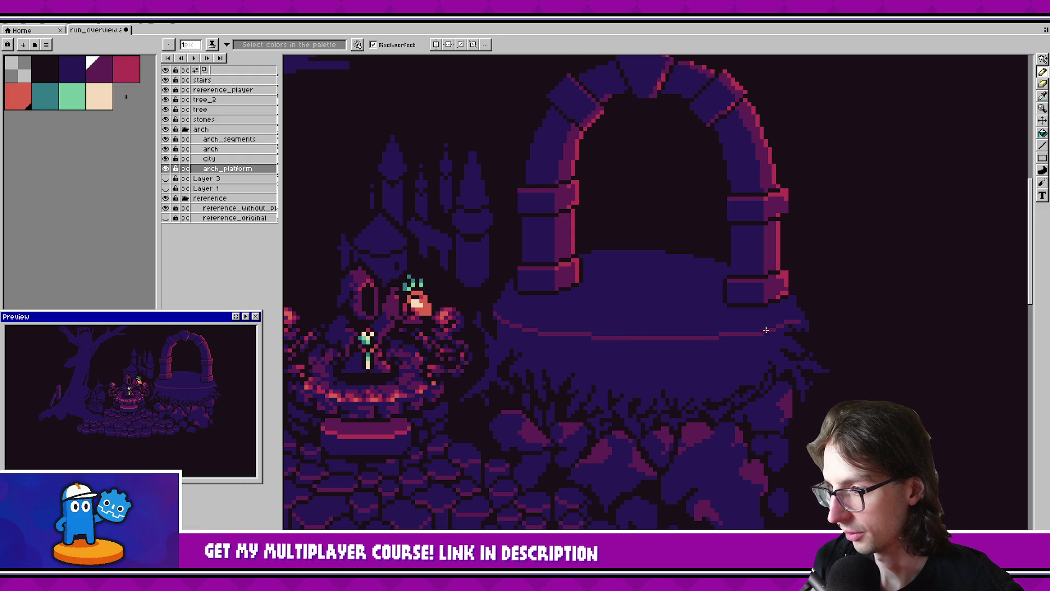
key("e")
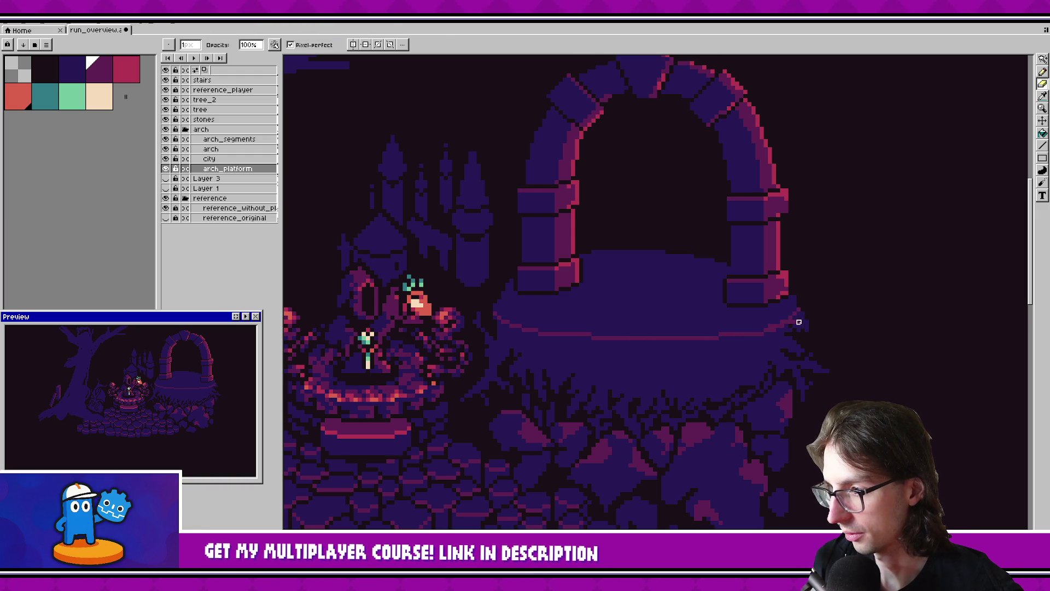
key("b")
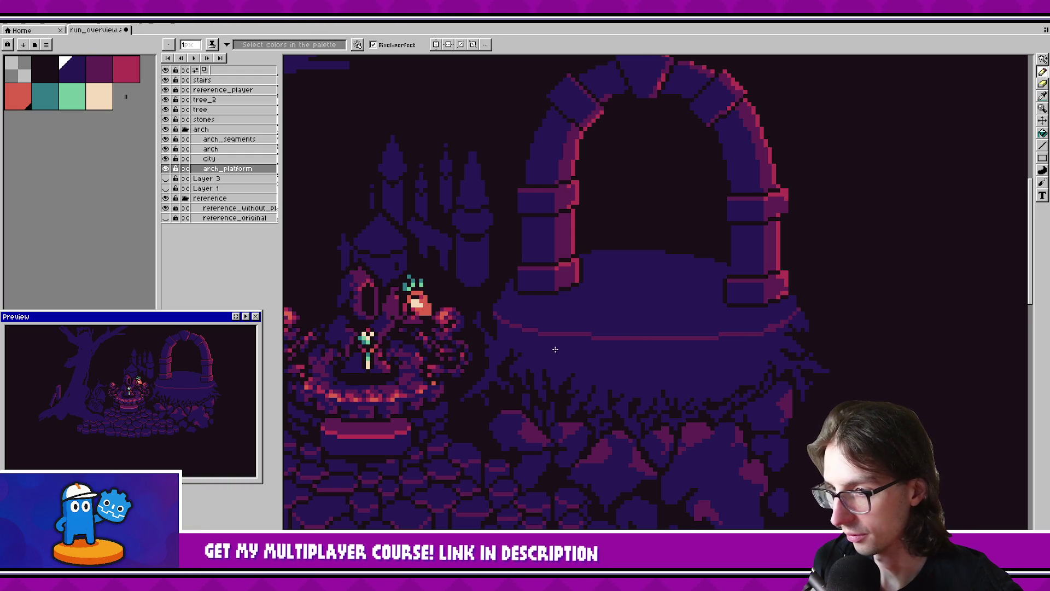
key("]")
mouse_move(495, 307)
left_mouse_down()
mouse_move(712, 334)
mouse_move(797, 310)
left_mouse_up()
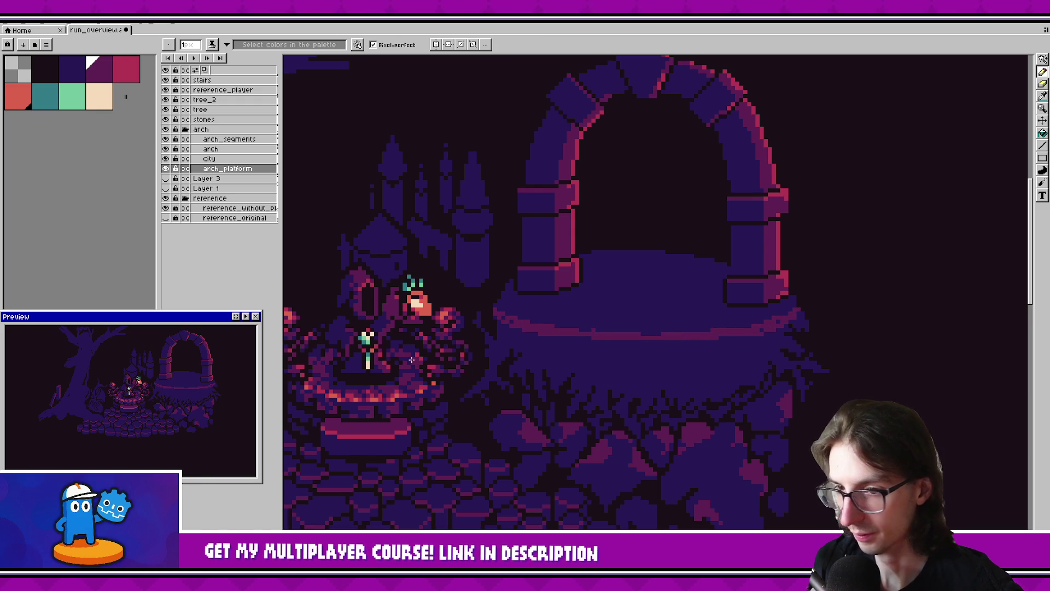
Try transforming a strip across the arch's base, then discard the change.
scroll(553, 329, "right", 2)
scroll(553, 329, "up", 1)
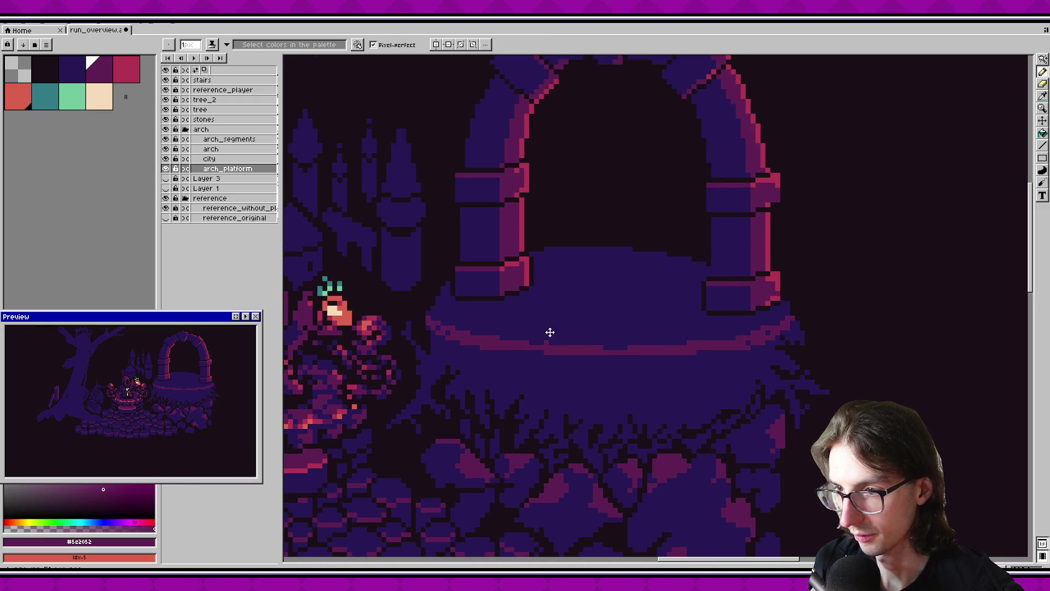
scroll(542, 288, "down", 1)
key("m")
left_click_drag(464, 255, 740, 314)
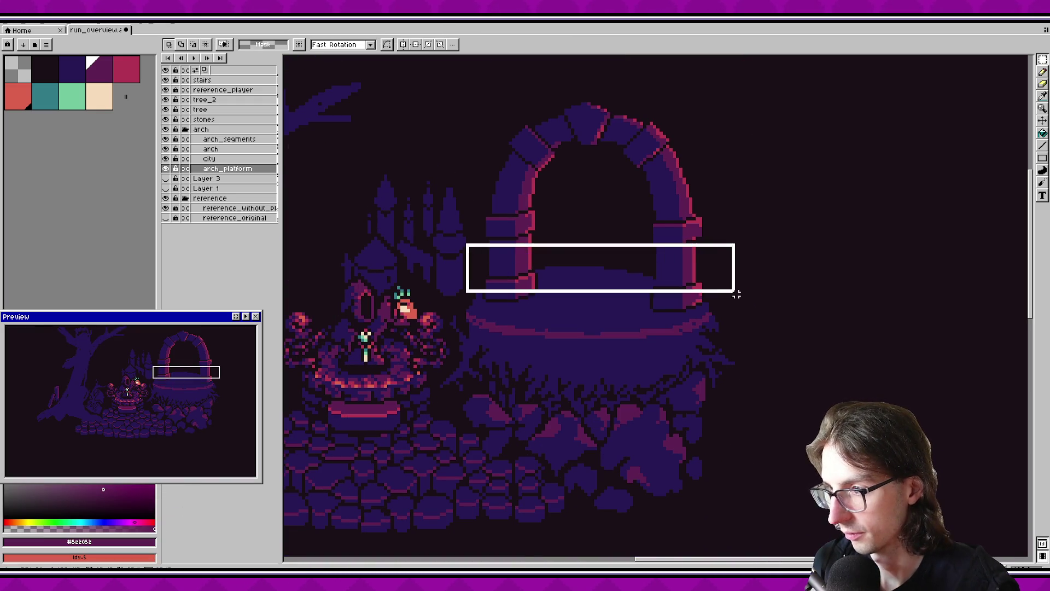
key("ctrl+t")
left_click_drag(603, 294, 812, 261)
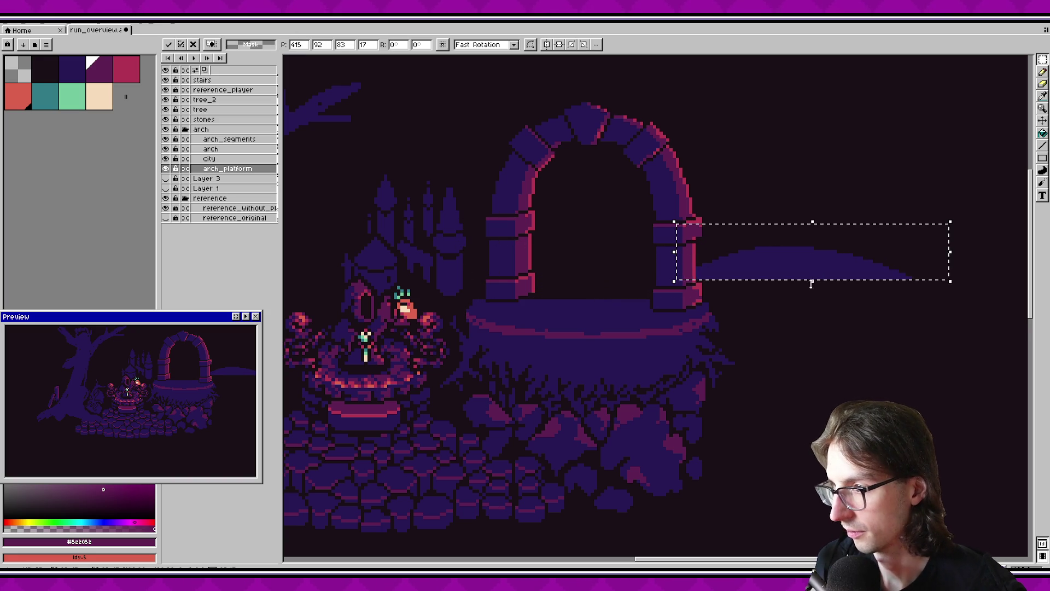
key("Escape")
Draw a short dark purple line across the bottom of the arch opening.
left_click(492, 307, "alt")
key("b")
left_click_drag(571, 271, 712, 282)
key("ctrl+z")
key("v")
key("b")
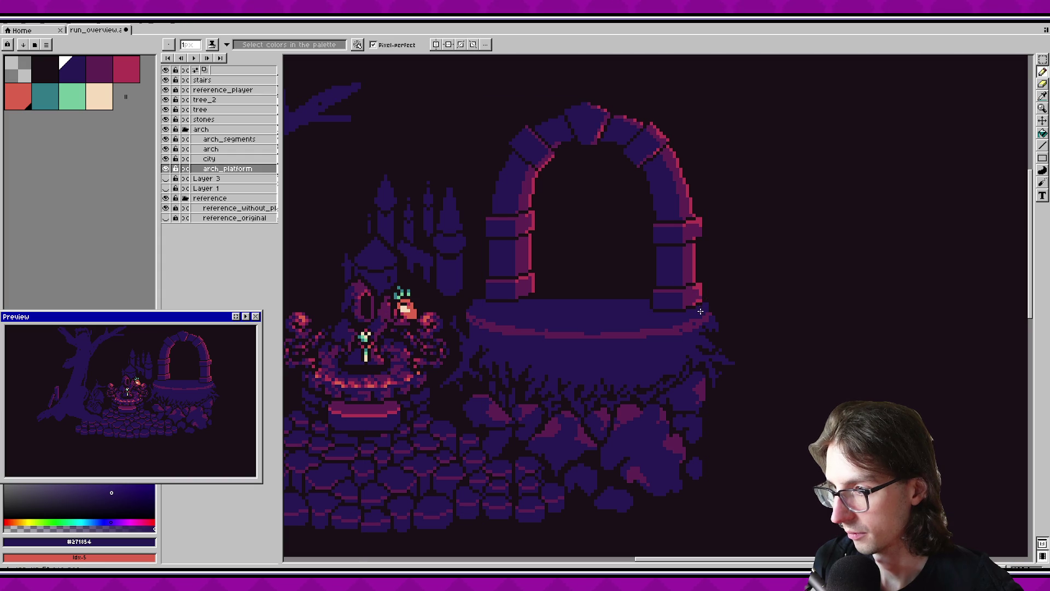
left_click_drag(670, 279, 576, 280)
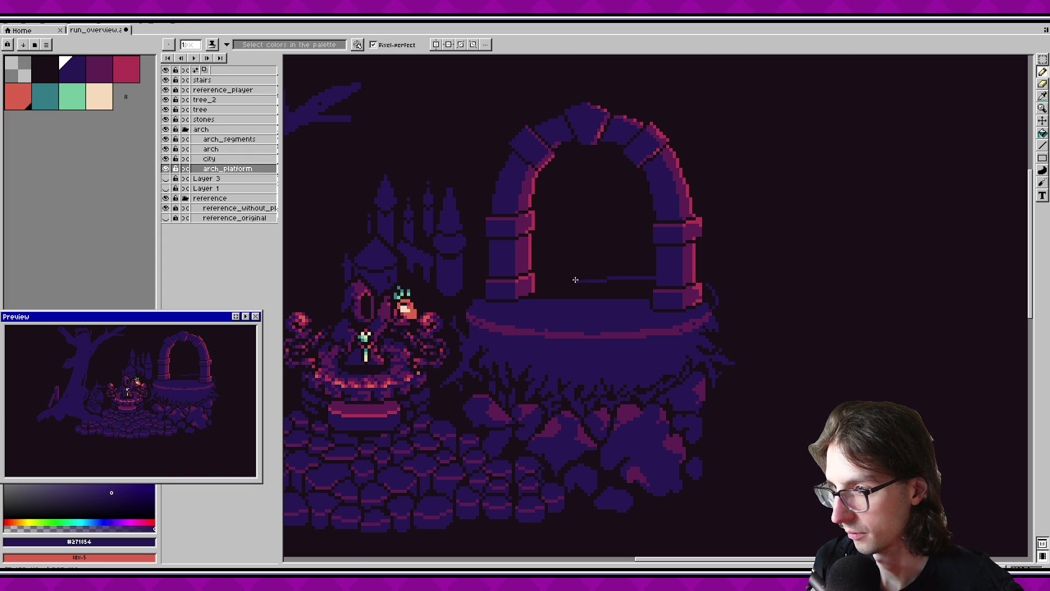
key("ctrl+z")
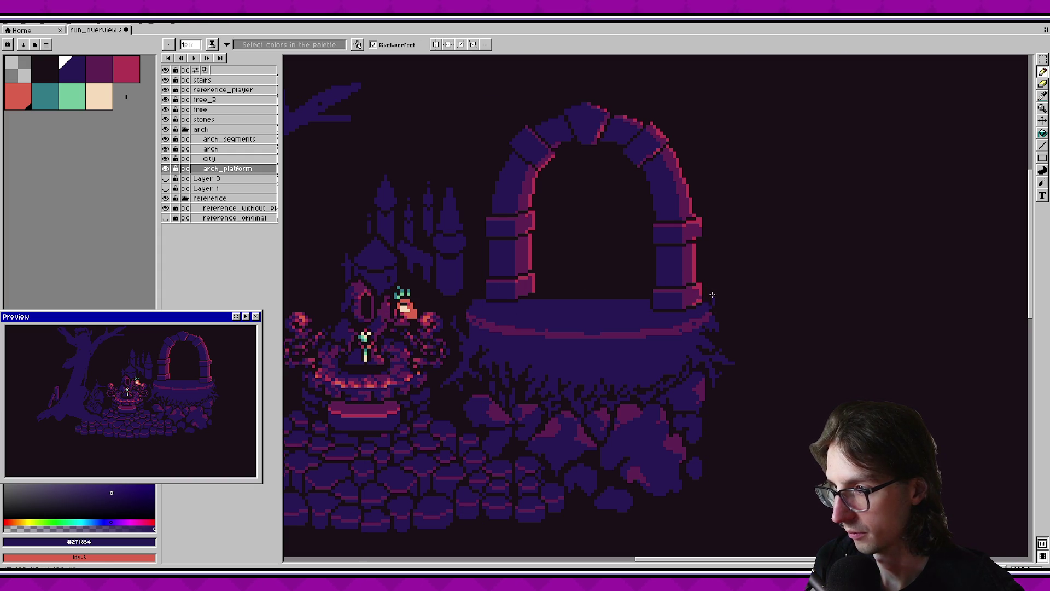
left_click_drag(669, 282, 559, 280)
key("ctrl")
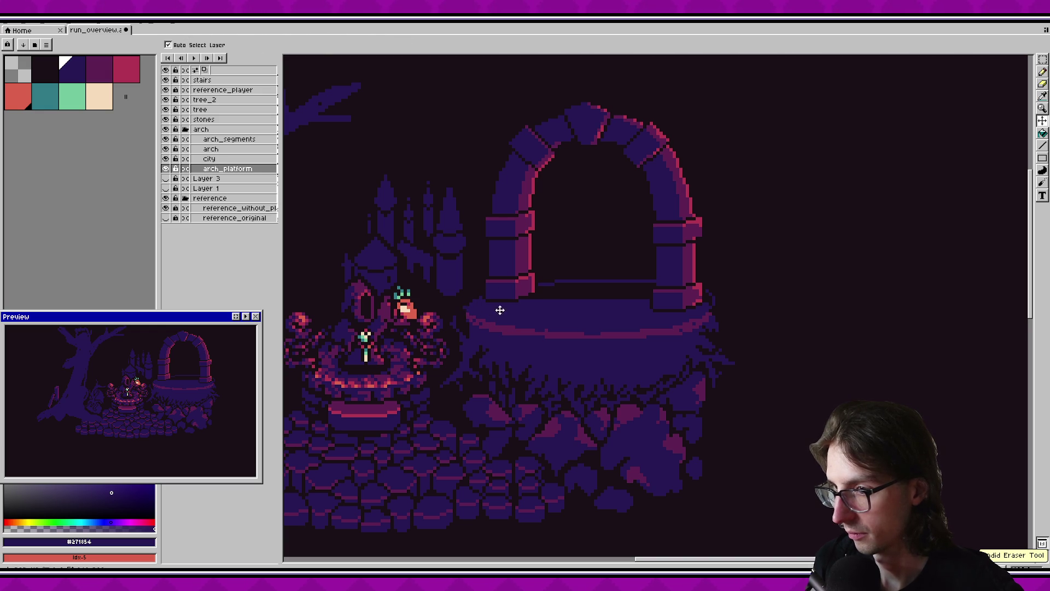
Fill the gap below the arch line with purple and toggle the arch layers to check it.
left_click(584, 297)
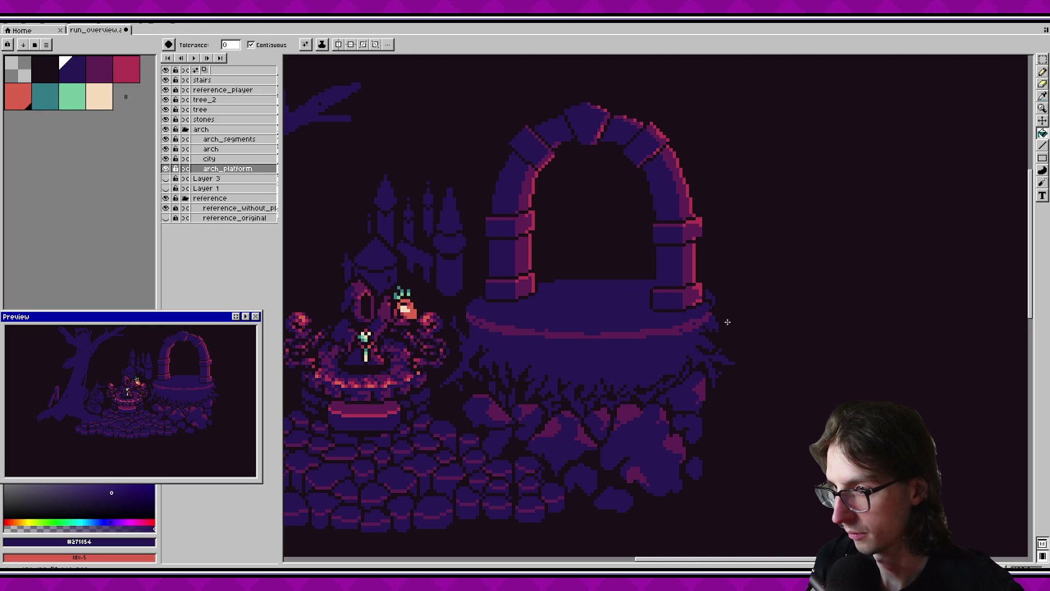
key("b")
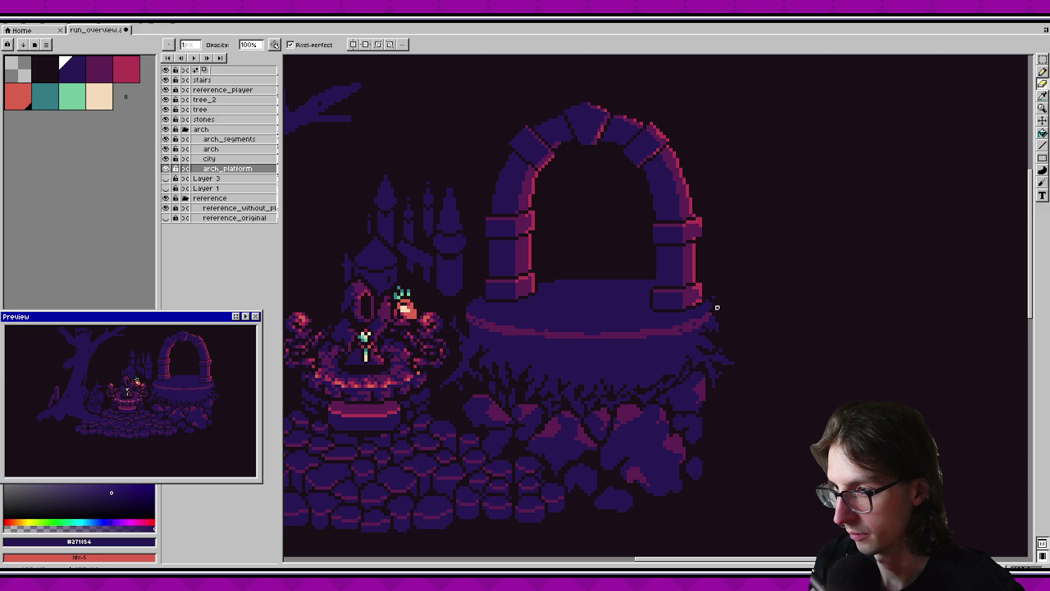
left_click(165, 129)
left_click(166, 129)
left_click(166, 149)
left_click(166, 149)
left_click(166, 159)
Hide the arch and arch_segments layers and inspect the bare platform.
left_click(166, 159)
left_click(165, 145)
left_click(165, 148)
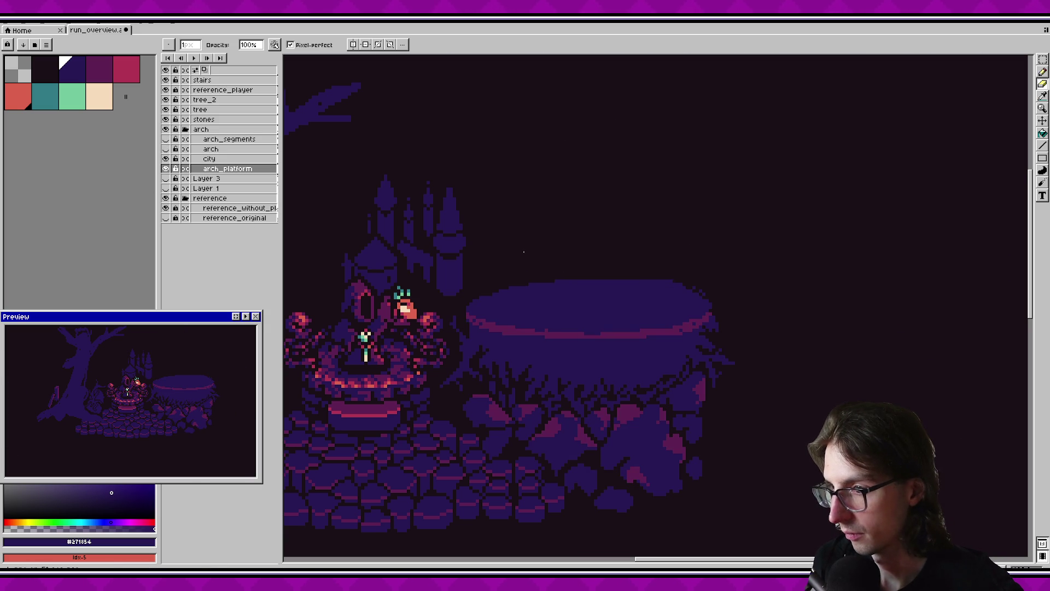
scroll(646, 290, "up", 1)
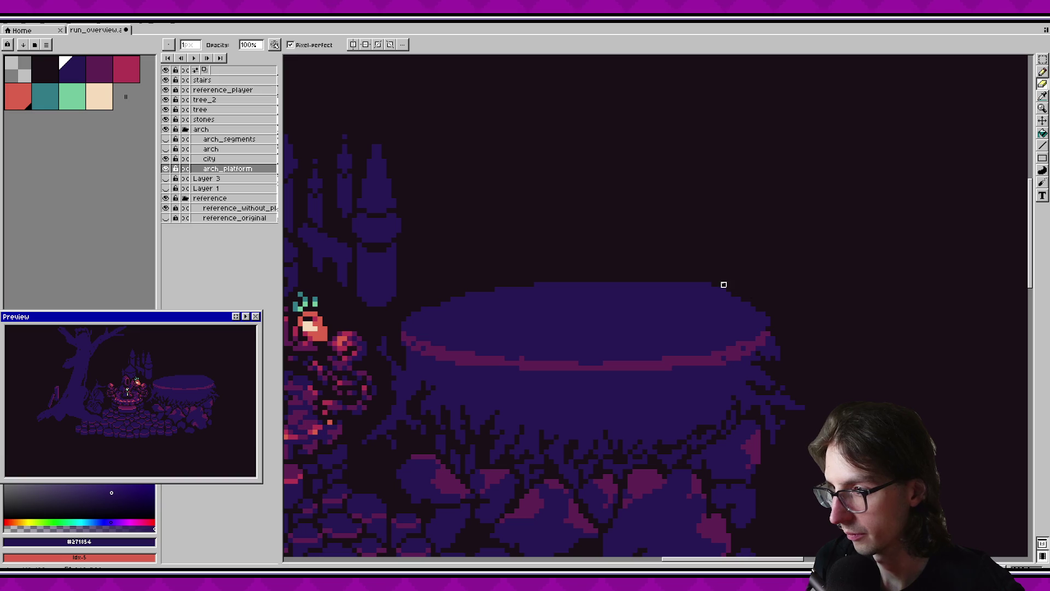
left_click_drag(776, 330, 691, 260)
scroll(636, 293, "down", 1)
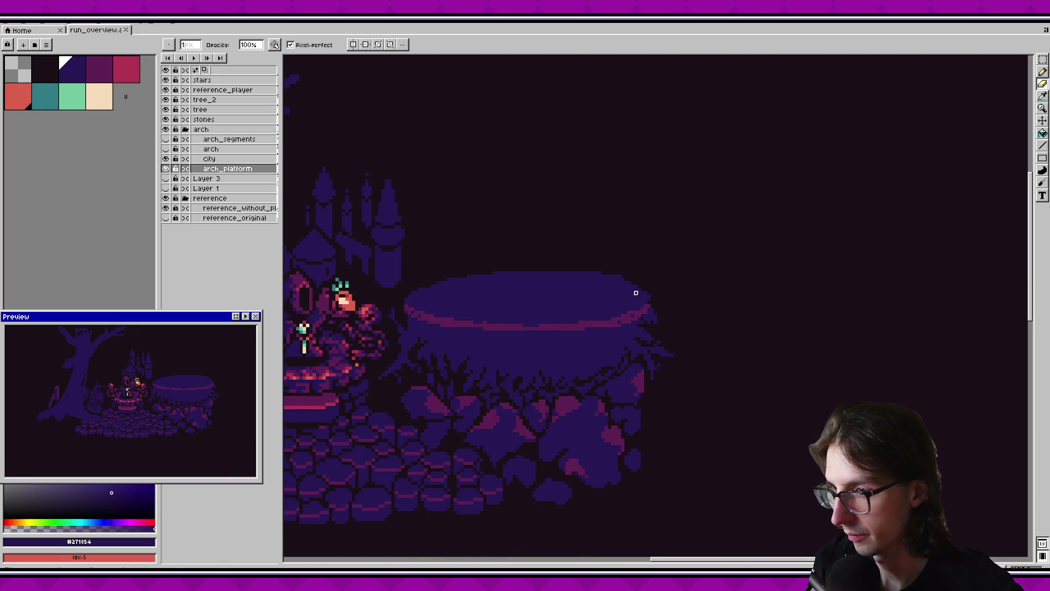
scroll(636, 293, "down", 4)
scroll(636, 293, "up", 2)
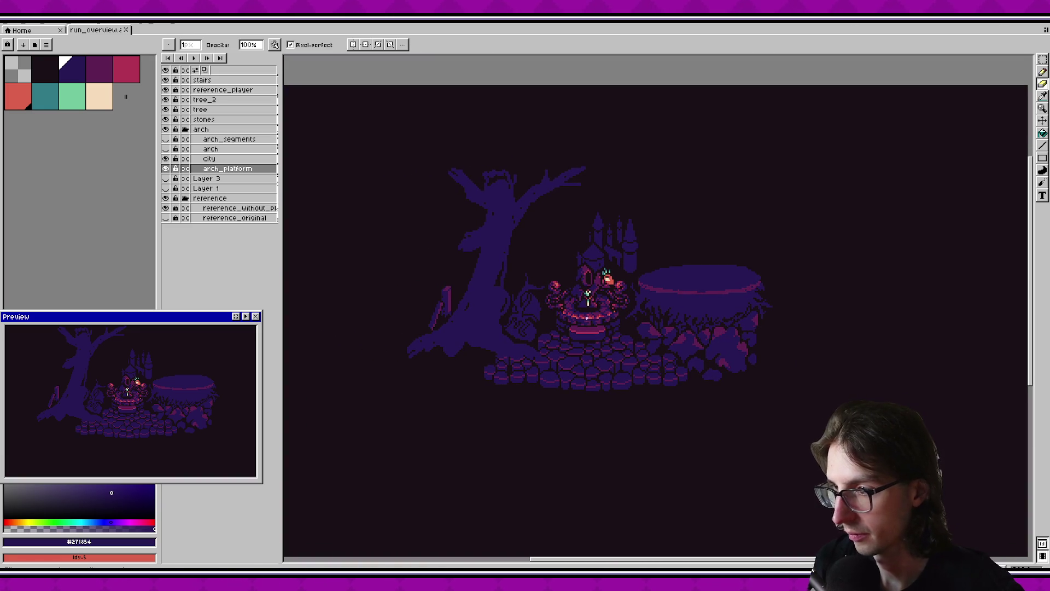
Show both arch layers again, select them together and nudge the arch slightly down.
left_click(165, 149)
left_click(165, 139)
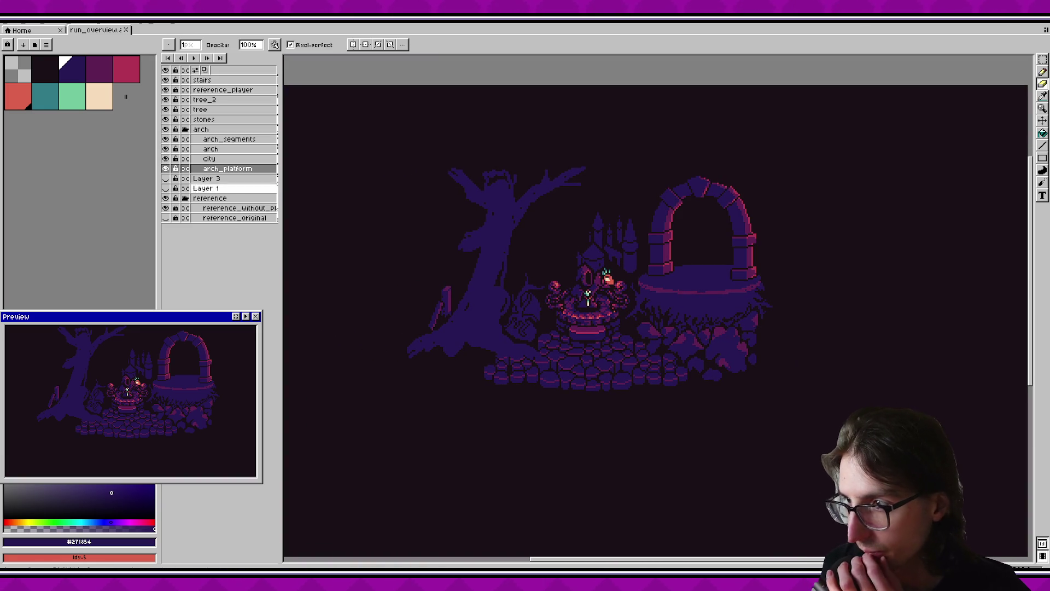
left_click_drag(732, 297, 687, 336)
left_click_drag(229, 139, 211, 149)
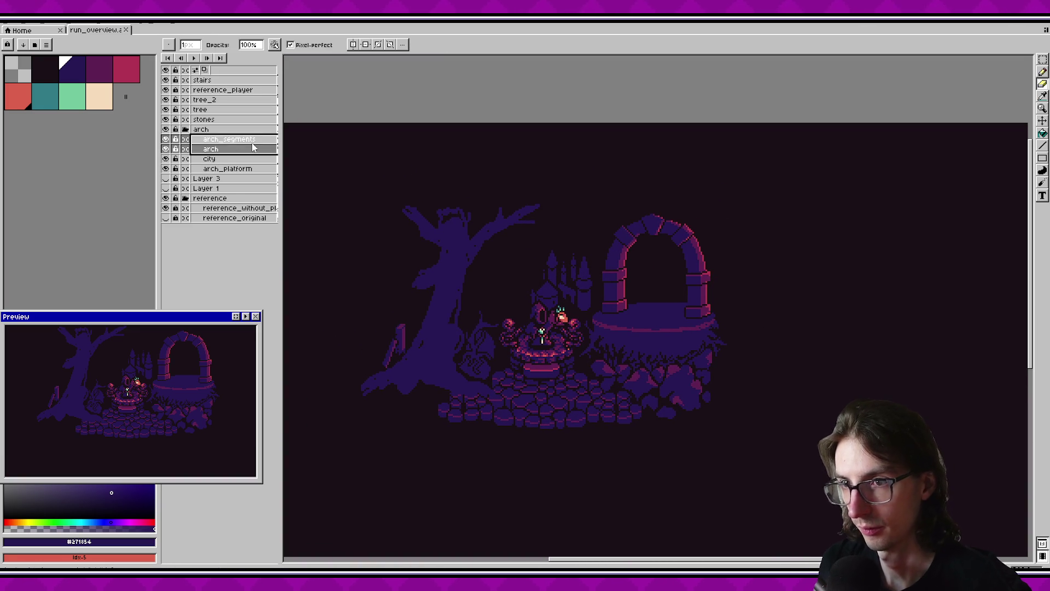
key("v")
left_click_drag(673, 262, 672, 266)
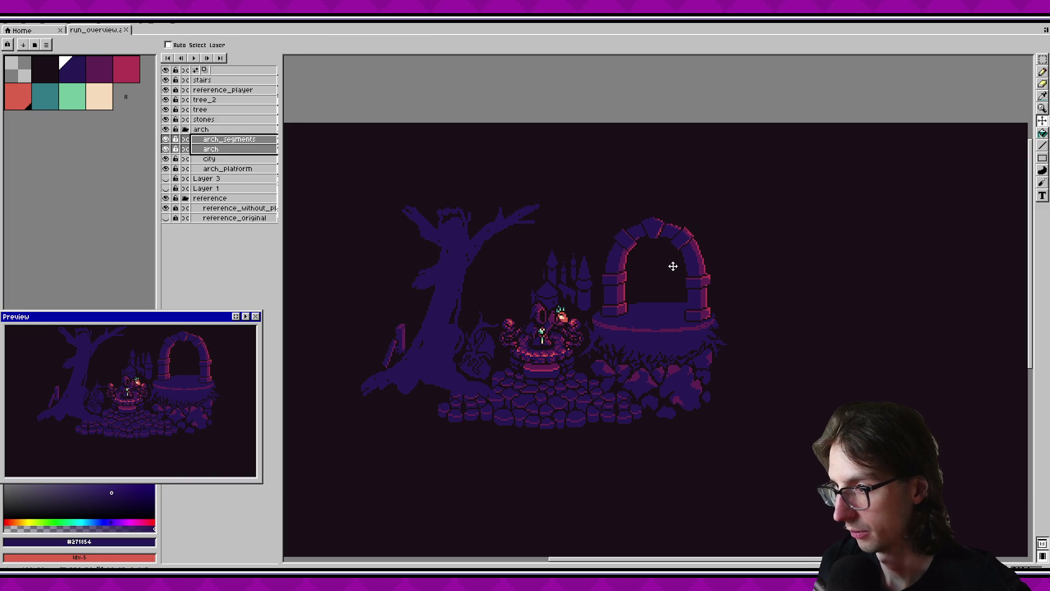
Make arch_segments the active layer and zoom around to inspect the arch.
scroll(722, 284, "up", 1)
left_click(610, 295, "ctrl")
scroll(610, 295, "up", 1)
scroll(611, 295, "down", 1)
scroll(526, 264, "down", 2)
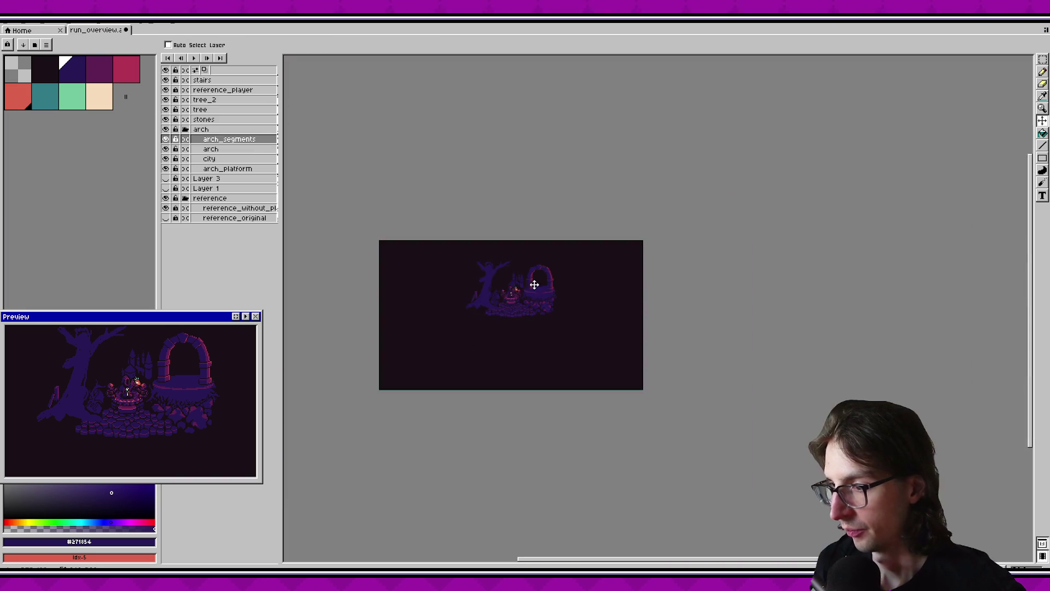
scroll(534, 281, "up", 2)
scroll(546, 286, "down", 1)
scroll(619, 292, "up", 1)
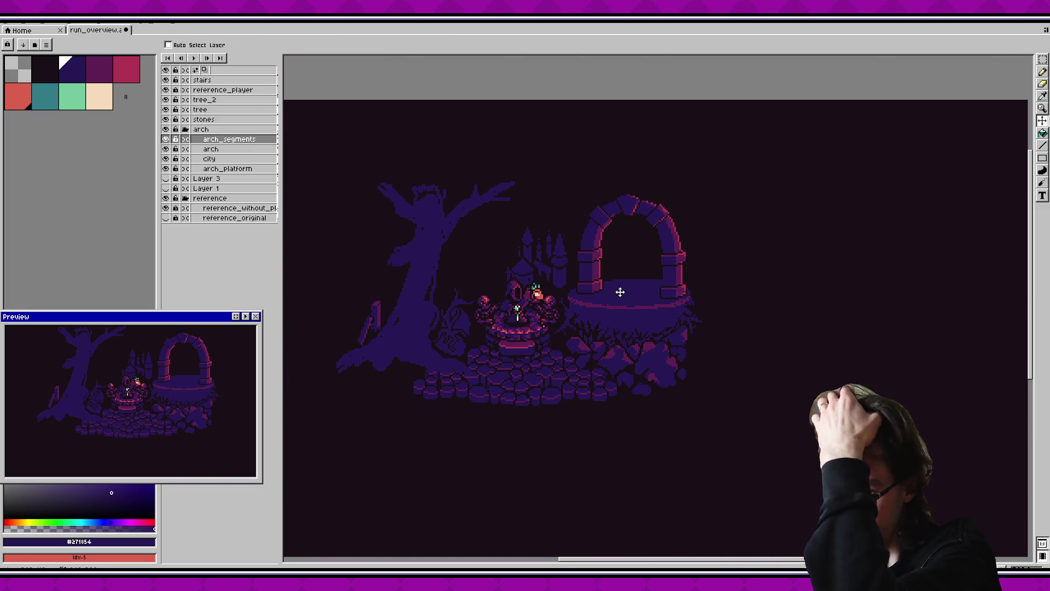
scroll(623, 291, "up", 2)
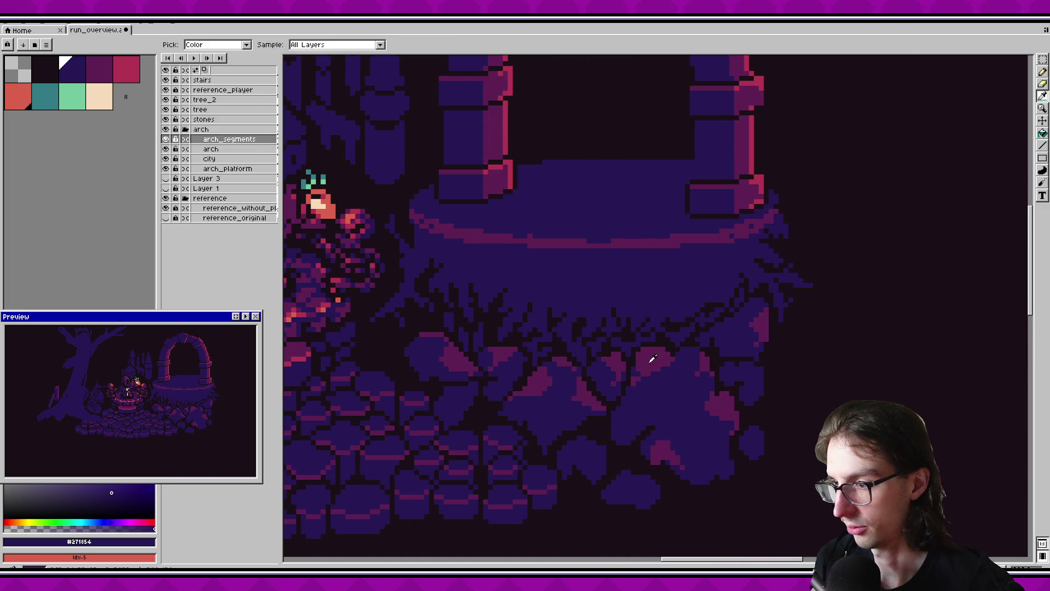
Pick the rocks' dark magenta and make arch_platform the active layer.
left_click(638, 353, "alt")
scroll(655, 251, "up", 1)
scroll(654, 251, "up", 1)
left_click(166, 139)
left_click(166, 139)
left_click(225, 169)
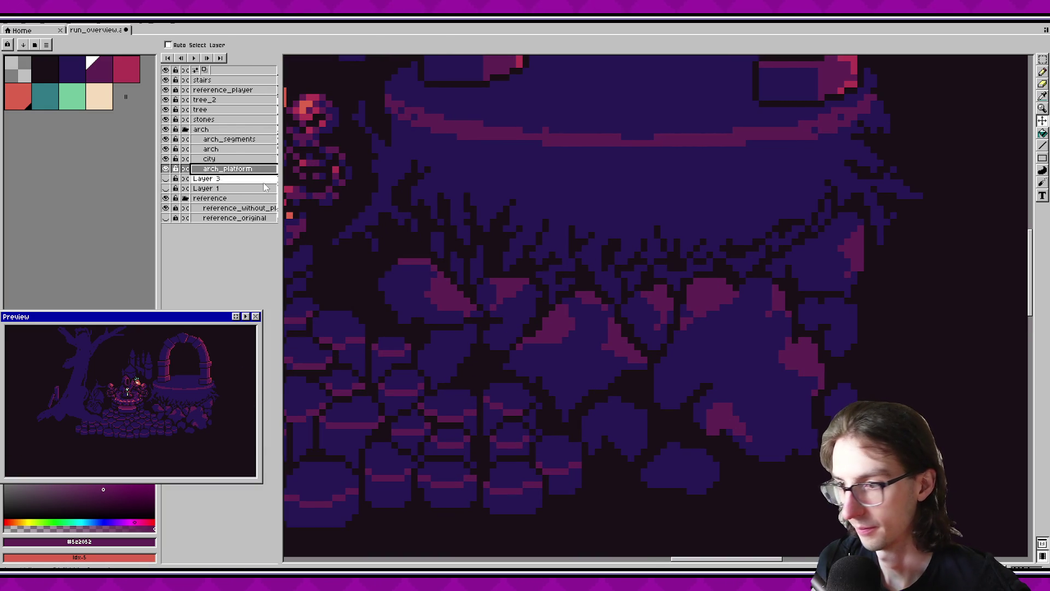
Pencil a short pink highlight on the rock's top edge; try a bucket fill and undo it.
key("g")
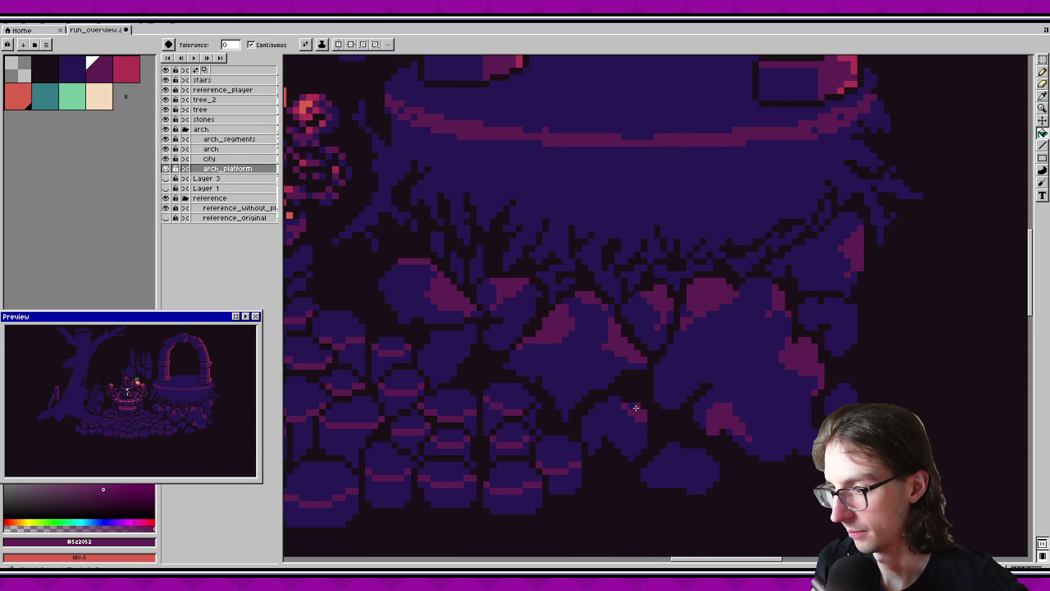
key("b")
left_click_drag(684, 451, 656, 466)
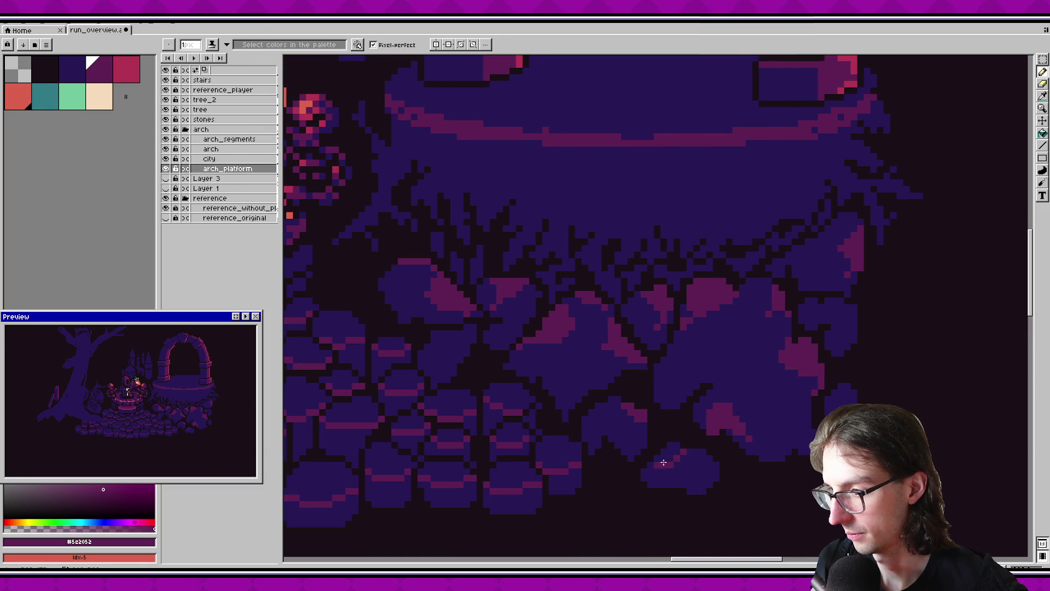
key("g")
left_click_drag(538, 456, 508, 426)
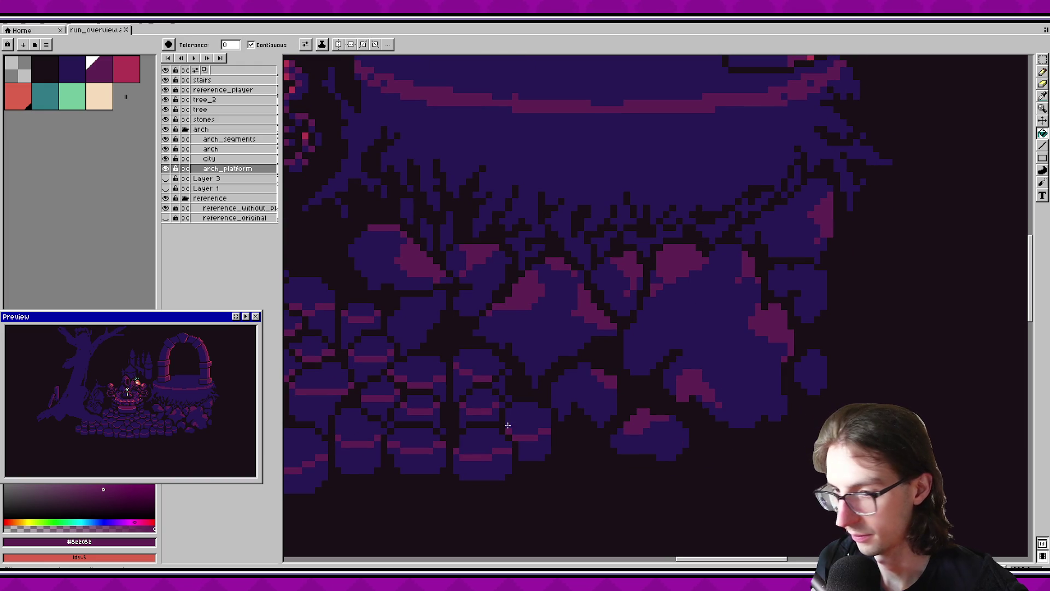
left_click(621, 436)
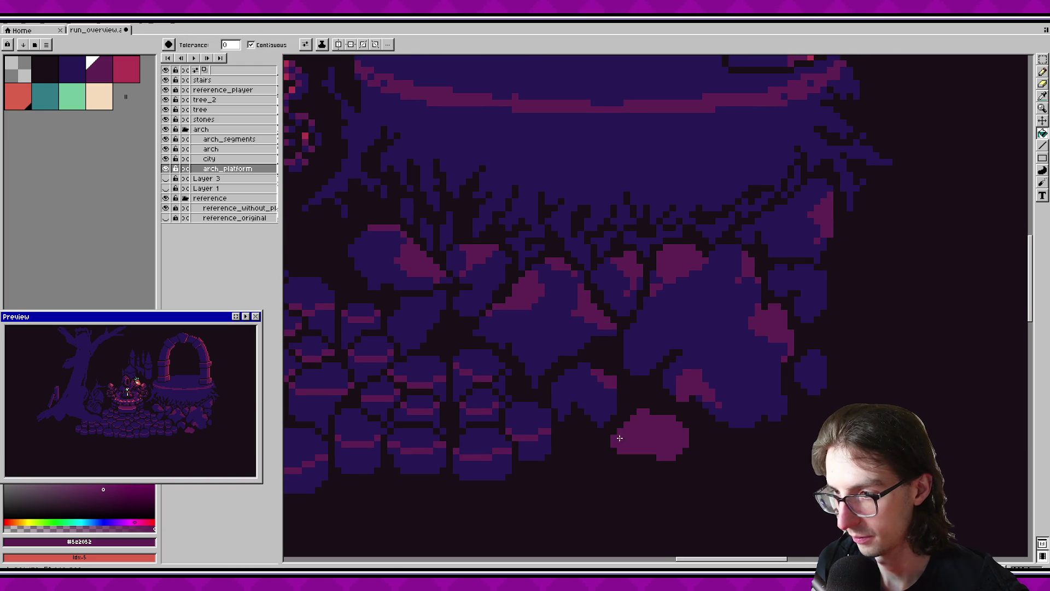
key("ctrl+z")
key("b")
scroll(498, 403, "down", 1)
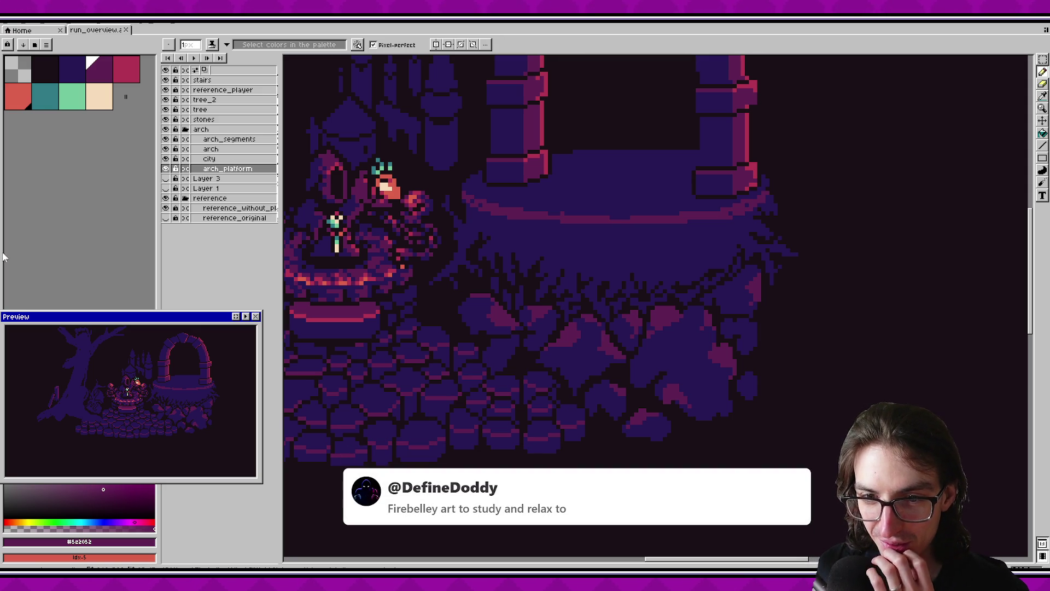
scroll(514, 266, "down", 2)
scroll(668, 375, "down", 1)
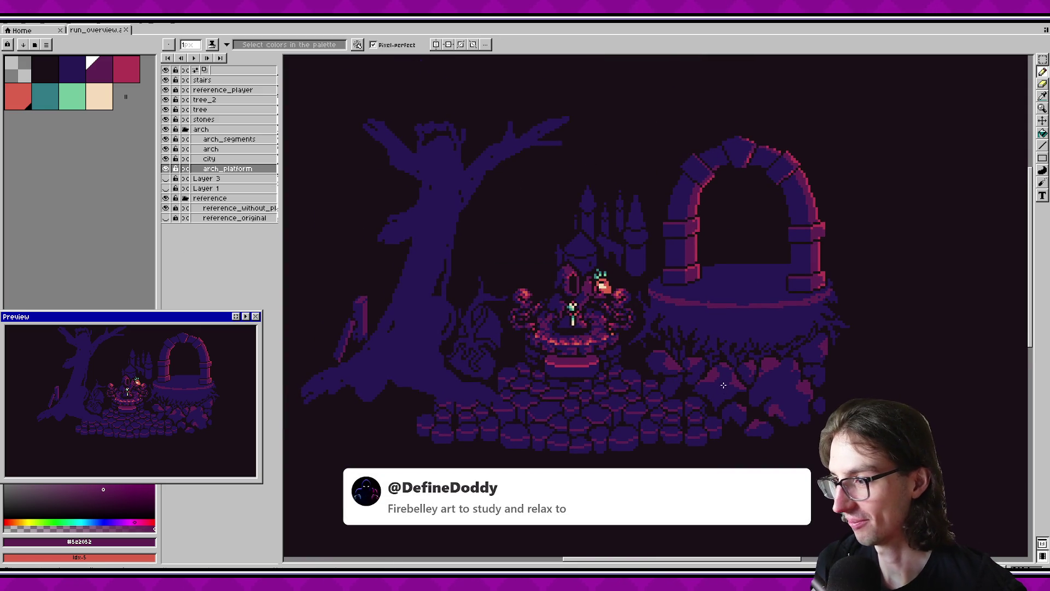
scroll(751, 373, "up", 1)
scroll(728, 394, "down", 1)
scroll(684, 383, "down", 2)
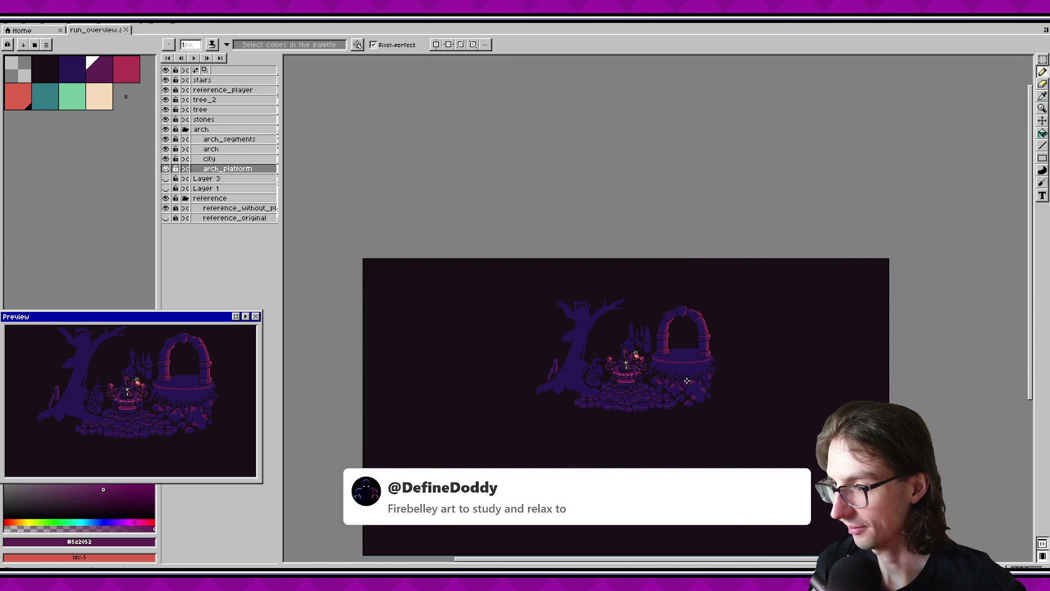
scroll(656, 373, "up", 1)
scroll(656, 373, "up", 1)
scroll(638, 401, "up", 1)
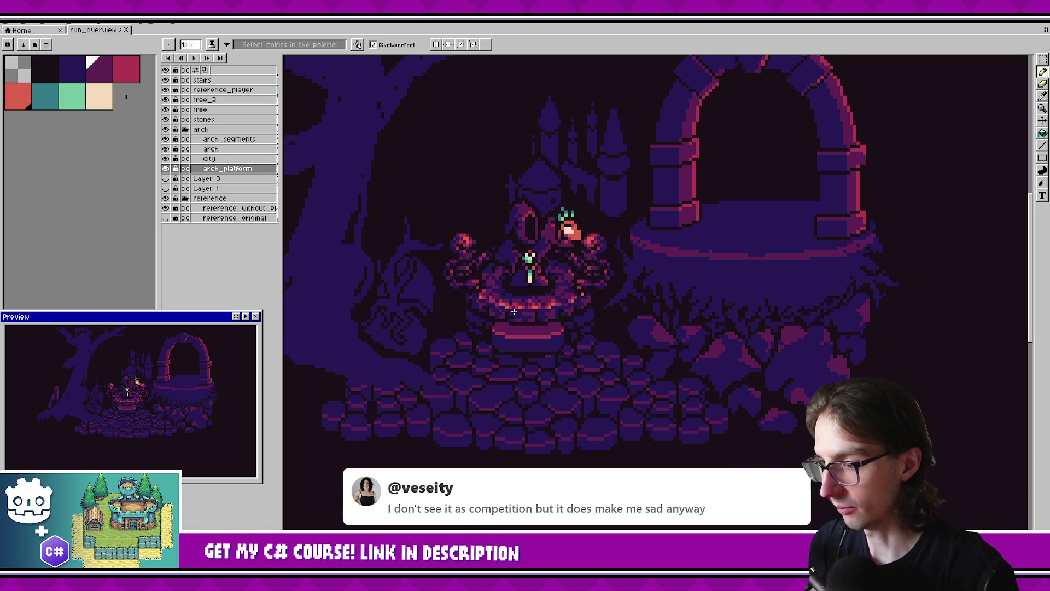
scroll(514, 312, "down", 1)
scroll(672, 307, "up", 2)
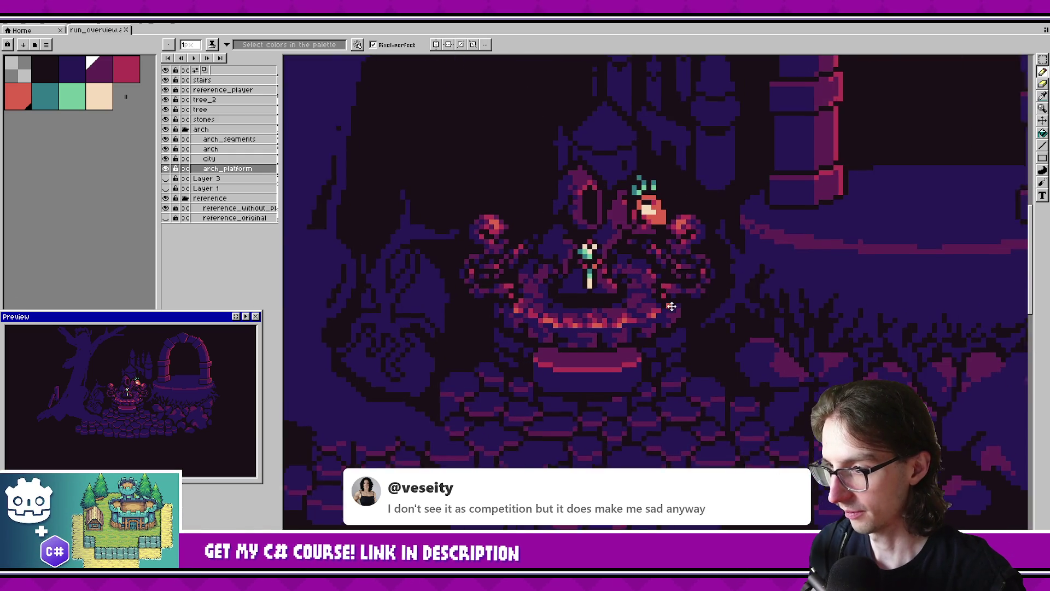
scroll(672, 306, "down", 1)
scroll(706, 307, "down", 1)
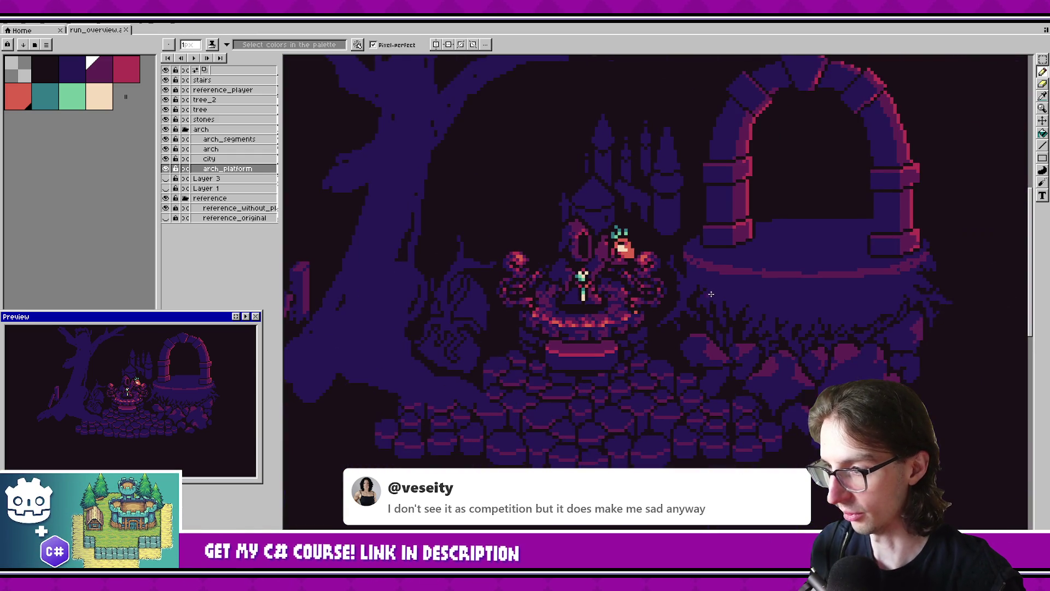
scroll(711, 295, "up", 1)
scroll(582, 279, "down", 2)
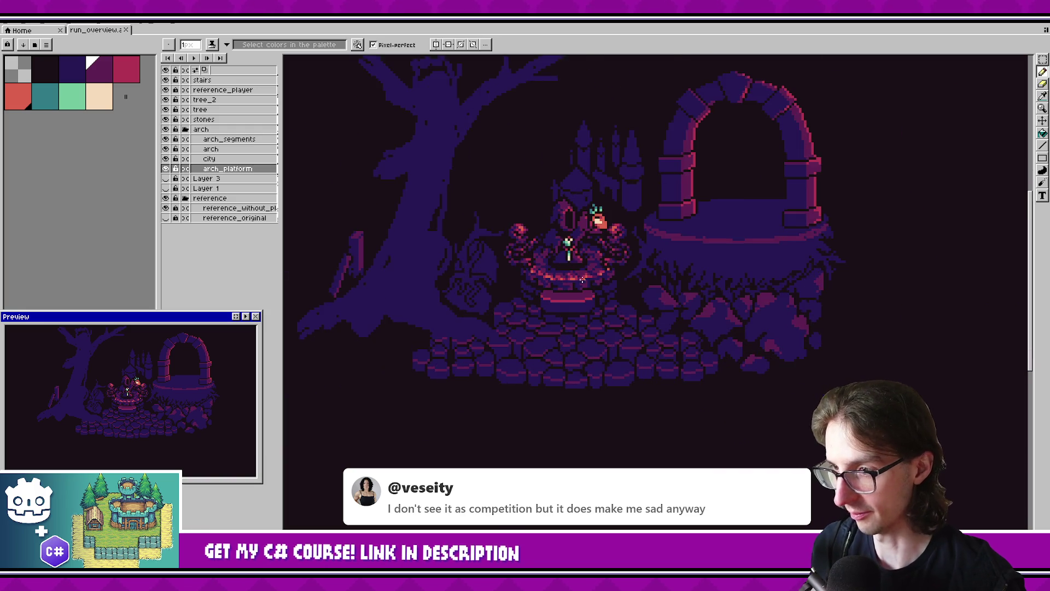
scroll(583, 279, "up", 1)
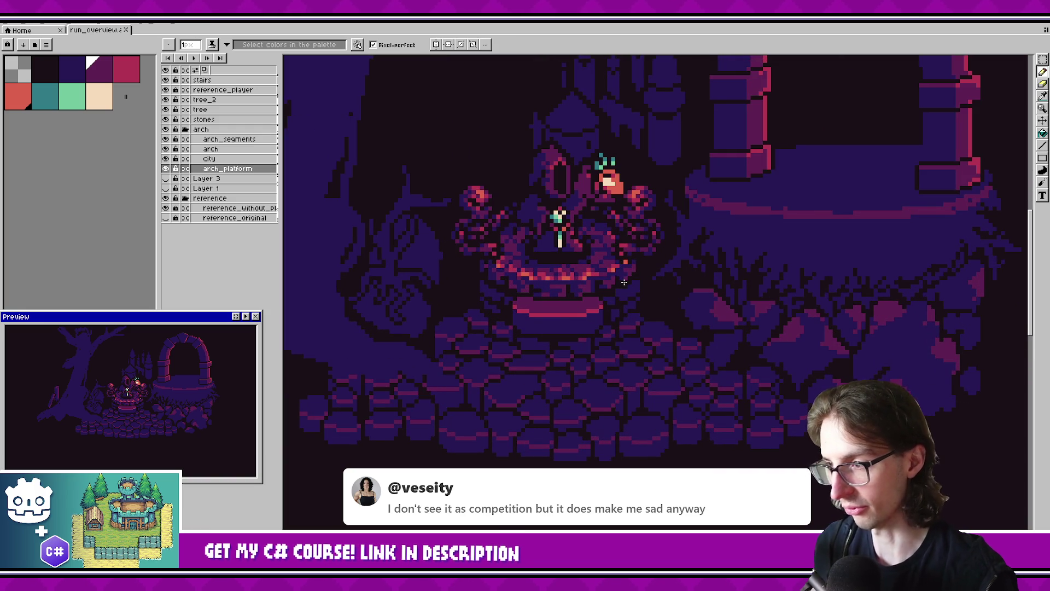
scroll(575, 341, "up", 1)
scroll(576, 341, "down", 2)
scroll(572, 208, "down", 1)
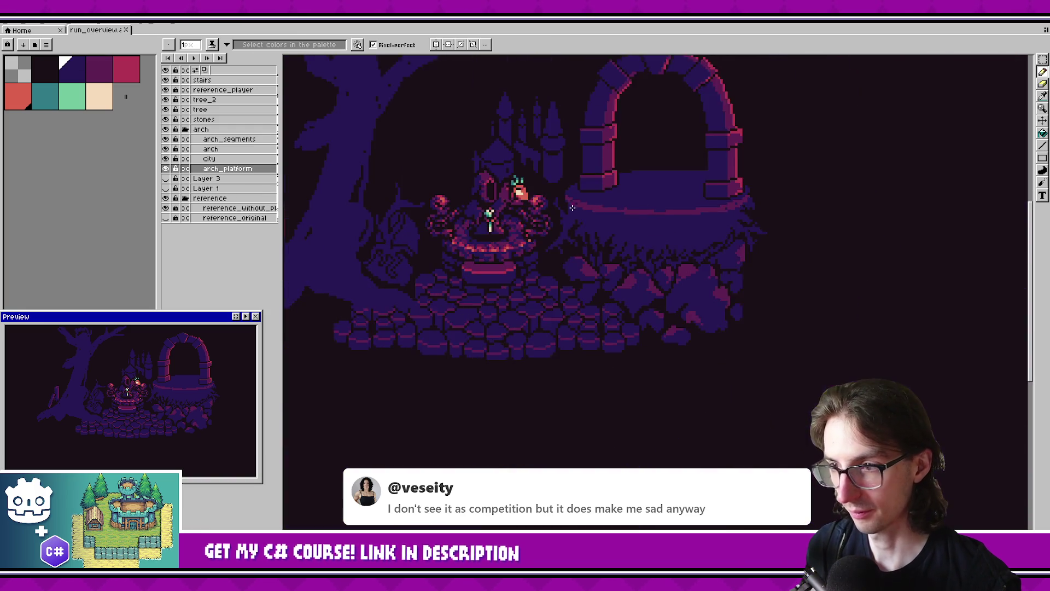
scroll(572, 208, "up", 1)
scroll(666, 296, "up", 1)
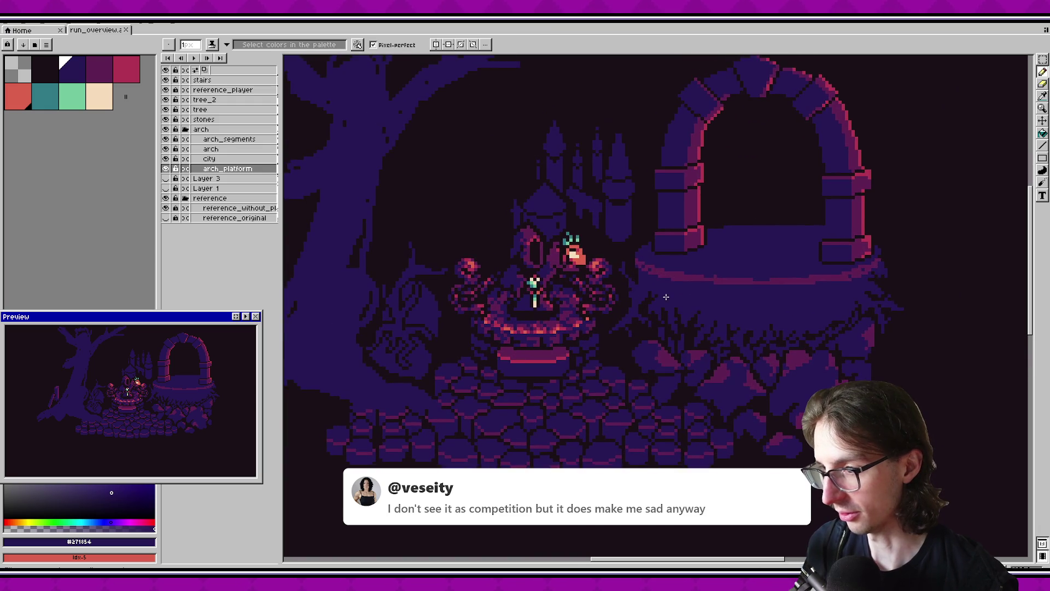
scroll(665, 297, "up", 1)
left_click(683, 267, "alt")
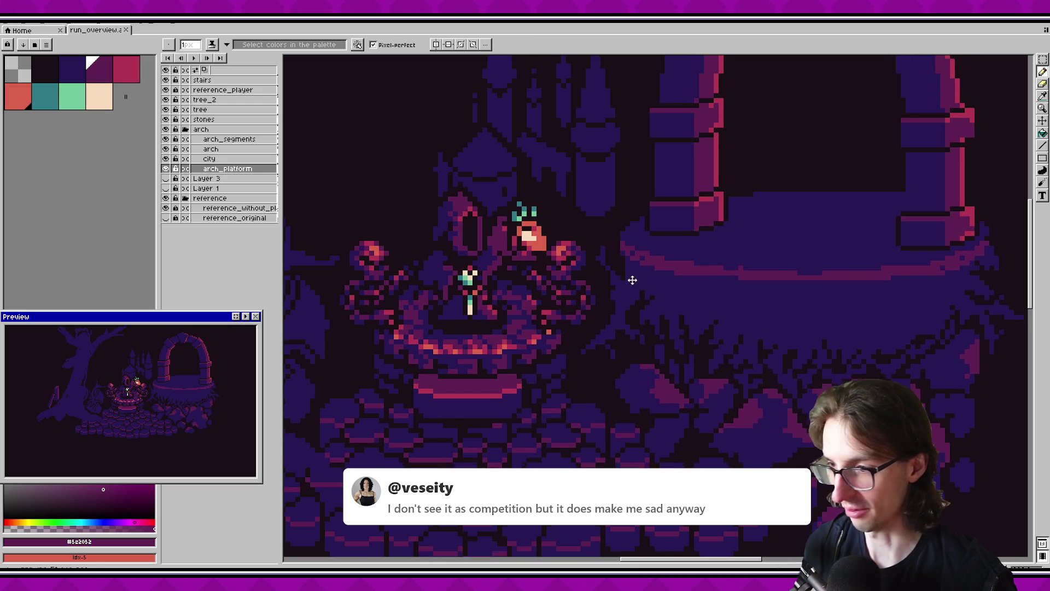
Sample dark blue and dark magenta from the canvas, then set pink #b13353 as the drawing colour.
scroll(629, 277, "down", 2)
scroll(641, 368, "right", 2)
key("i")
left_click(609, 346)
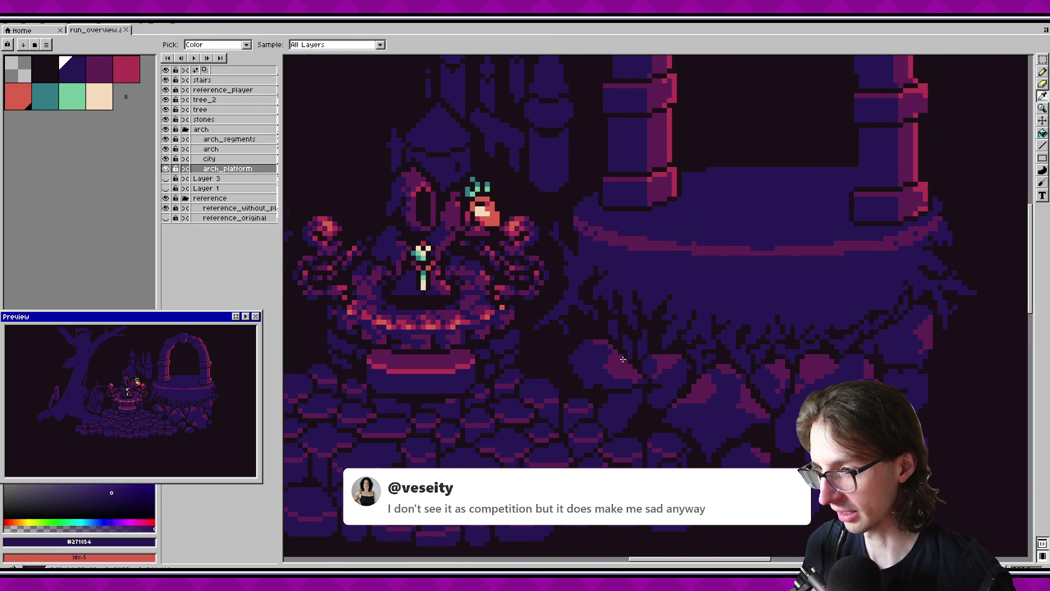
key("b")
scroll(607, 356, "up", 2)
scroll(610, 358, "down", 3)
scroll(616, 360, "down", 2)
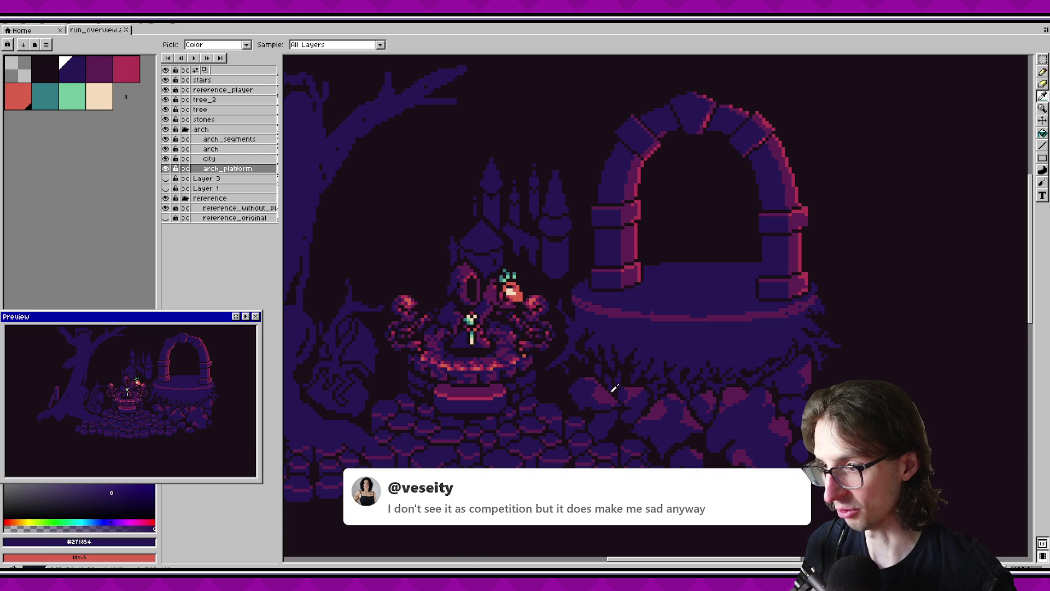
left_click(650, 359, "alt")
scroll(664, 330, "up", 2)
key("alt")
left_click(708, 309, "alt")
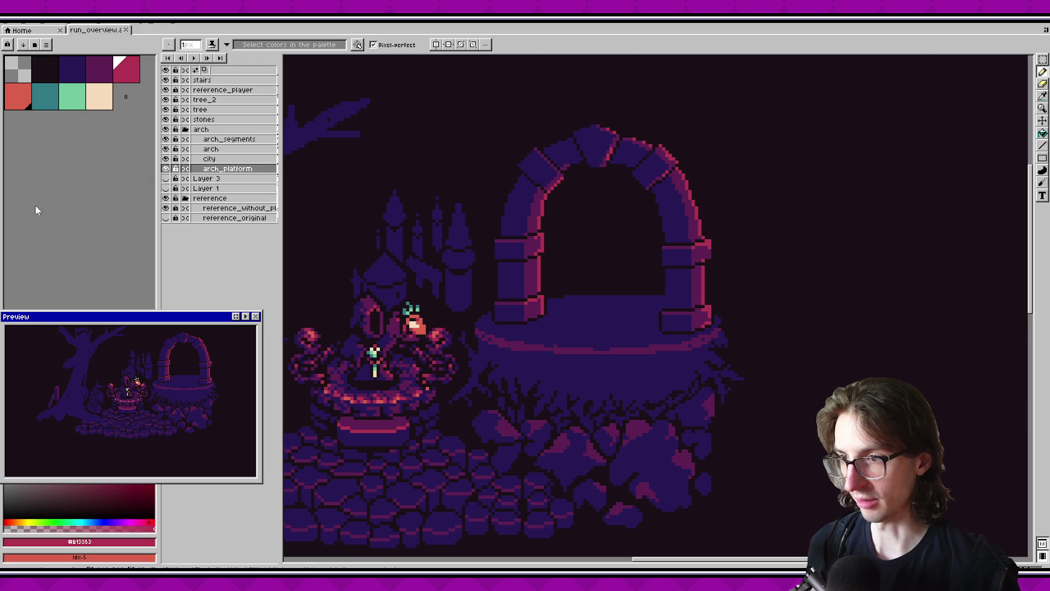
Save, toggle the platform and arch layers to compare, then select arch_segments.
scroll(504, 238, "up", 3)
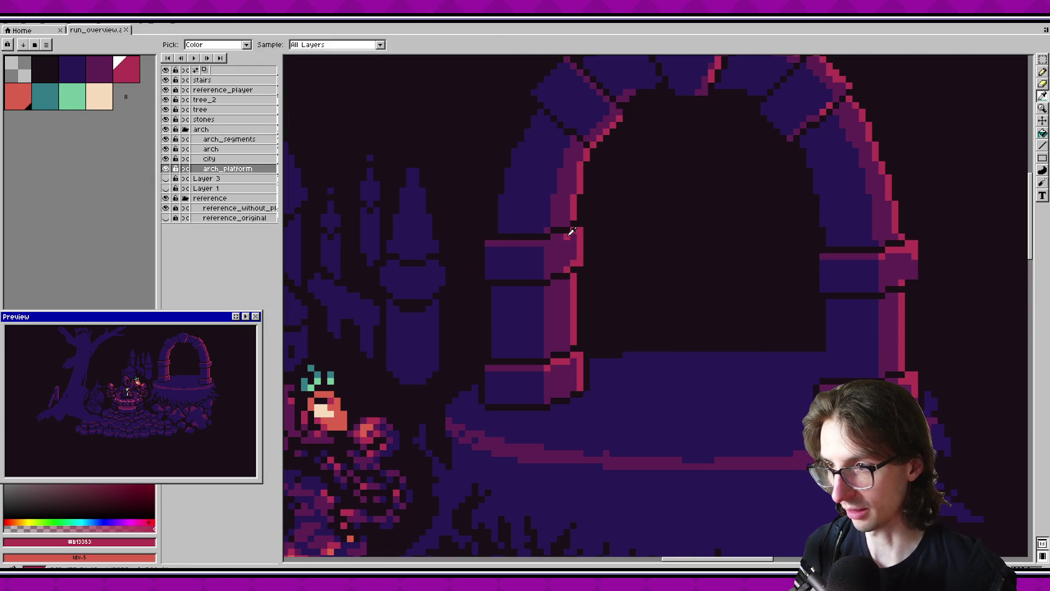
key("v")
key("ctrl+s")
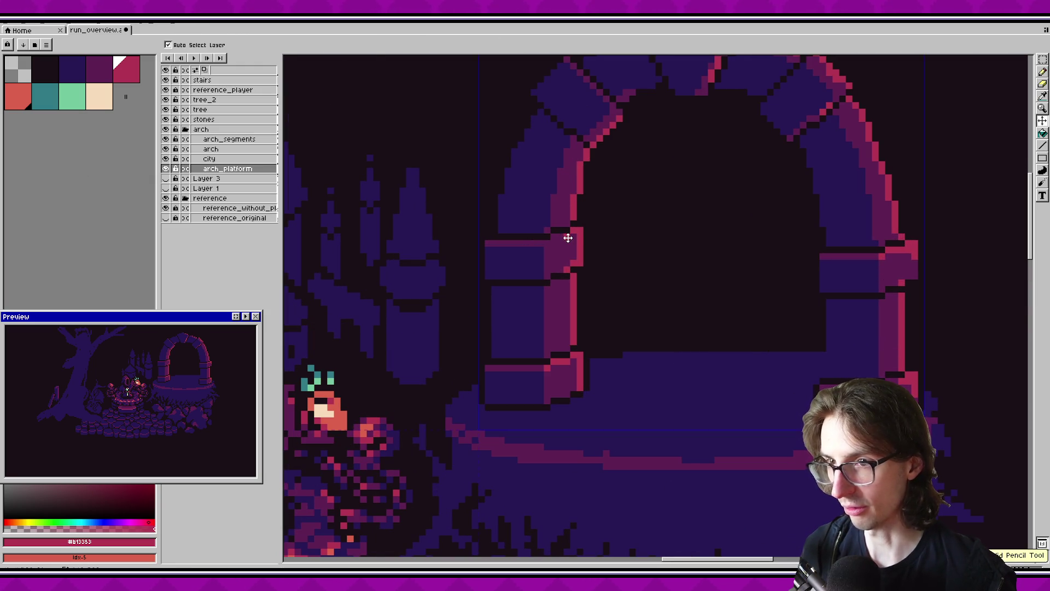
left_click(165, 168)
left_click(165, 168)
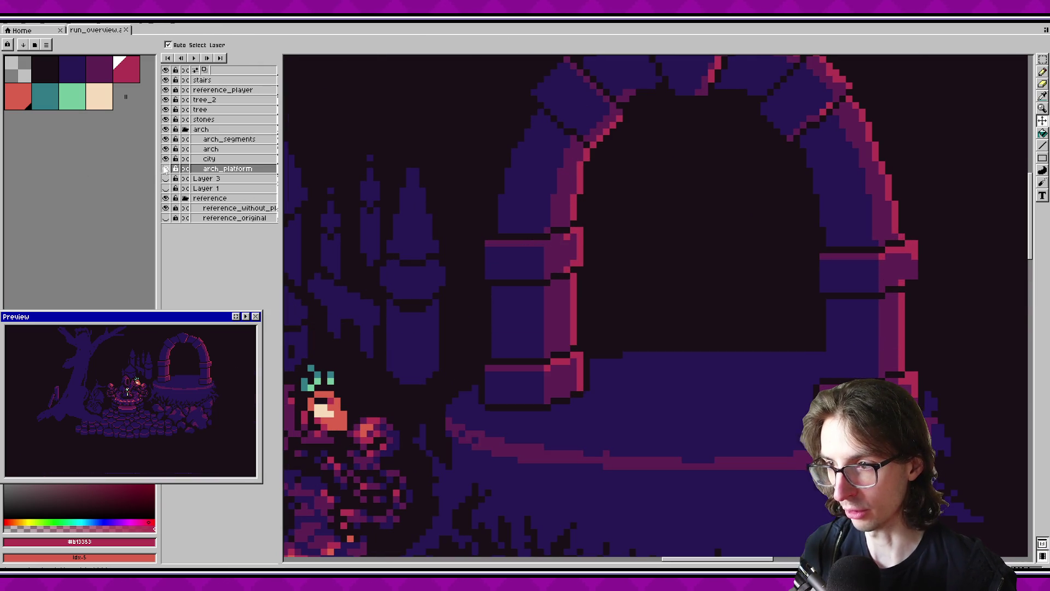
left_click(166, 159)
left_click(165, 158)
left_click(165, 158)
left_click(165, 159)
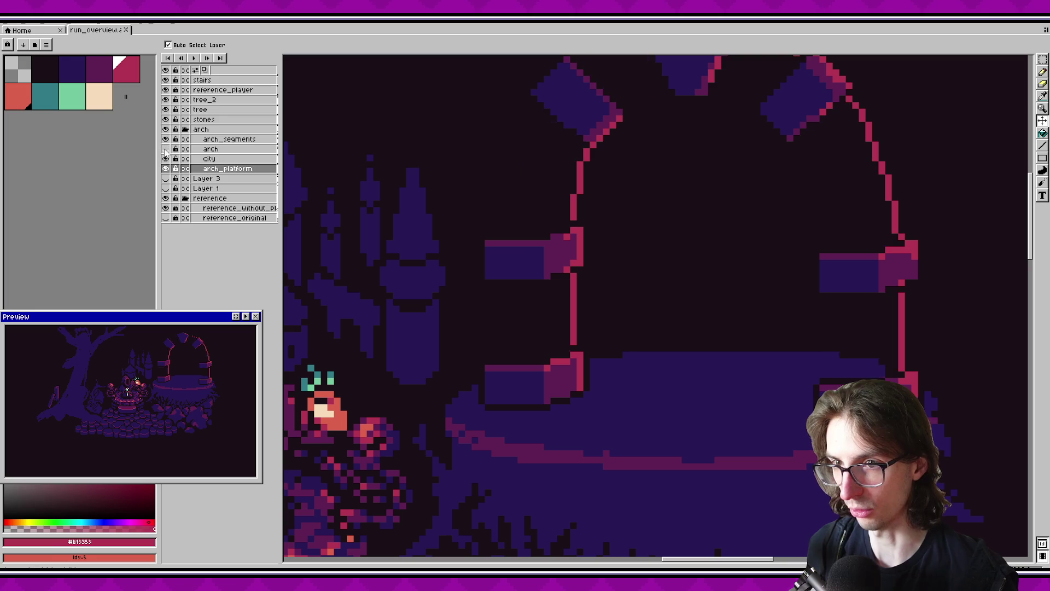
left_click(213, 141)
key("i")
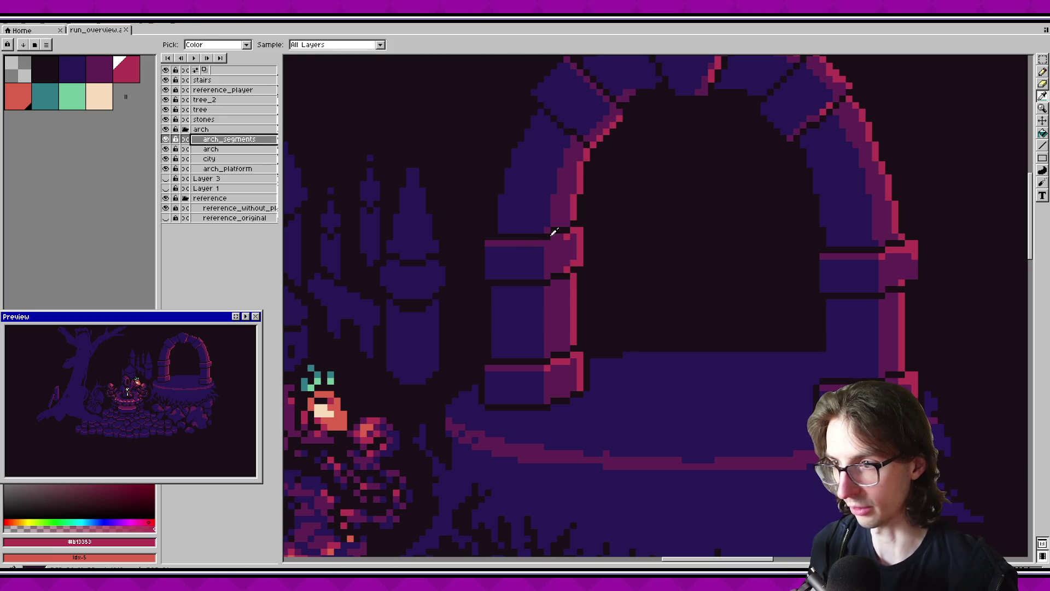
key("b")
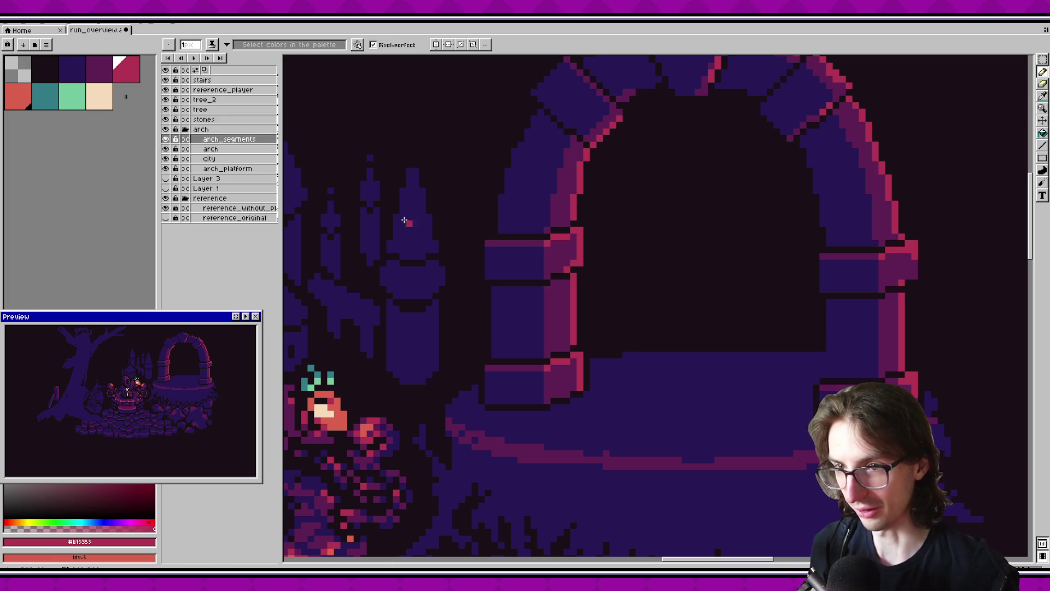
scroll(185, 376, "up", 2)
scroll(185, 376, "down", 2)
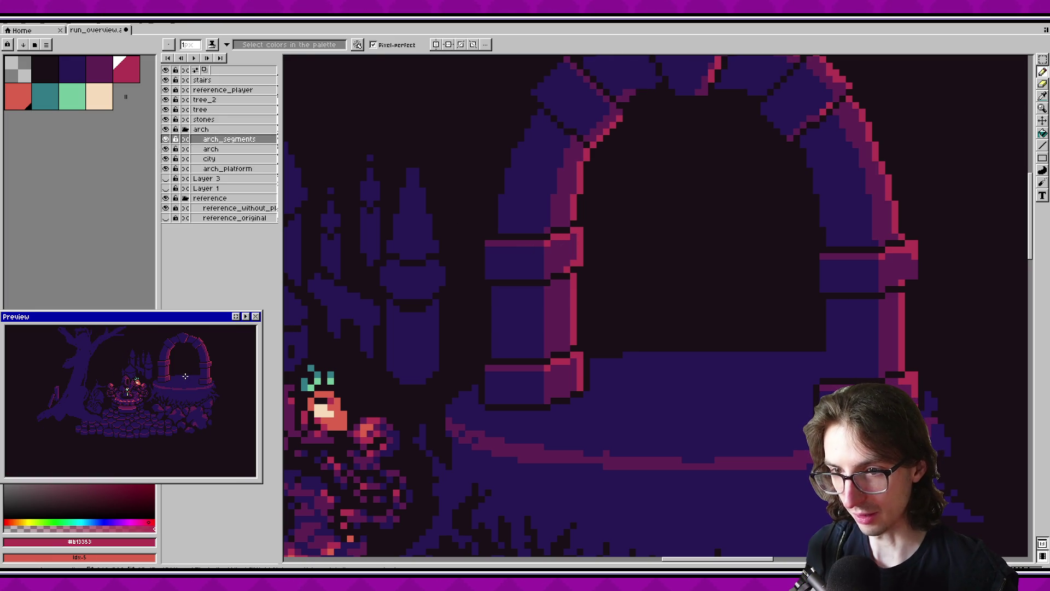
Save the artwork and zoom around to view the tree side of the scene.
key("ctrl+s")
scroll(629, 331, "down", 3)
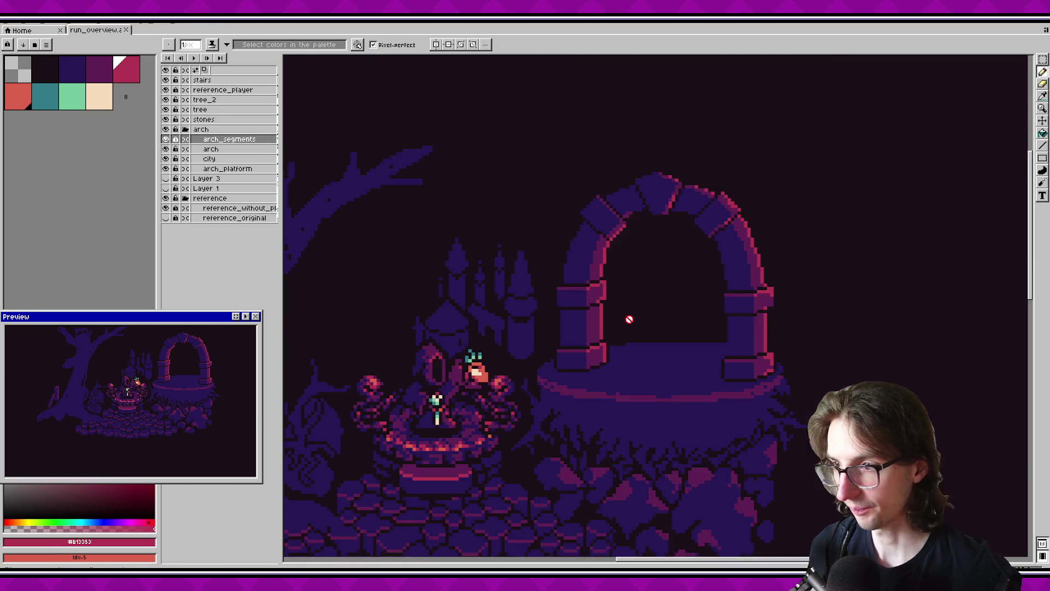
scroll(605, 265, "up", 2)
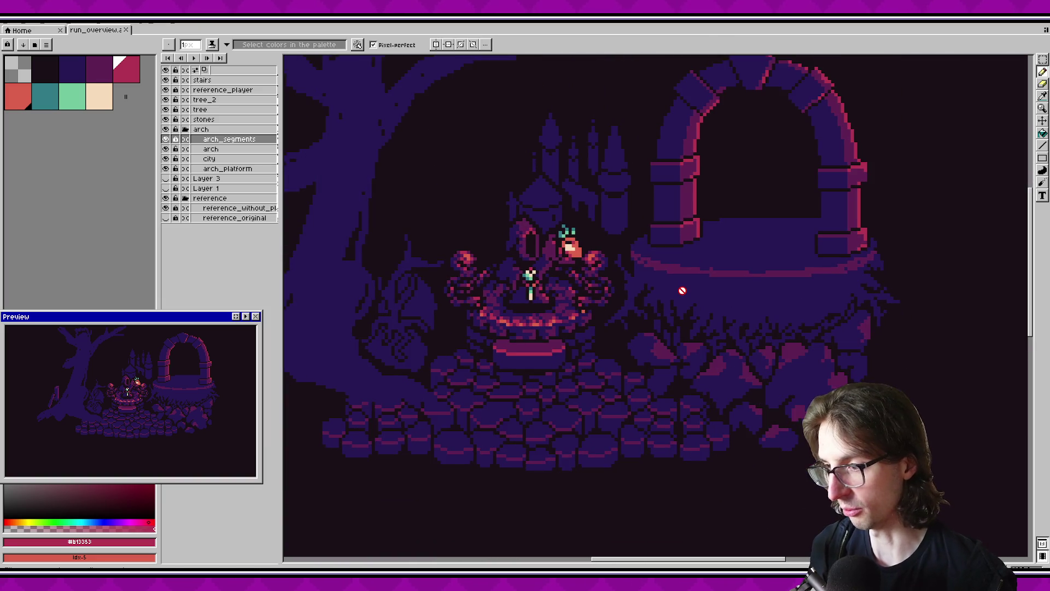
scroll(681, 296, "down", 1)
scroll(691, 302, "down", 1)
scroll(715, 333, "down", 1)
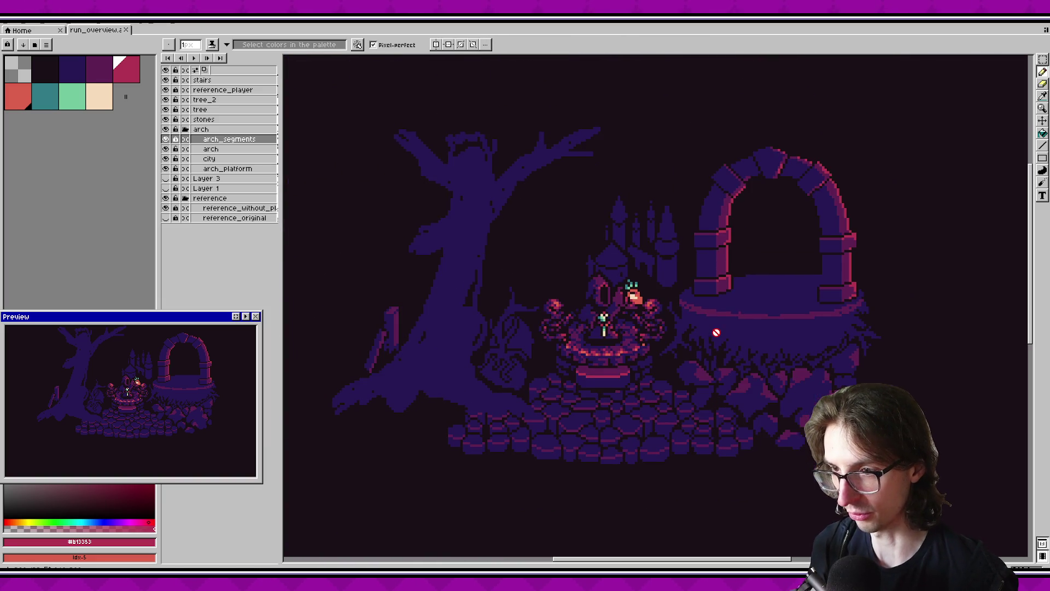
mouse_move(717, 320)
left_mouse_down()
mouse_move(649, 314)
mouse_move(724, 334)
left_mouse_up()
scroll(649, 307, "down", 1)
scroll(638, 314, "up", 1)
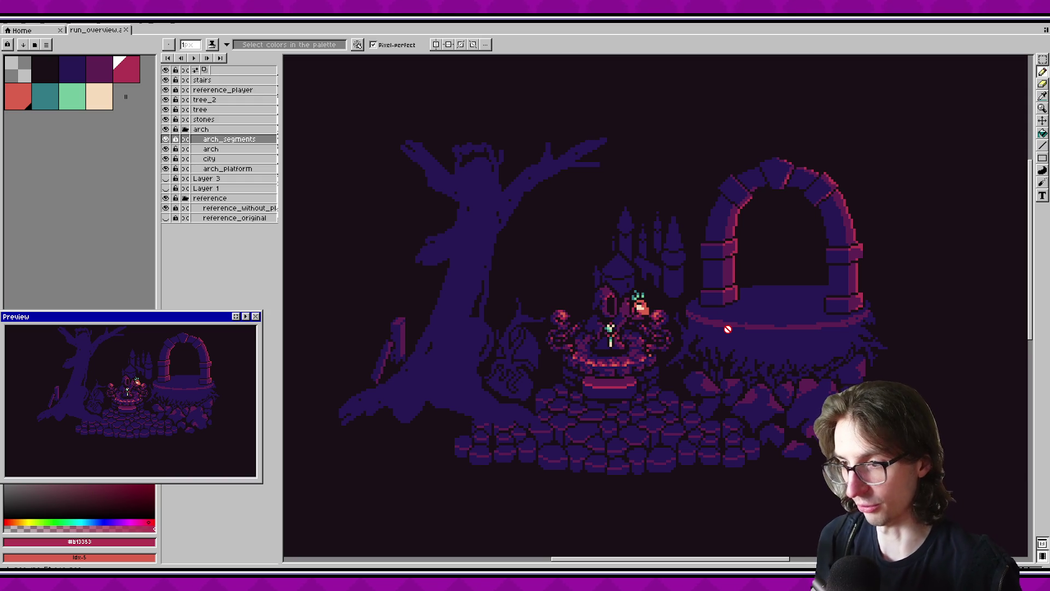
scroll(688, 307, "up", 1)
Pick dark magenta #5e2052, pan back toward the arch and save again.
key("i")
key("b")
left_click_drag(644, 272, 570, 289)
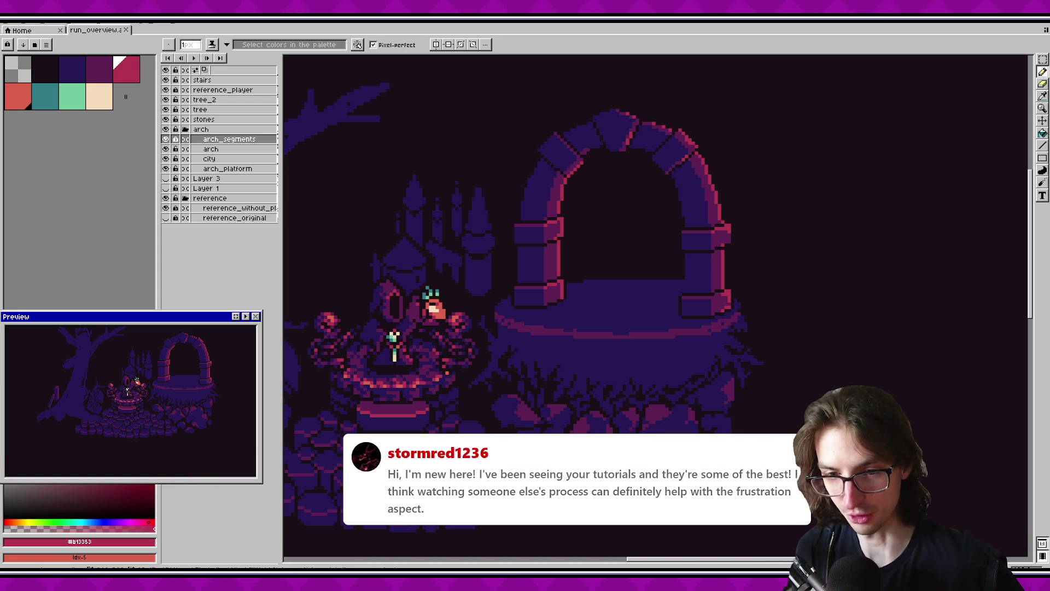
scroll(668, 357, "down", 2)
key("ctrl+s")
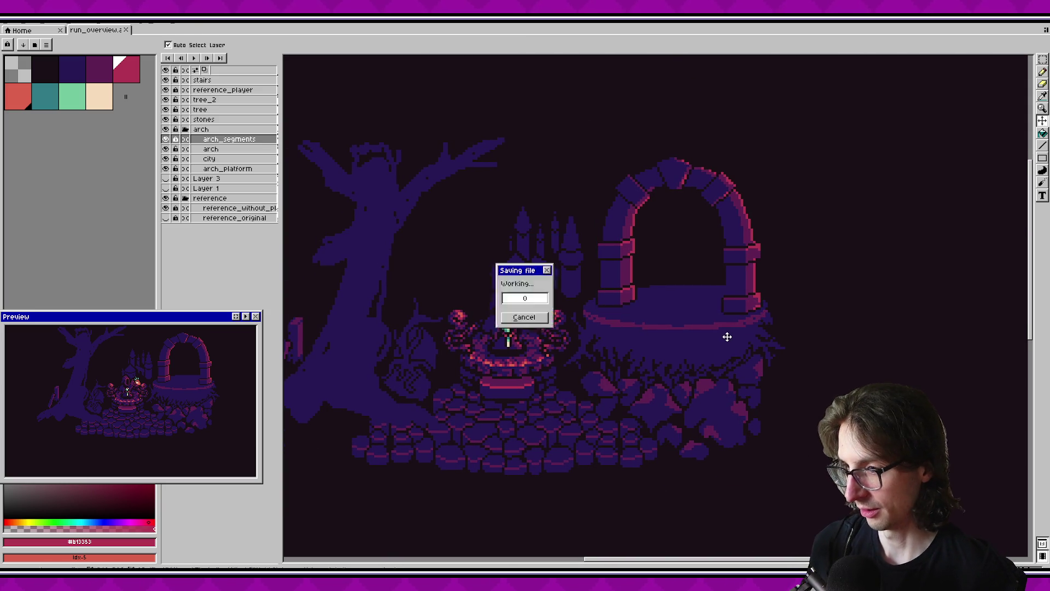
scroll(668, 347, "up", 3)
With the Pencil active, pick the dark magenta from the artwork, then palette index 3.
key("b")
left_click(687, 331, "alt")
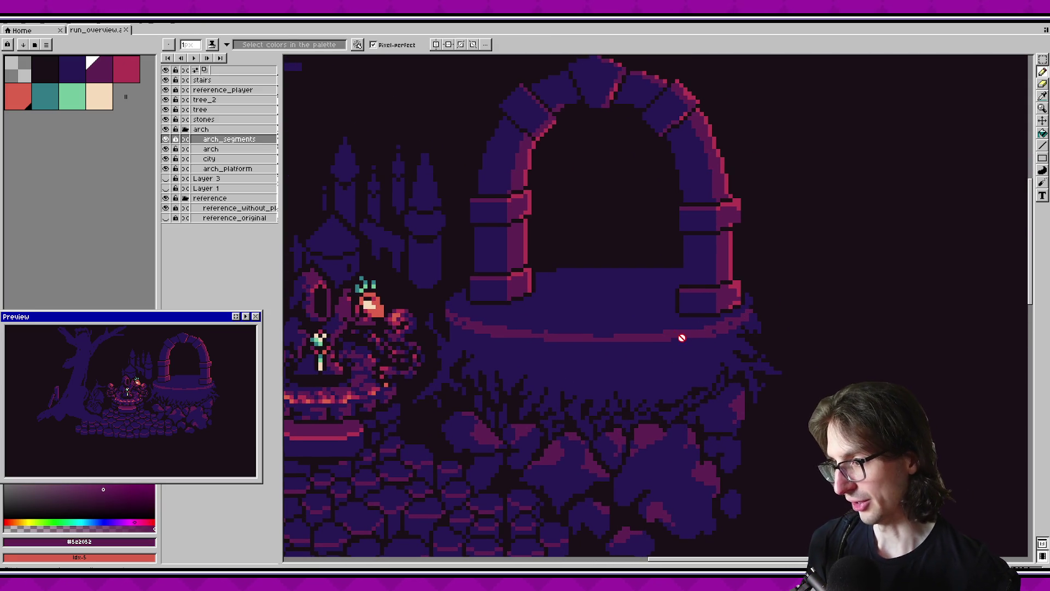
left_click_drag(682, 338, 737, 356)
scroll(777, 345, "left", 1)
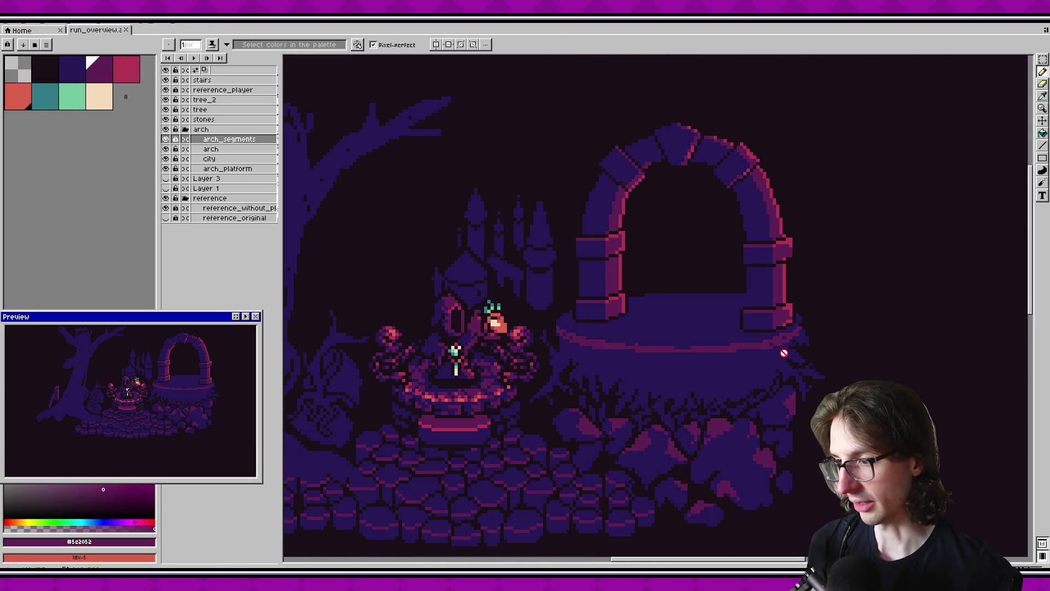
scroll(799, 330, "left", 1)
scroll(804, 333, "left", 1)
scroll(693, 344, "left", 1)
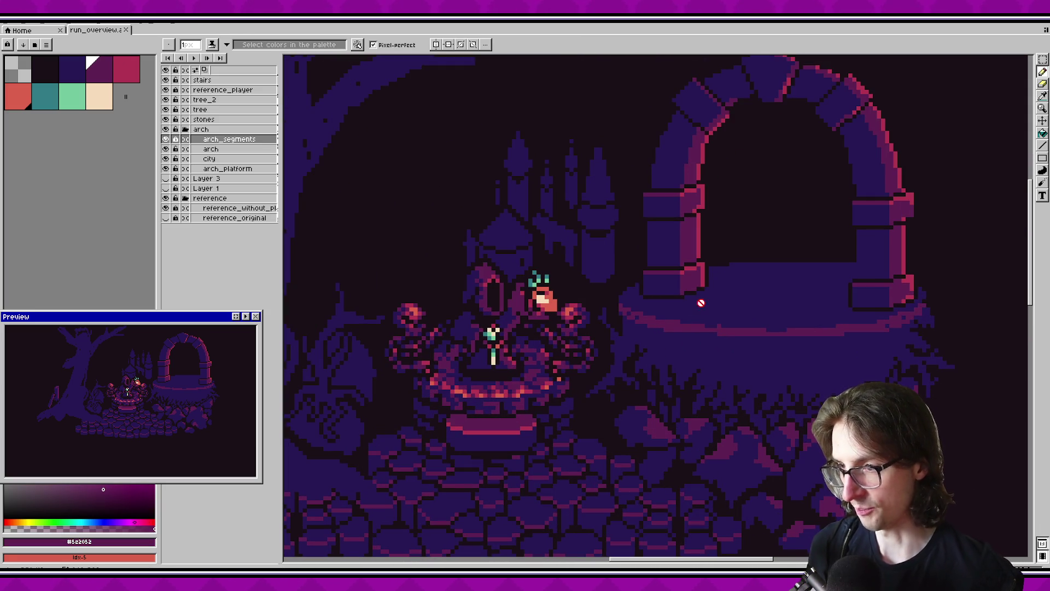
left_click(99, 70)
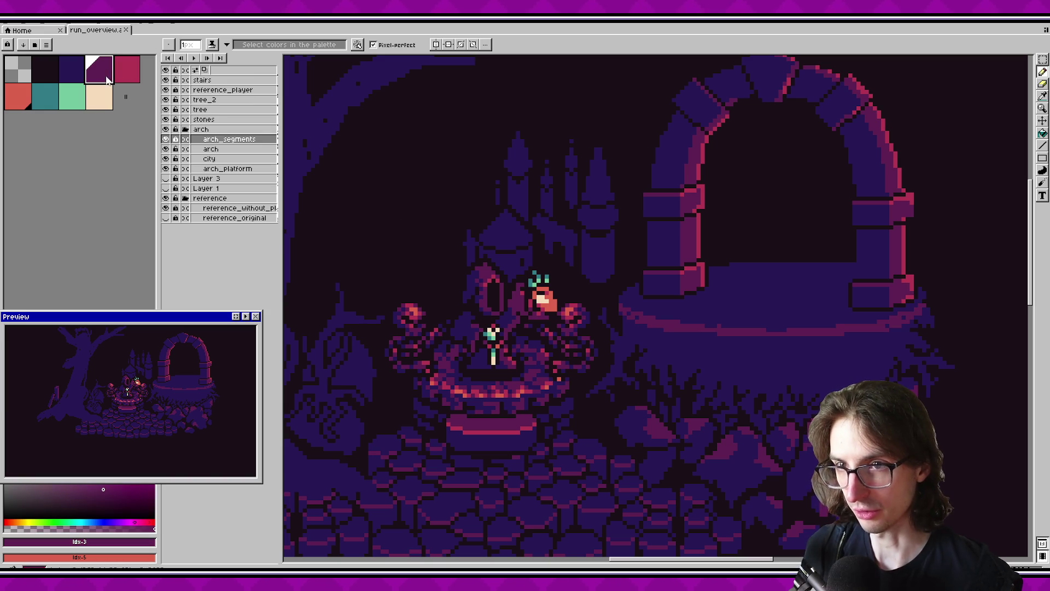
Move the Preview window higher up, out of the way.
scroll(610, 301, "down", 2)
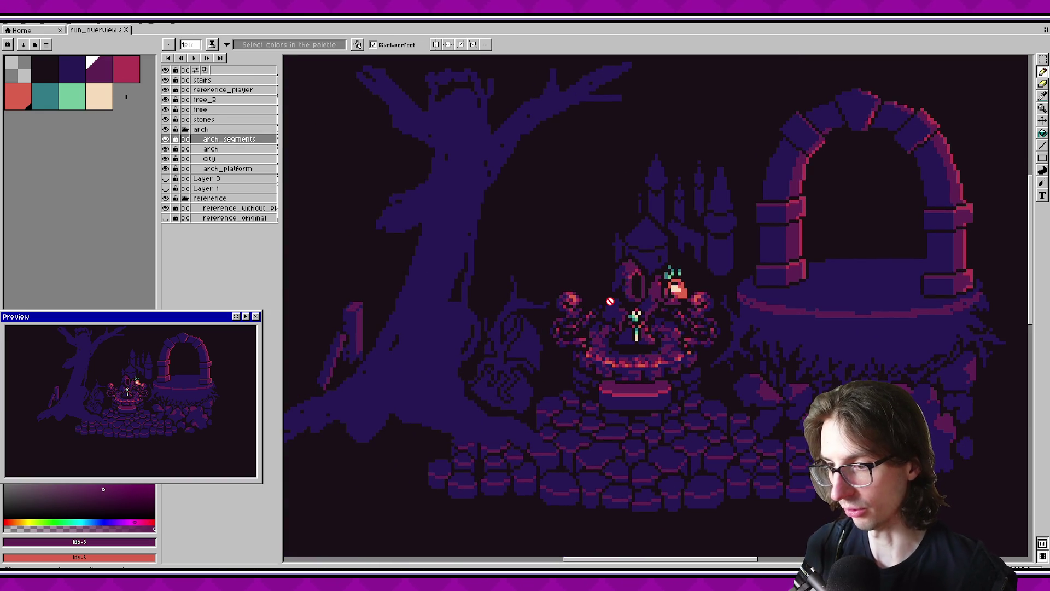
scroll(607, 316, "down", 2)
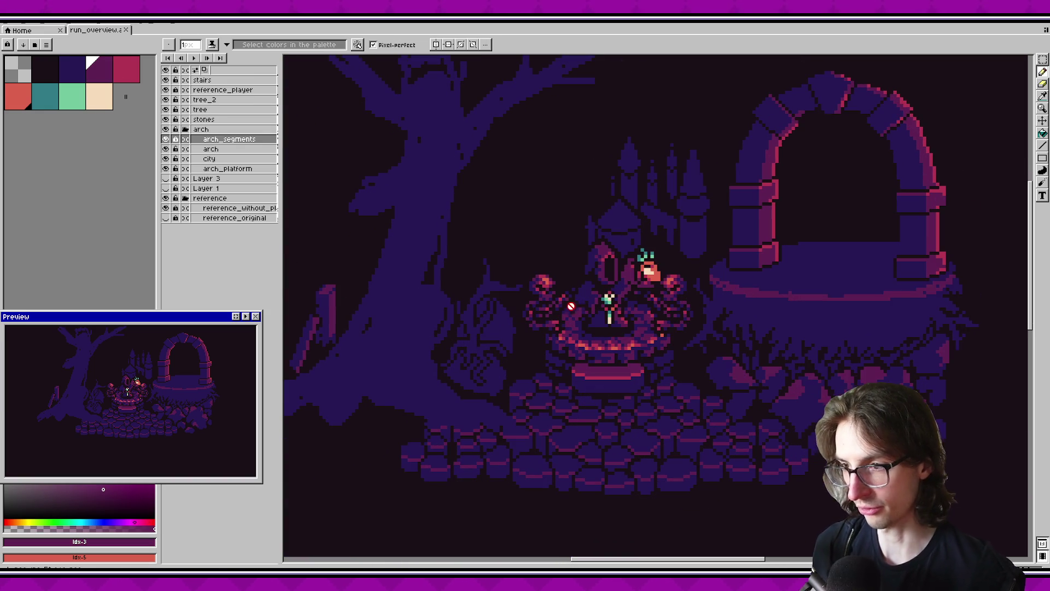
scroll(689, 347, "right", 1)
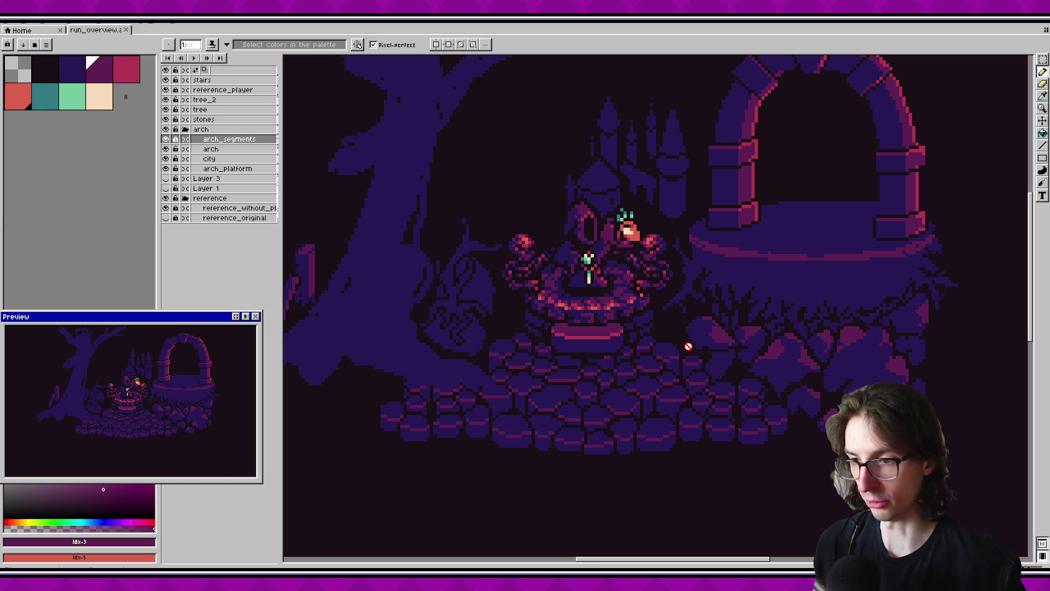
scroll(533, 211, "up", 1)
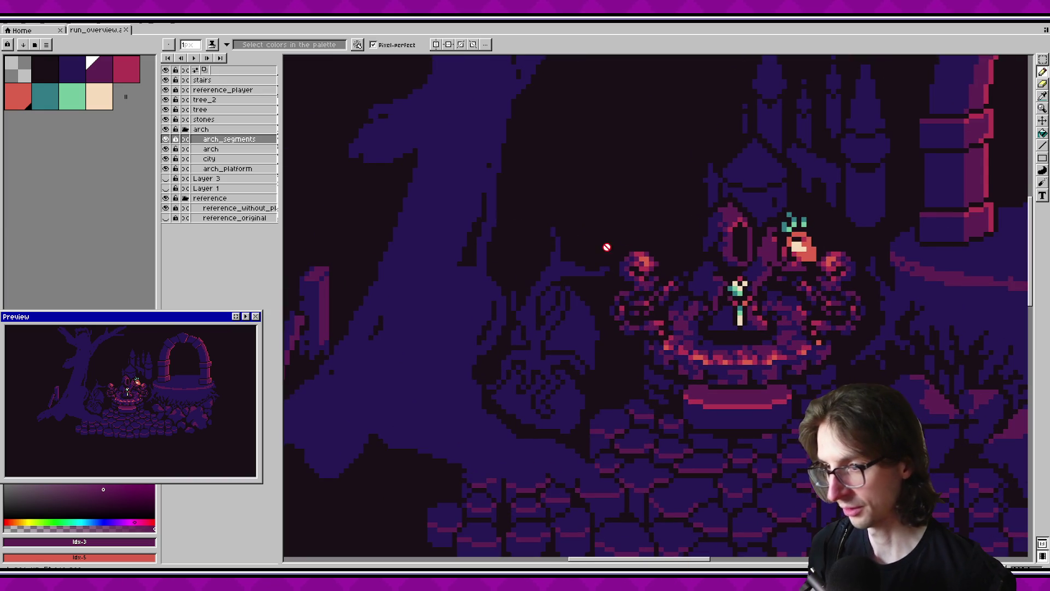
mouse_move(141, 315)
left_mouse_down()
mouse_move(192, 296)
mouse_move(163, 243)
left_mouse_up()
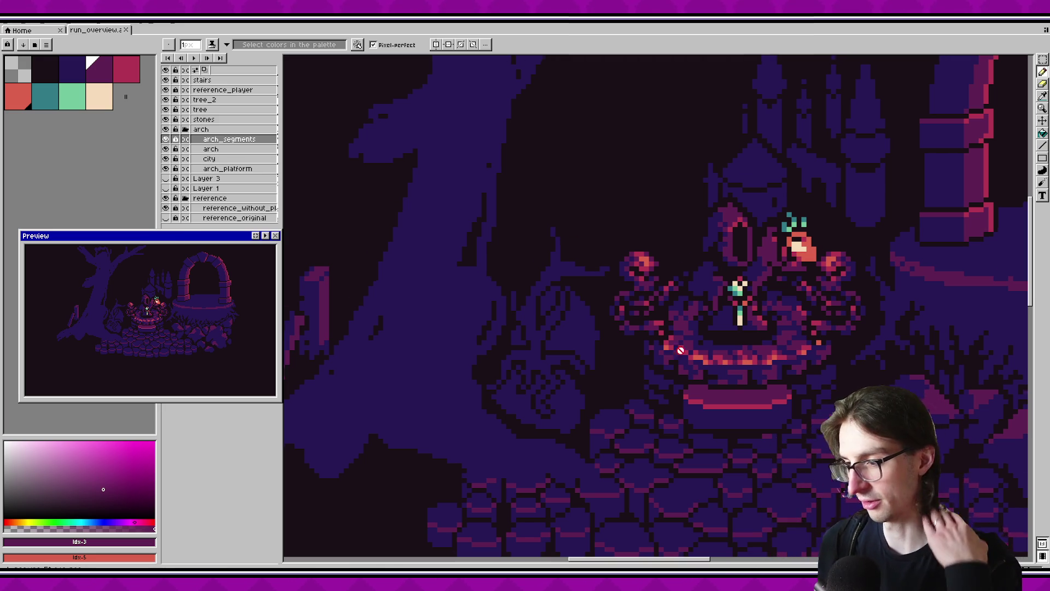
Eyedrop the platform's dark blue #271854 and select the arch_platform layer.
scroll(680, 351, "down", 1)
scroll(681, 350, "down", 1)
left_click_drag(733, 305, 656, 305)
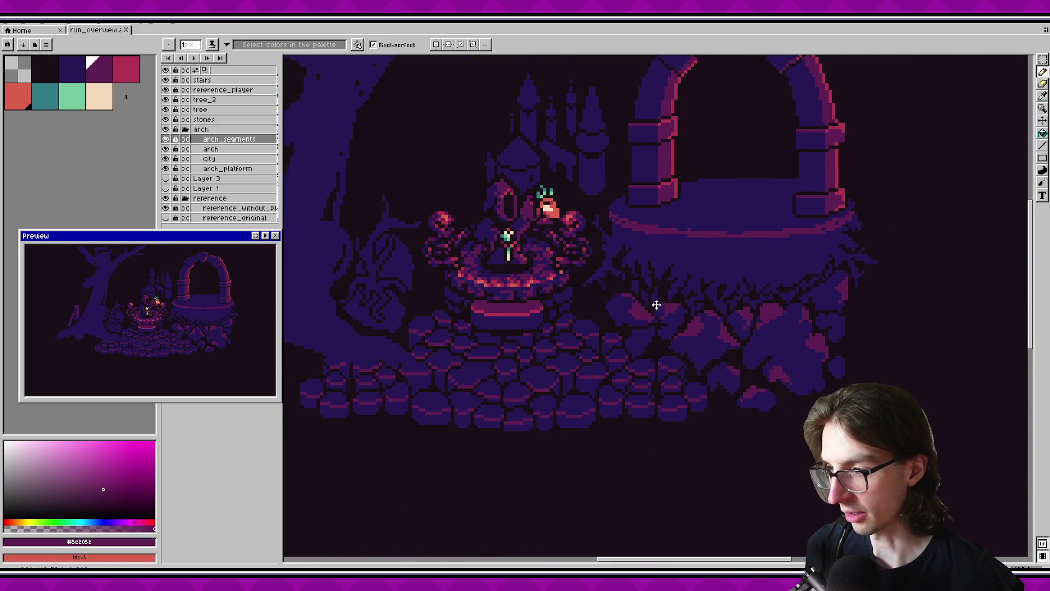
scroll(633, 299, "down", 1)
scroll(755, 304, "up", 1)
scroll(745, 291, "up", 1)
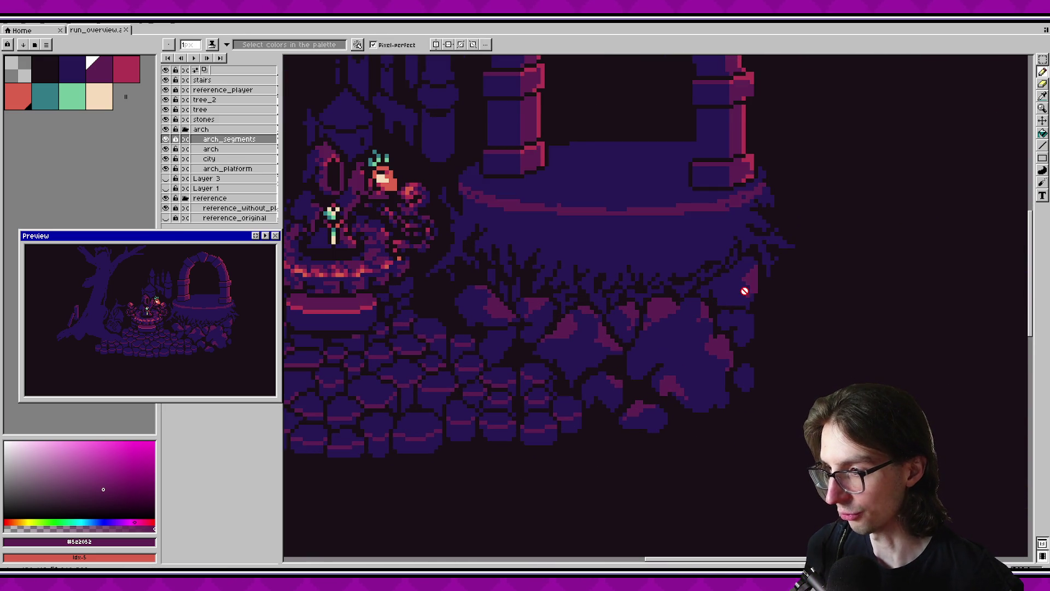
scroll(678, 329, "up", 1)
scroll(575, 339, "down", 1)
scroll(520, 323, "up", 1)
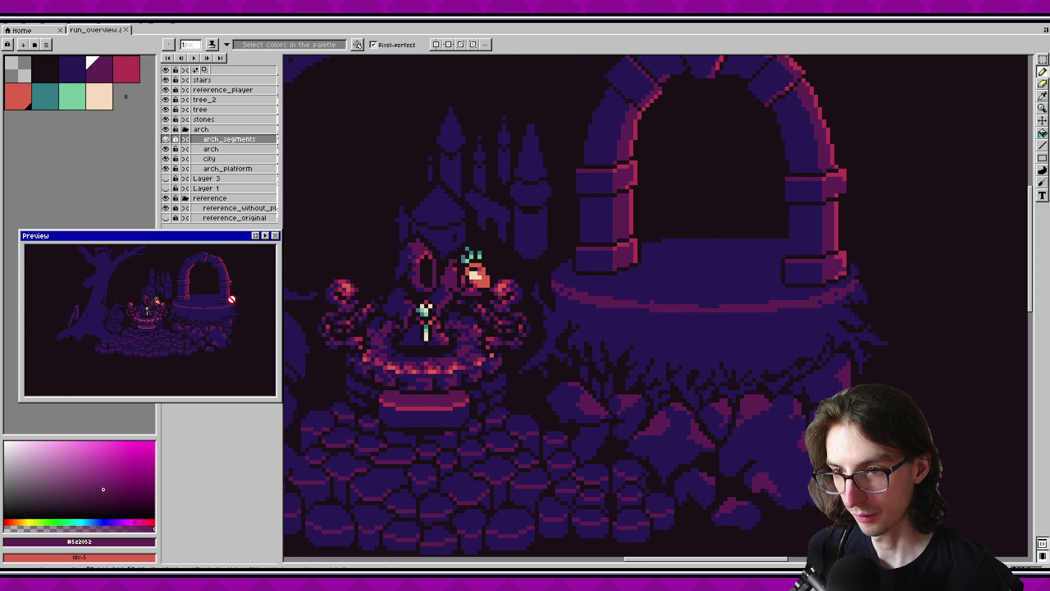
scroll(757, 311, "left", 1)
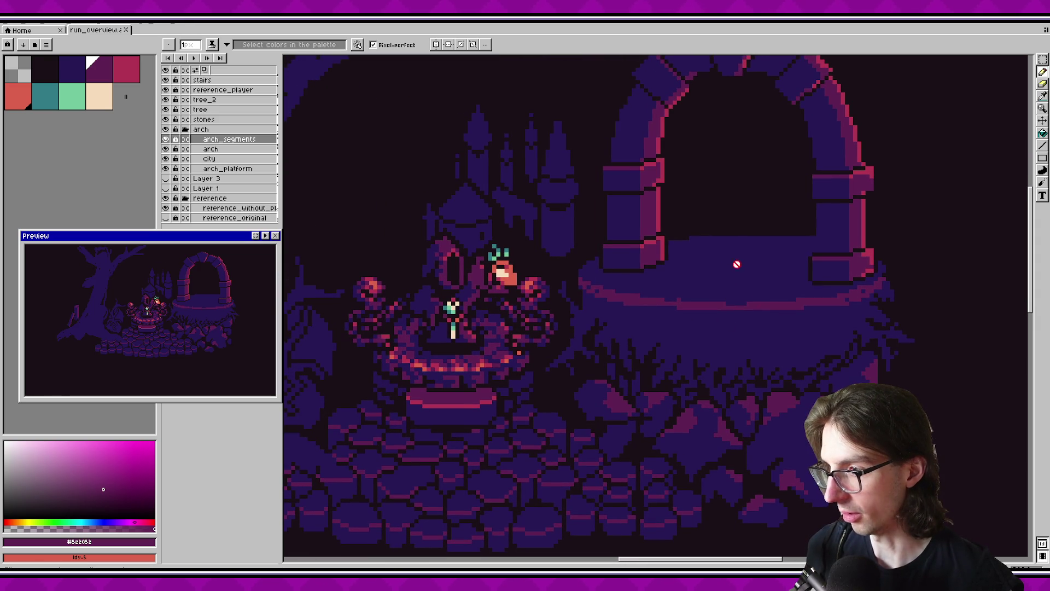
left_click(712, 254, "alt")
left_click(233, 171)
scroll(703, 211, "up", 2)
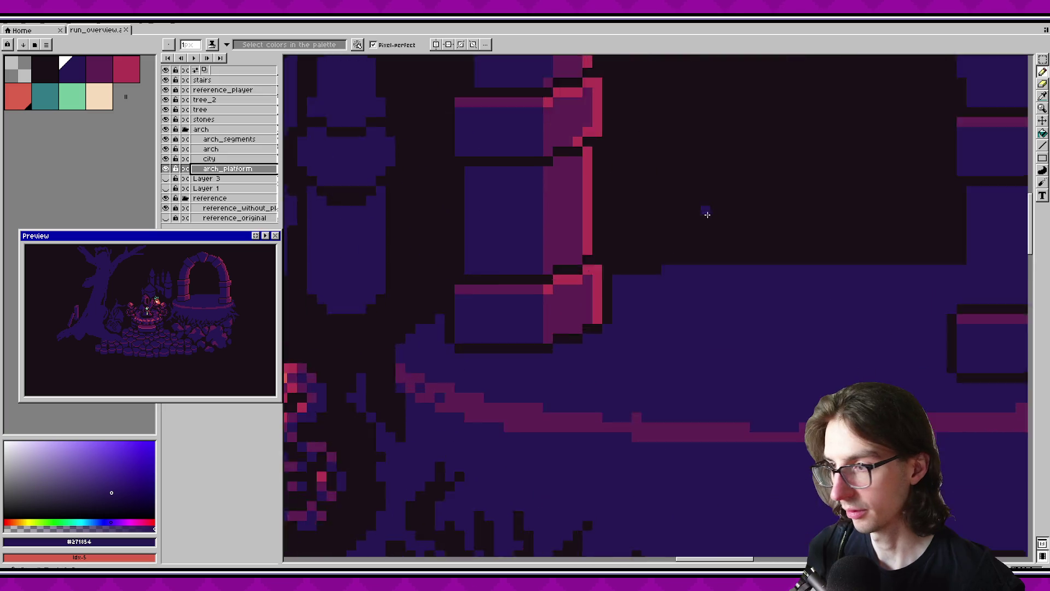
Paint blue stair-step pixels beside the arch pillar and remove a stray pixel.
scroll(704, 212, "up", 1)
mouse_move(639, 247)
left_mouse_down()
mouse_move(665, 274)
mouse_move(626, 287)
left_mouse_up()
left_click(652, 268)
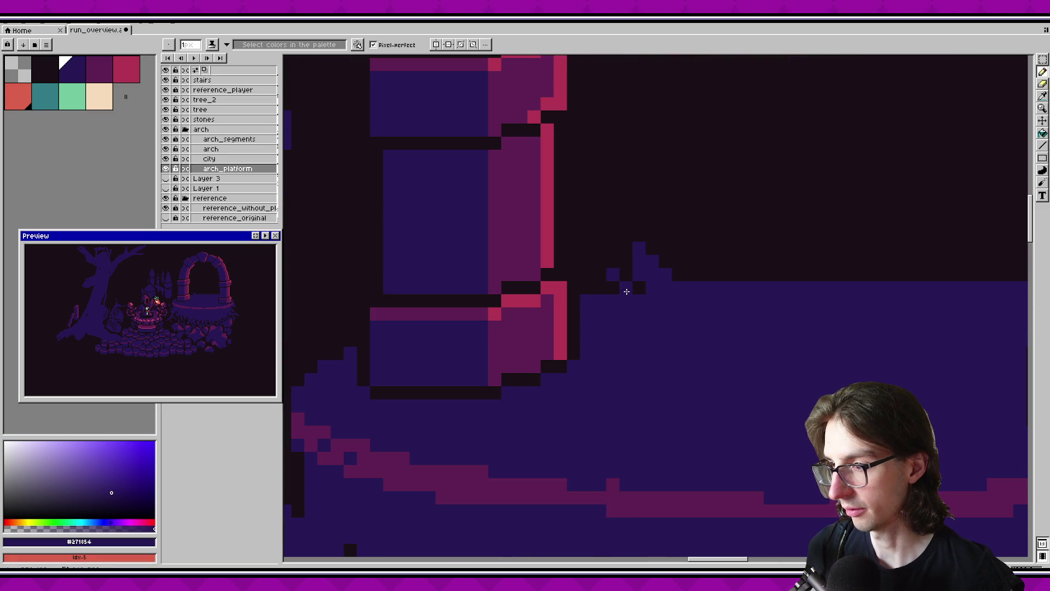
scroll(635, 282, "right", 3)
left_click(655, 269)
scroll(537, 321, "right", 5)
scroll(537, 321, "up", 1)
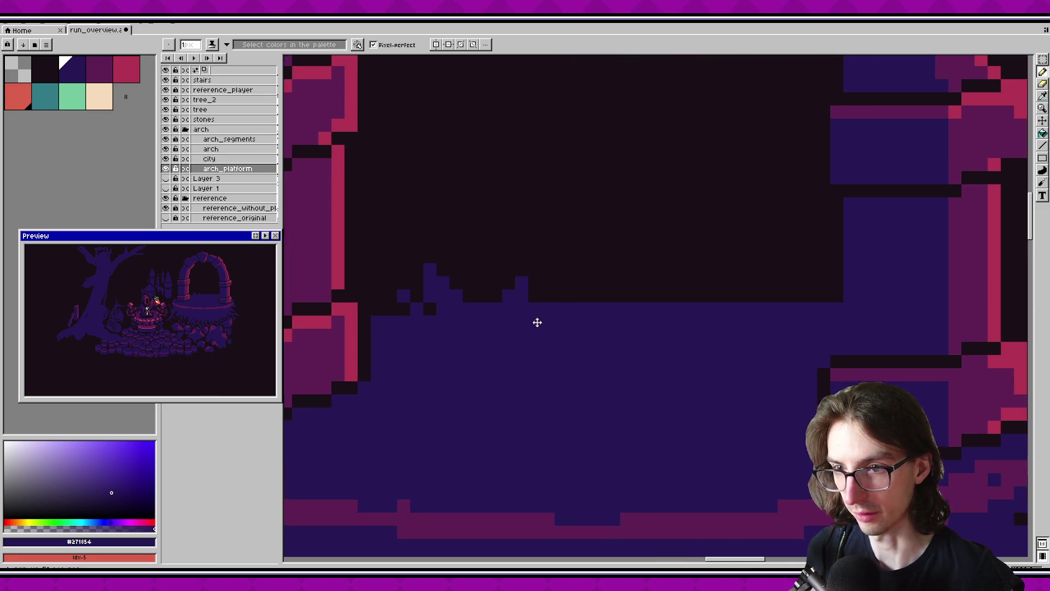
mouse_move(620, 298)
left_mouse_down()
mouse_move(608, 272)
mouse_move(634, 292)
mouse_move(659, 243)
mouse_move(644, 295)
mouse_move(683, 274)
left_mouse_up()
key("ctrl+z")
left_click(680, 283)
right_click(677, 299)
Try several blue spikes on the platform edge, undo them, and fill the spike's base gap.
scroll(572, 325, "right", 8)
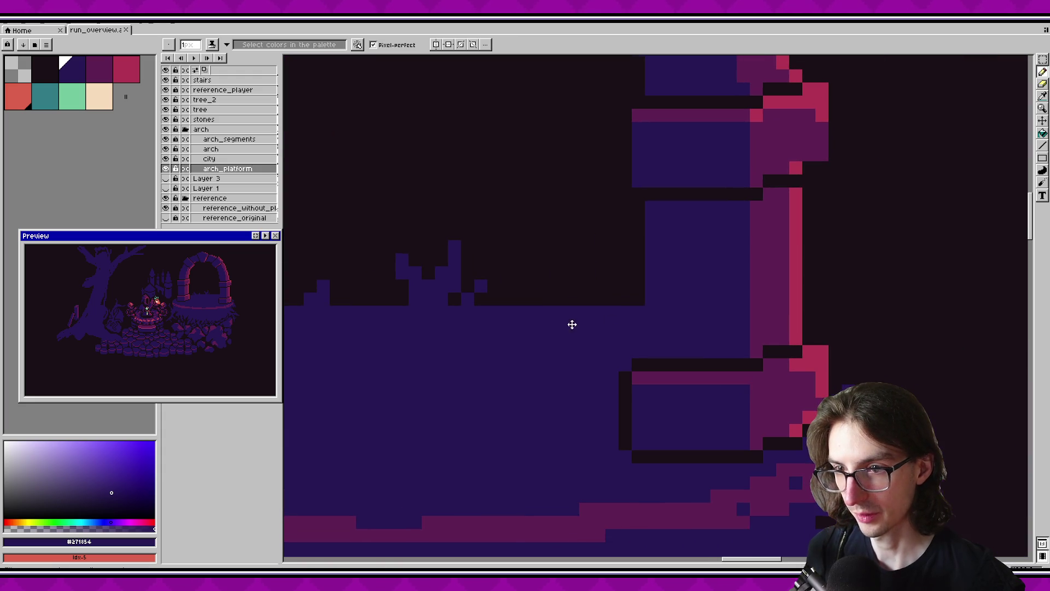
scroll(469, 333, "left", 3)
left_click_drag(444, 299, 456, 252)
key("ctrl+z")
left_click_drag(442, 295, 428, 255)
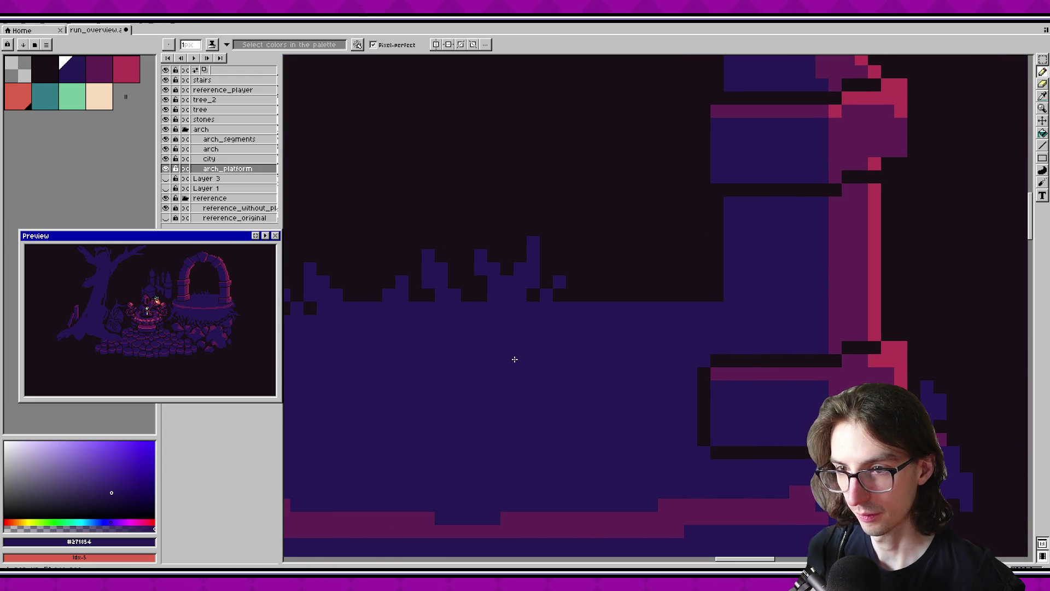
key("ctrl+z")
mouse_move(442, 290)
left_mouse_down()
mouse_move(455, 255)
mouse_move(455, 299)
left_mouse_up()
key("ctrl+z")
left_click(441, 296)
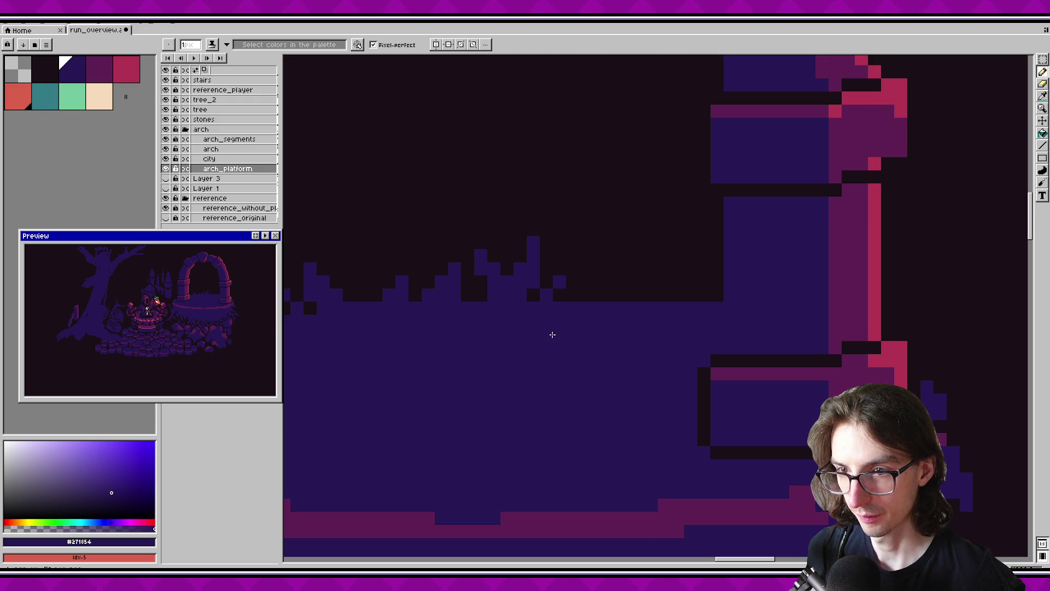
scroll(477, 321, "left", 3)
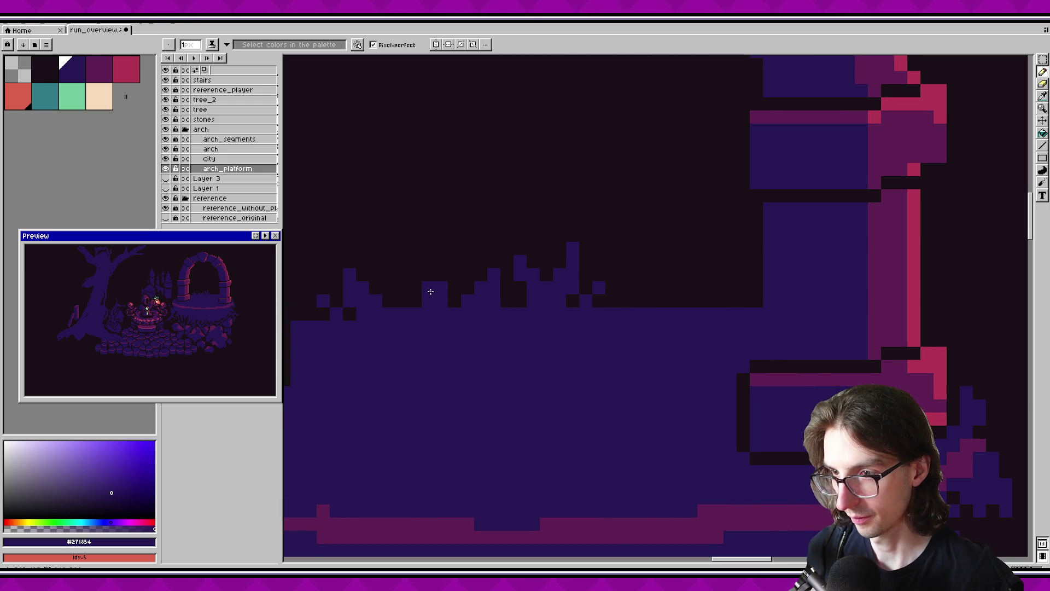
Marquee a small square of platform pixels, undo it, return to the Pencil and save.
key("m")
left_click_drag(419, 279, 451, 310)
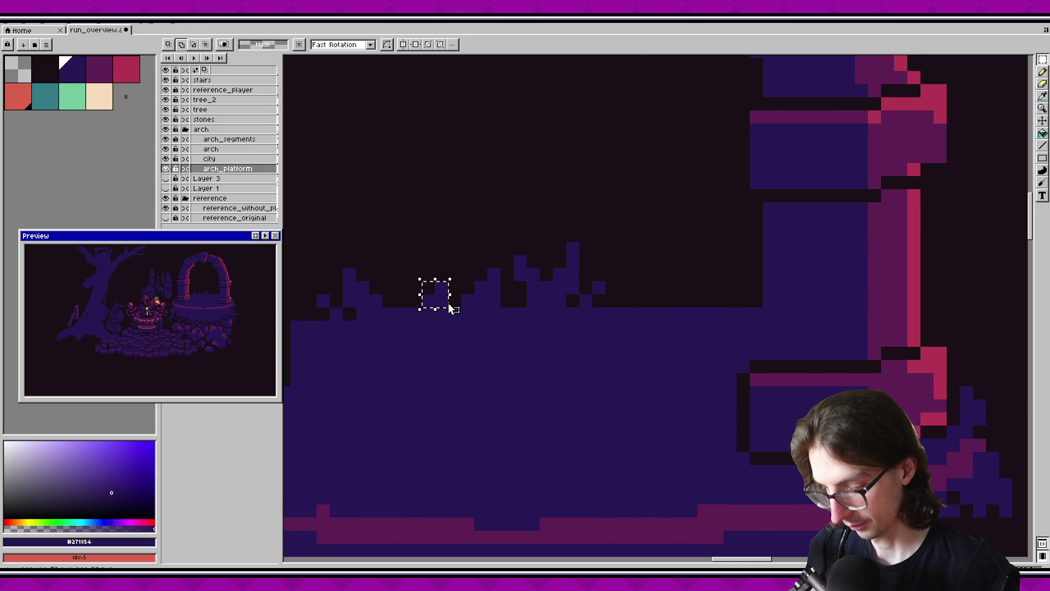
key("ctrl+z")
scroll(610, 324, "right", 1)
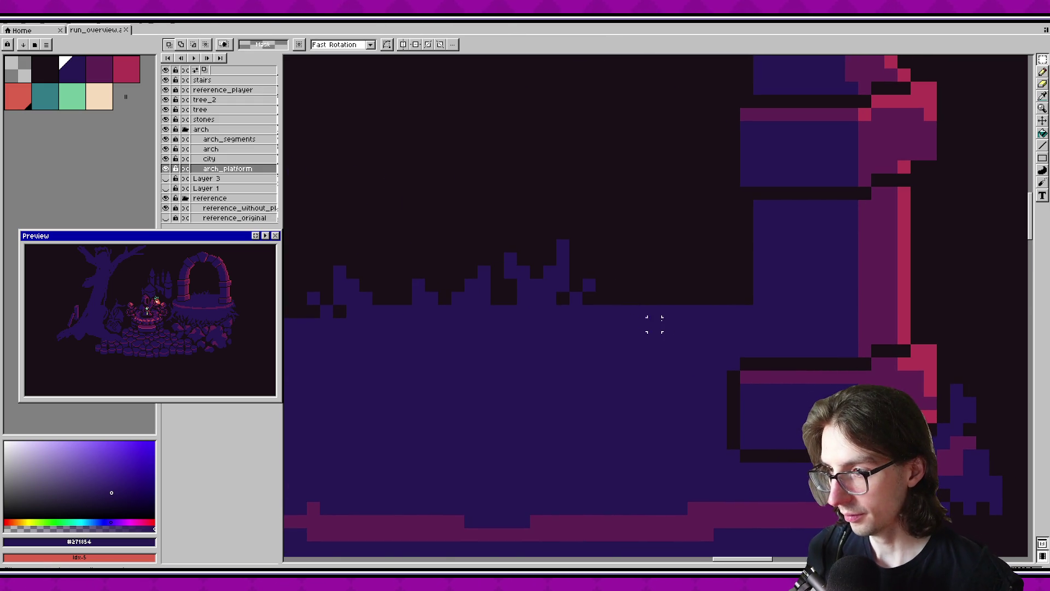
scroll(655, 325, "down", 4)
scroll(662, 320, "up", 2)
key("b")
scroll(654, 320, "up", 1)
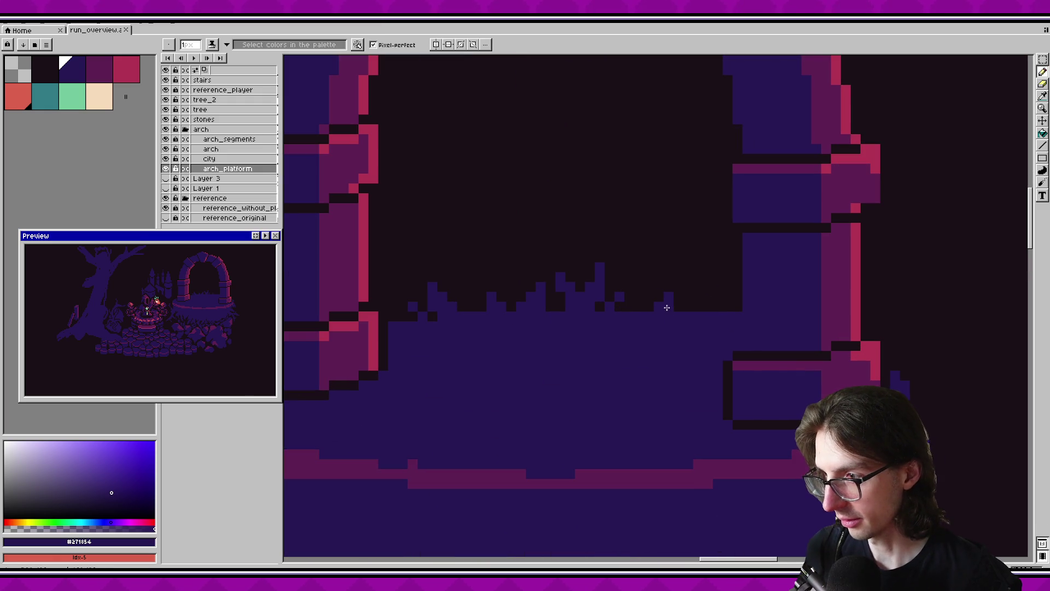
key("ctrl+s")
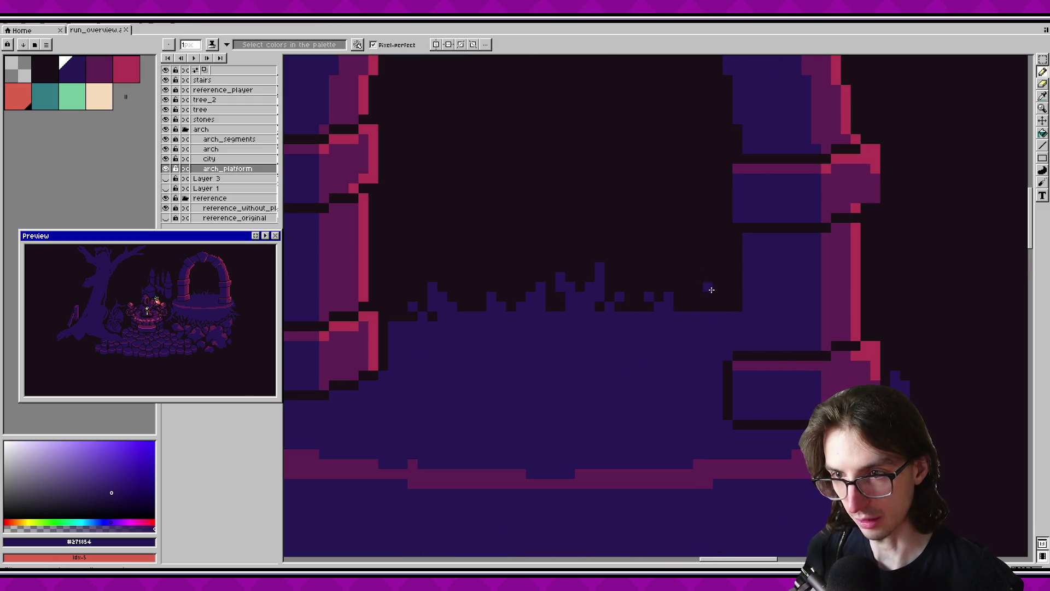
Draw short grass columns, undo the last two strokes, and repaint grass along the edge.
key("ctrl")
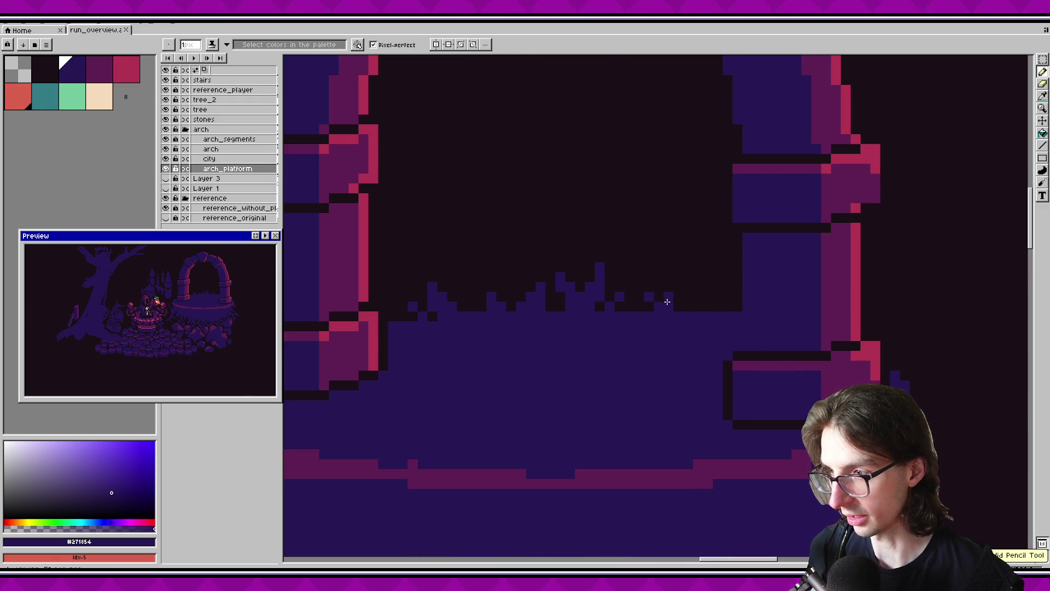
left_click_drag(688, 276, 688, 290)
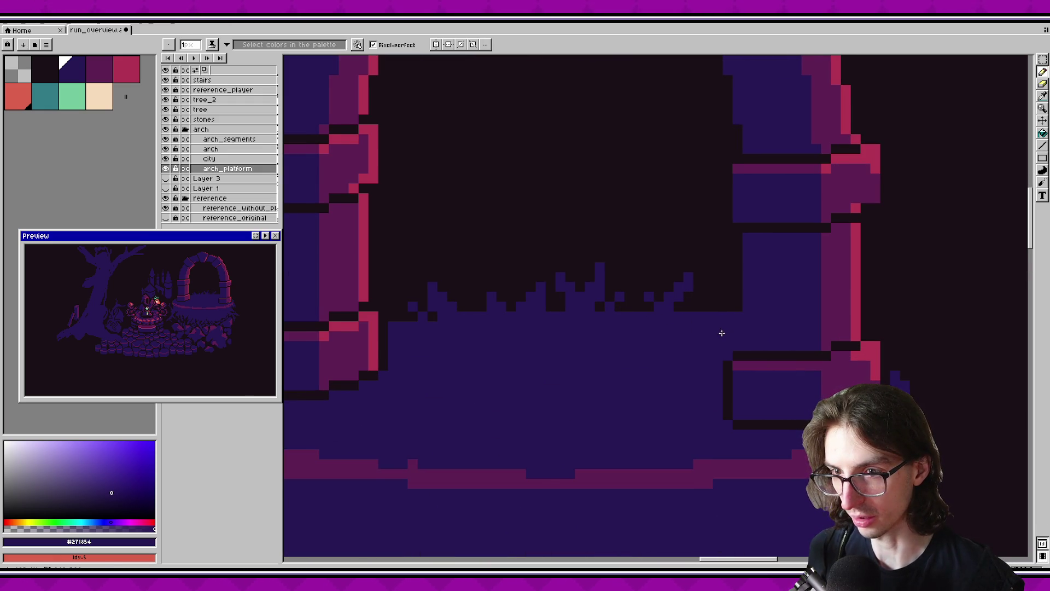
scroll(722, 333, "right", 2)
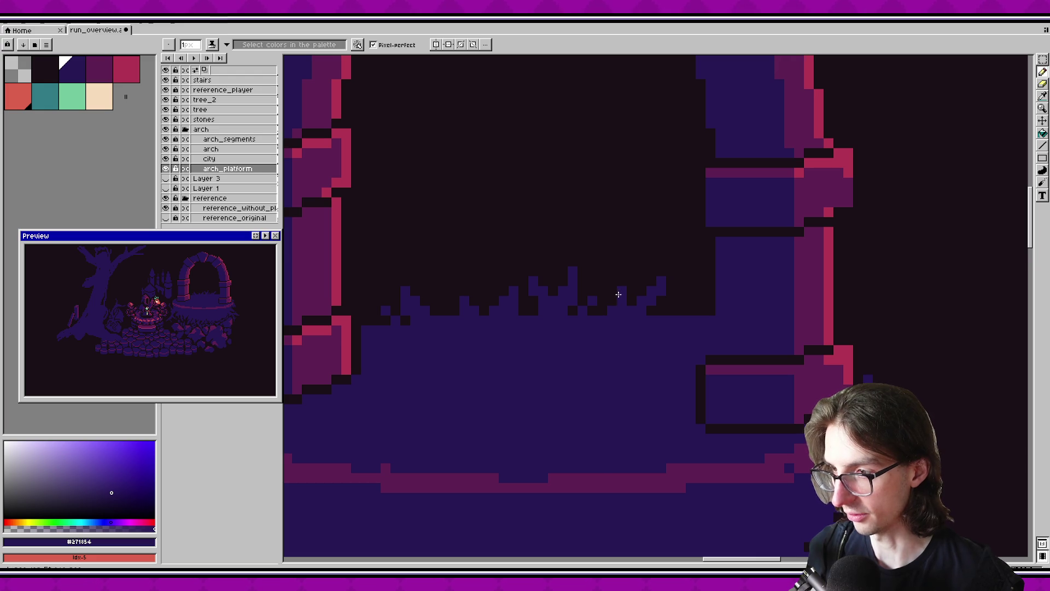
left_click_drag(633, 283, 633, 269)
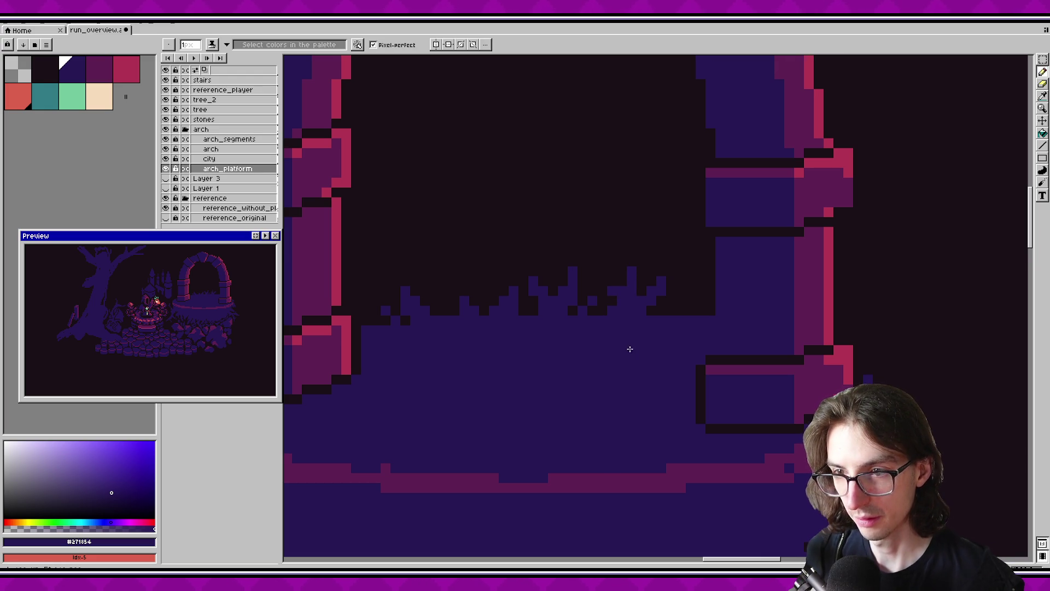
key("ctrl+z")
key("ctrl+z")
key("ctrl+z")
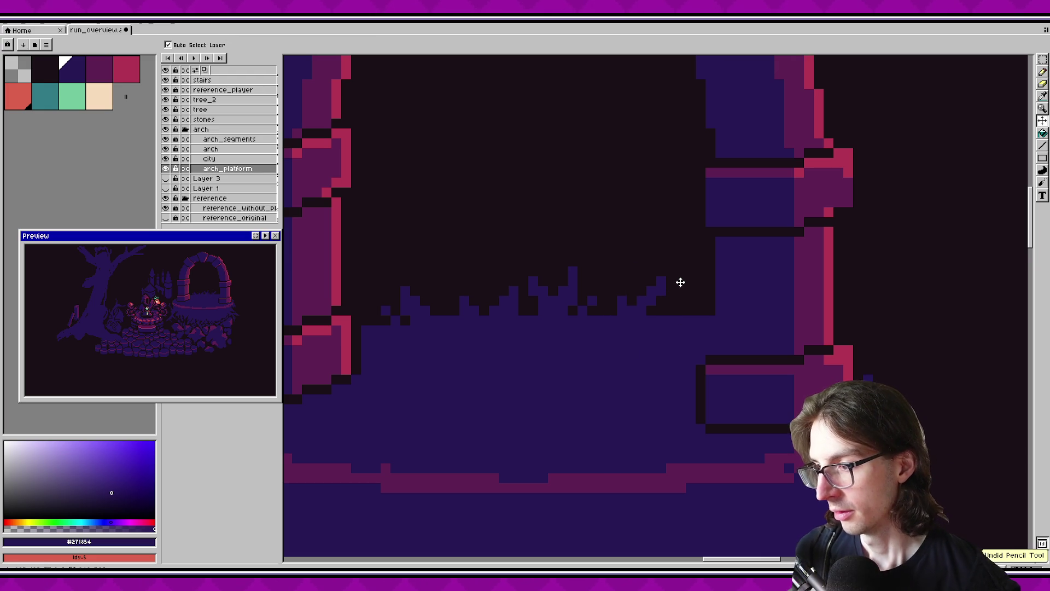
key("ctrl+z")
key("ctrl+z")
key("ctrl+z")
left_click_drag(629, 300, 661, 281)
Add grass pixels, then select and delete the stray grass pixels and save.
left_click(624, 289)
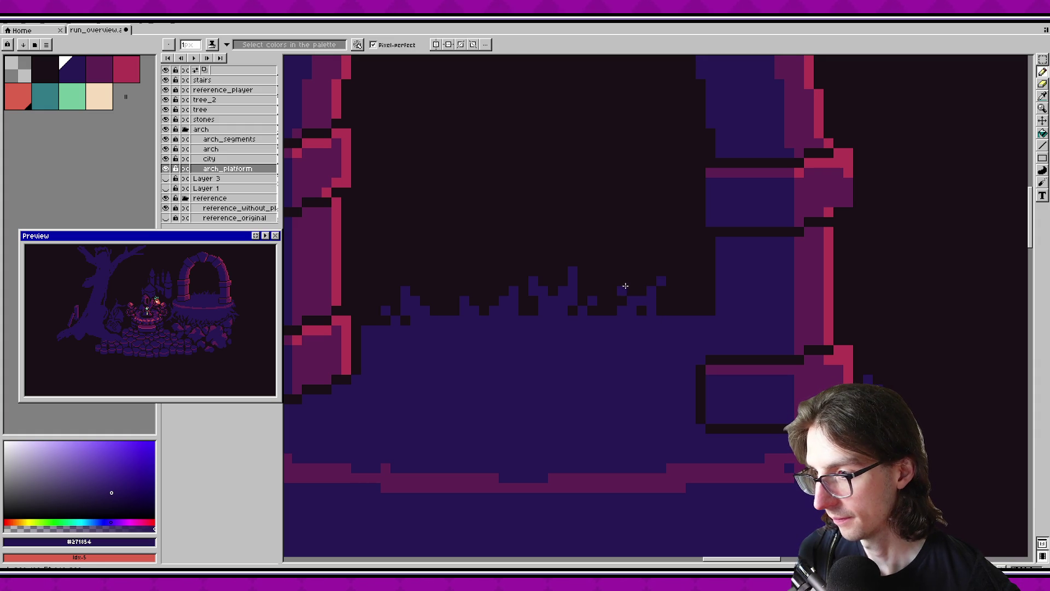
left_click(622, 280)
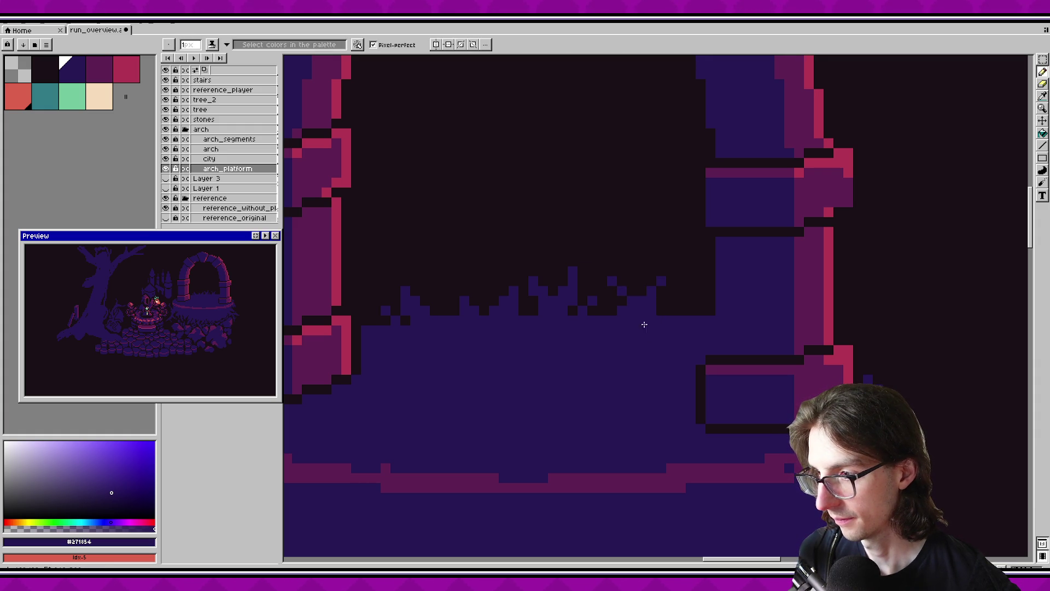
key("ctrl+z")
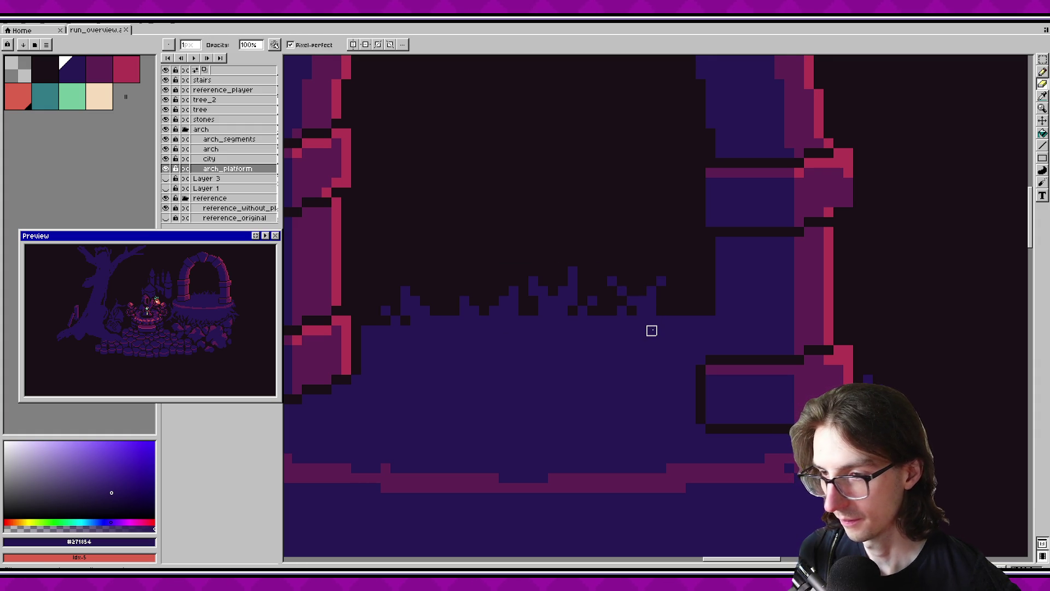
left_click_drag(691, 331, 673, 336)
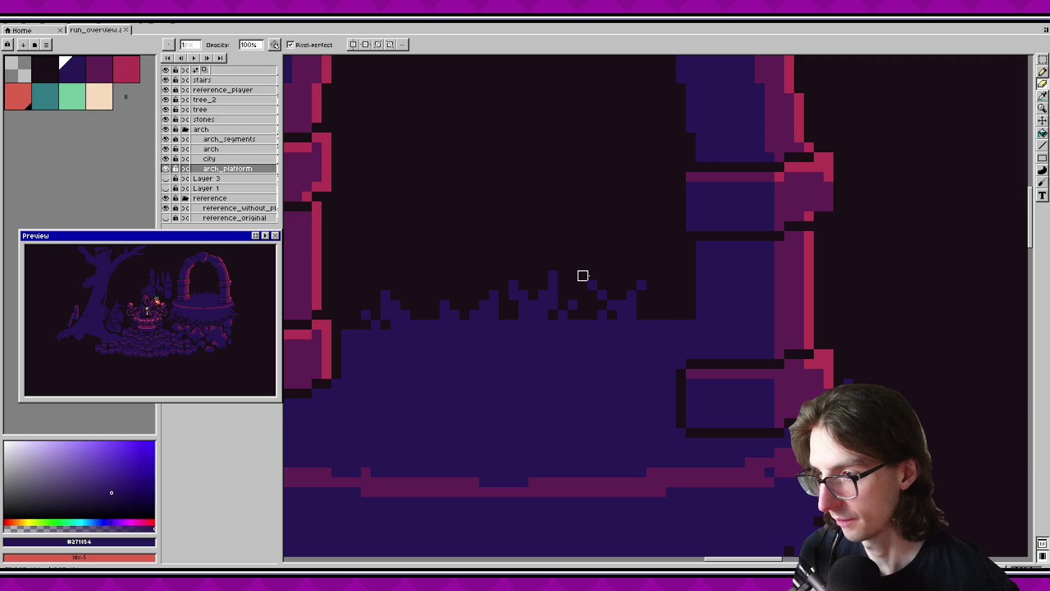
left_click_drag(588, 275, 673, 315)
key("Delete")
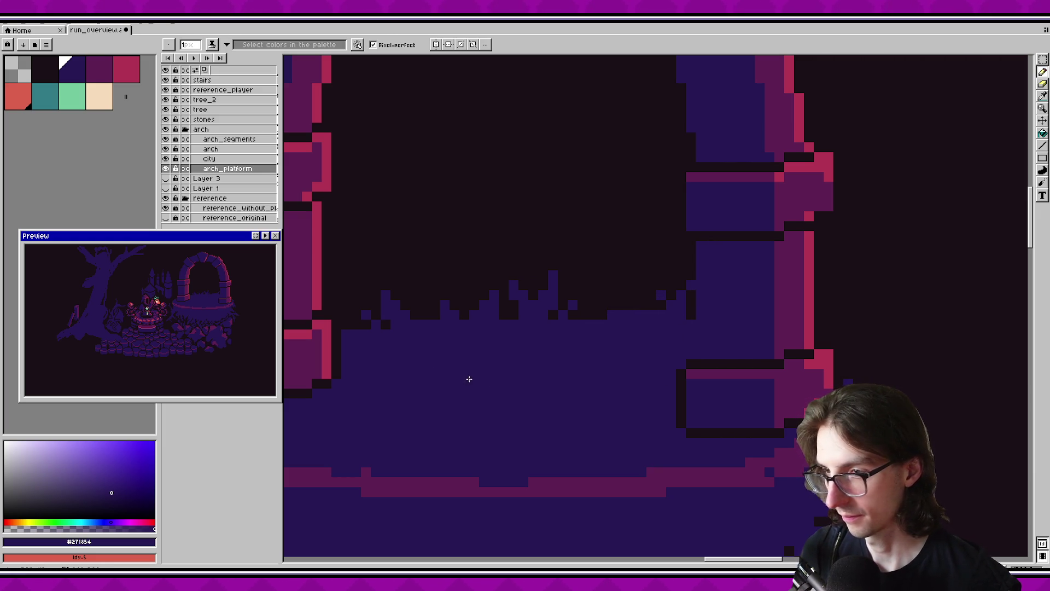
key("ctrl+s")
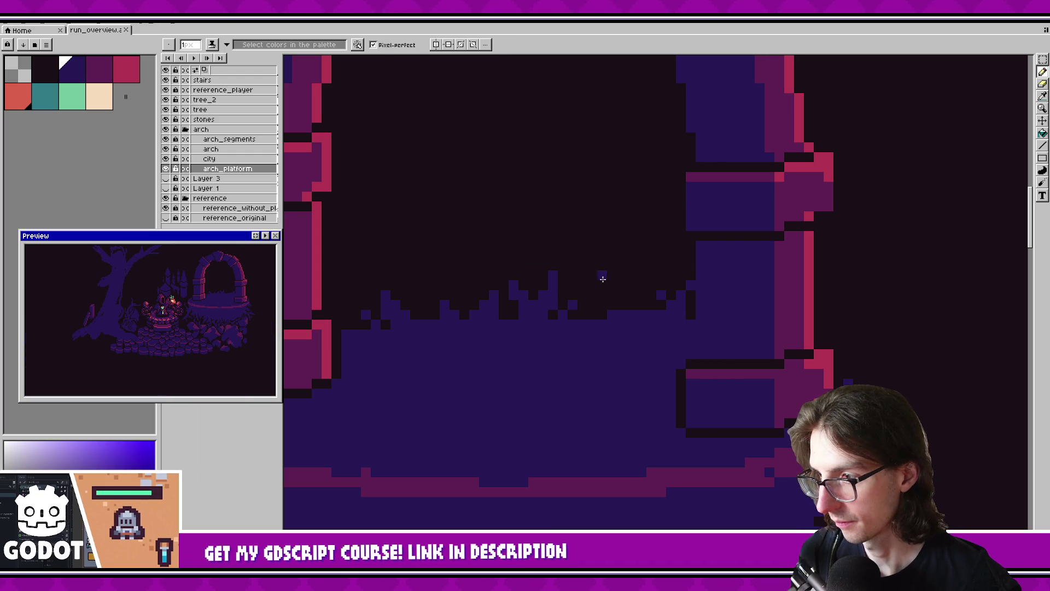
Move a small selected grass clump one pixel to the right.
key("m")
left_click_drag(615, 278, 678, 322)
key("Right")
key("Return")
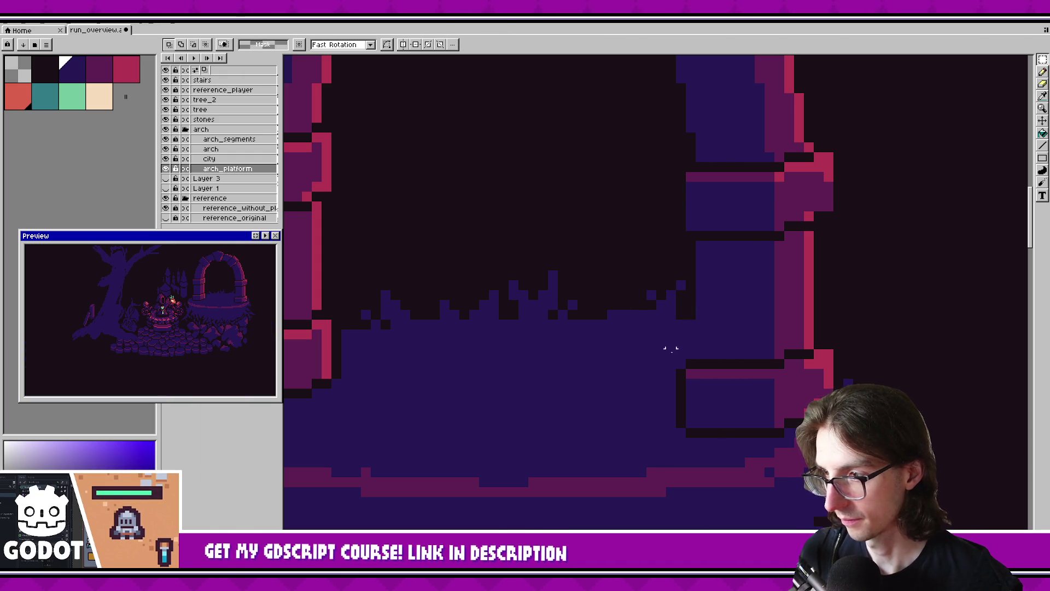
Add a dark pixel and a purple pixel at the grass edge.
key("b")
left_click(614, 305)
left_click(602, 296)
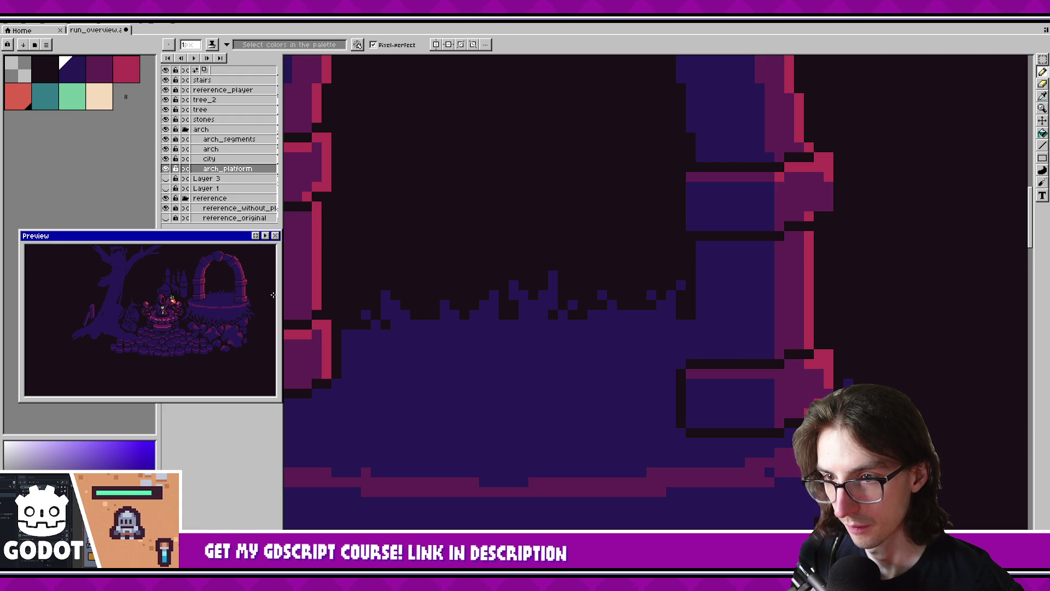
scroll(236, 284, "up", 2)
scroll(237, 284, "down", 2)
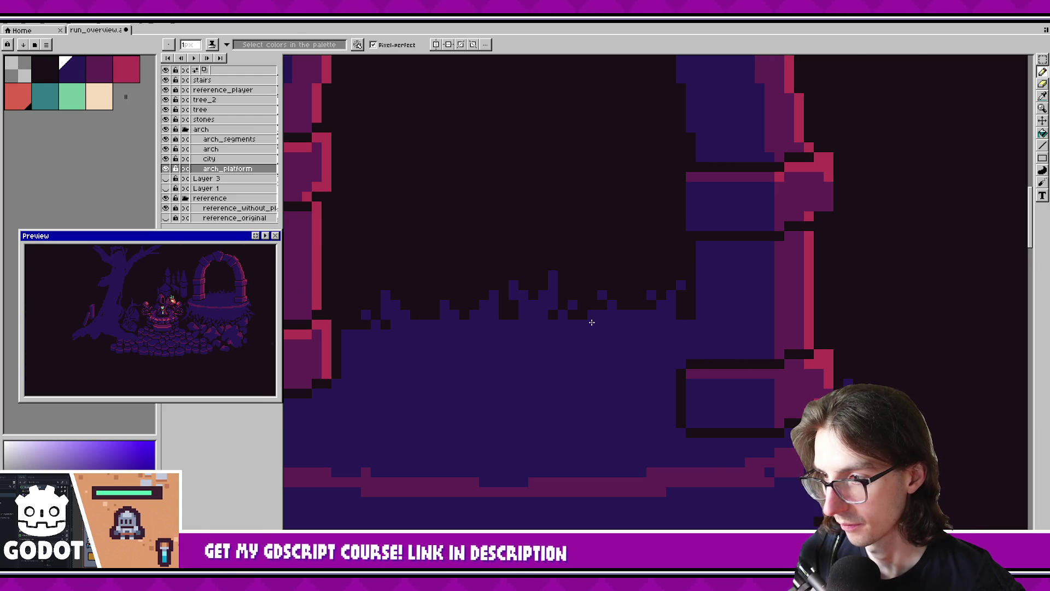
key("b")
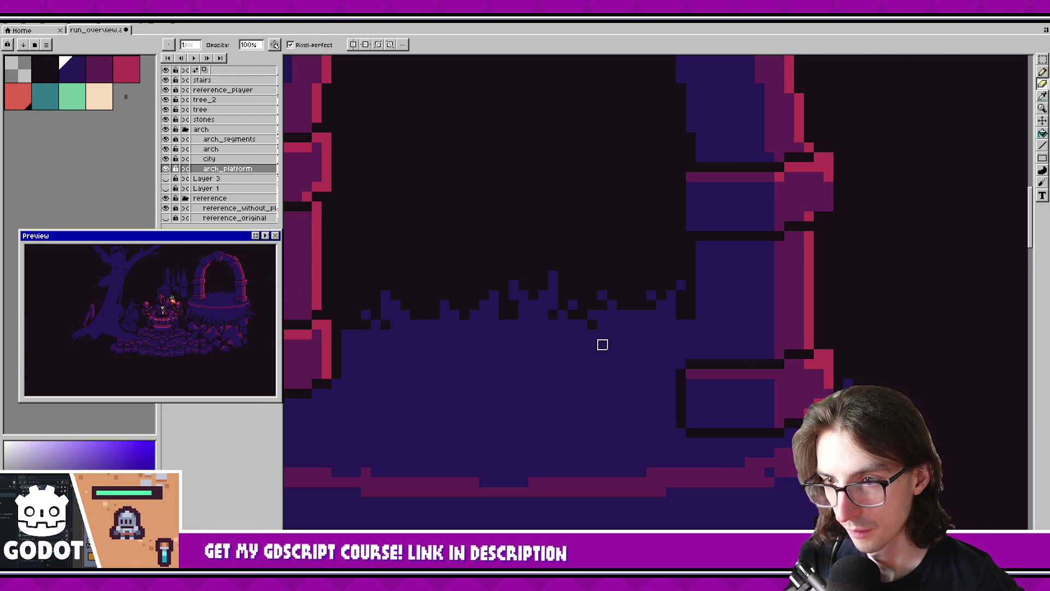
scroll(604, 331, "left", 3)
scroll(605, 326, "left", 2)
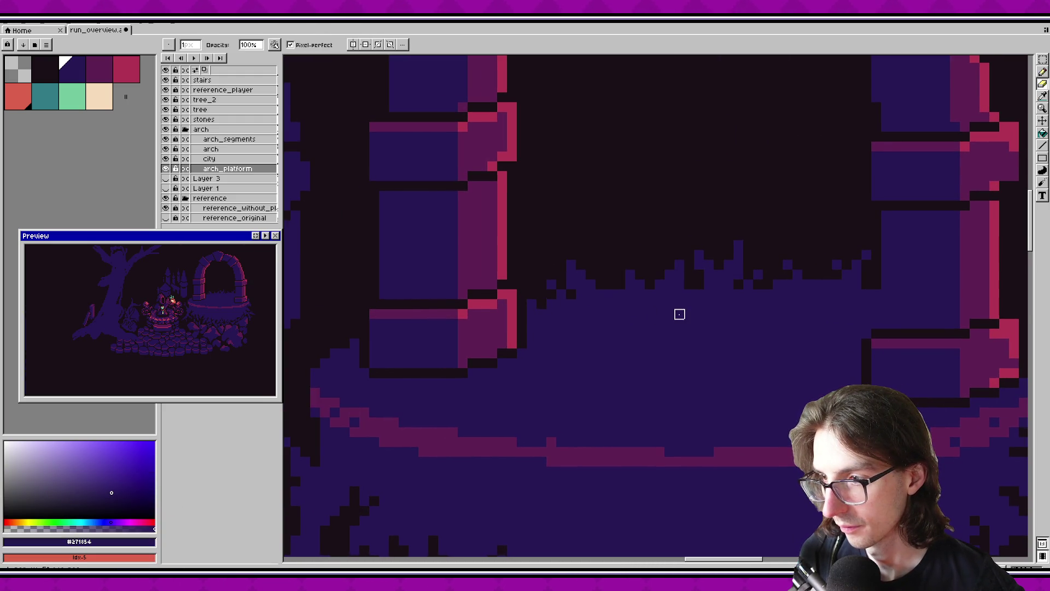
scroll(680, 314, "right", 5)
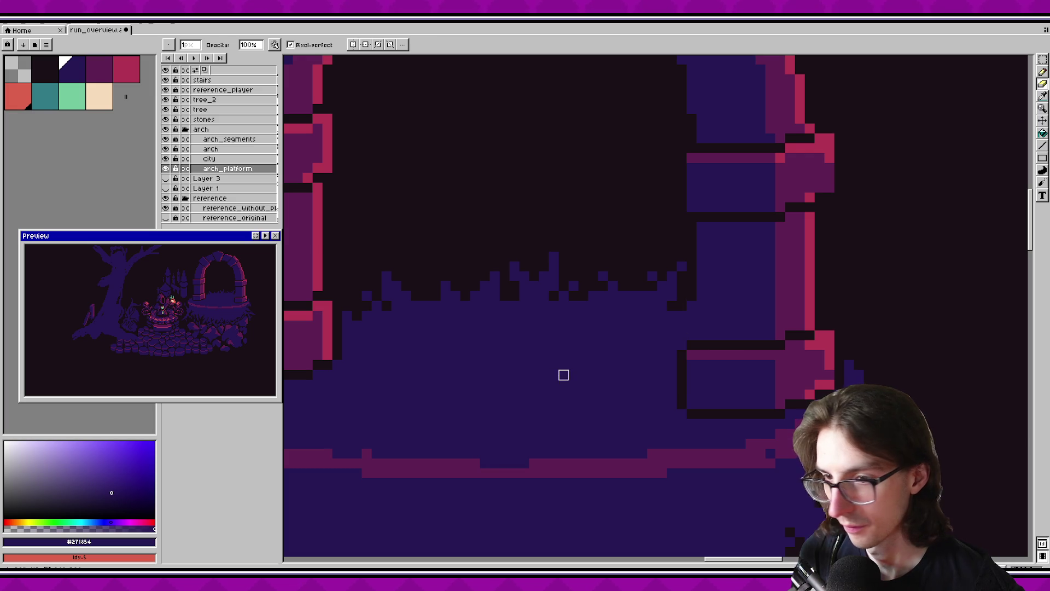
scroll(596, 334, "left", 1)
Add a dark pixel on the platform edge and save the artwork.
left_click(547, 304)
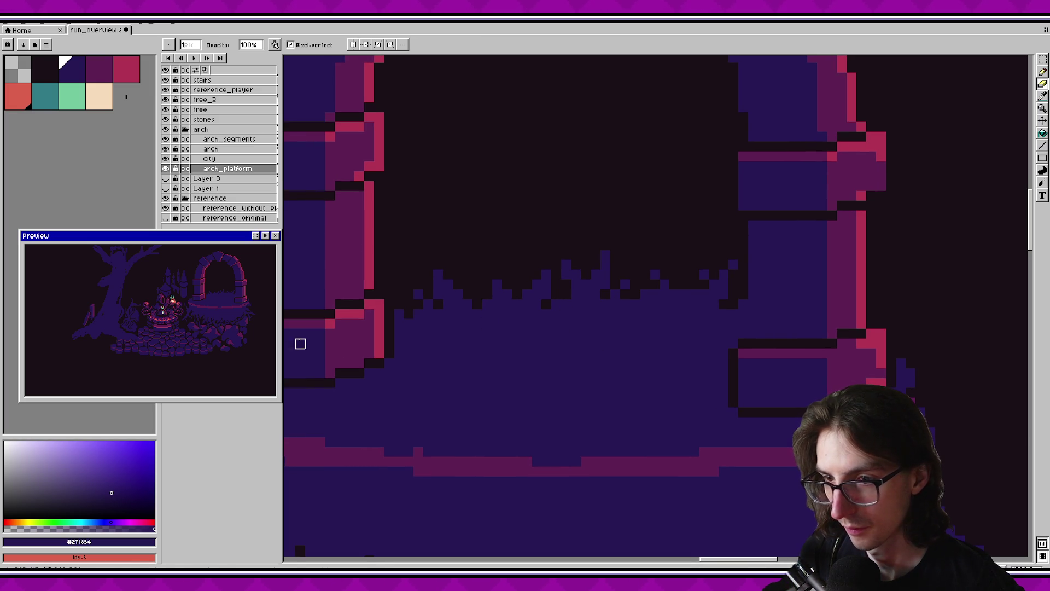
key("ctrl+s")
scroll(600, 323, "down", 2)
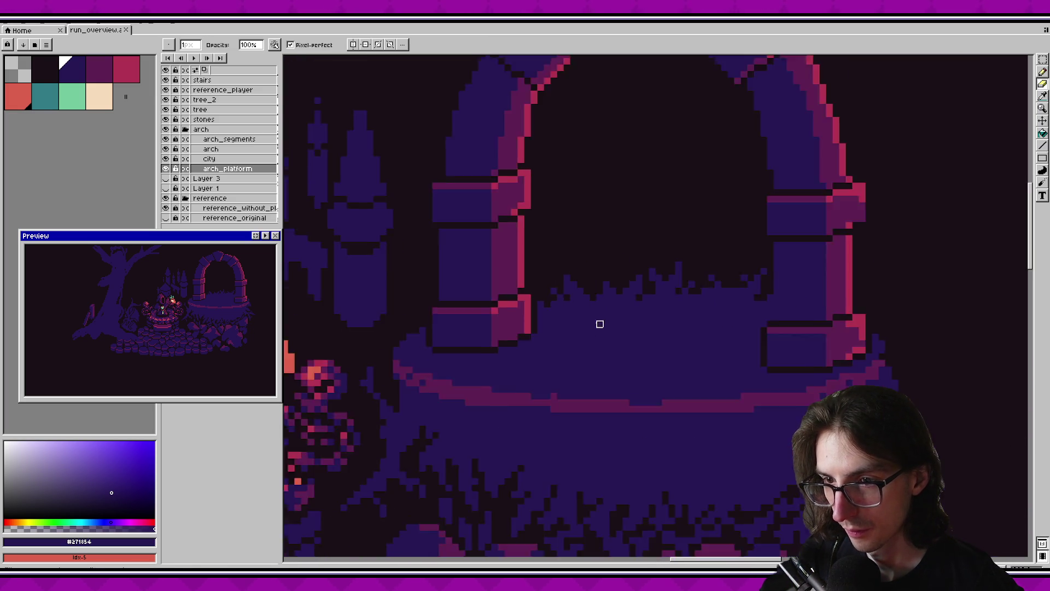
scroll(654, 321, "down", 2)
scroll(715, 323, "up", 2)
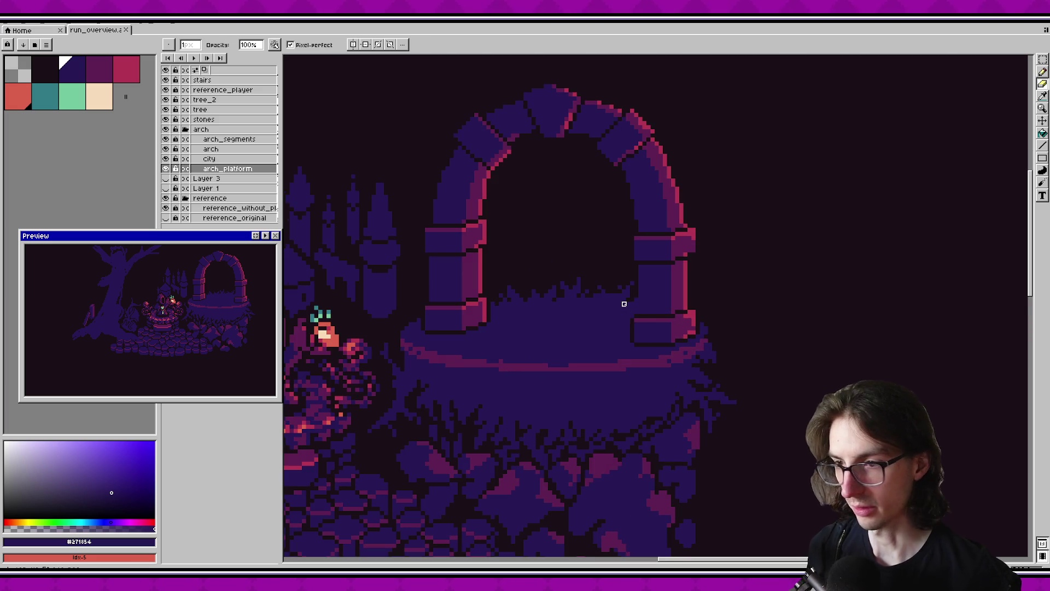
scroll(624, 304, "down", 1)
scroll(646, 289, "up", 1)
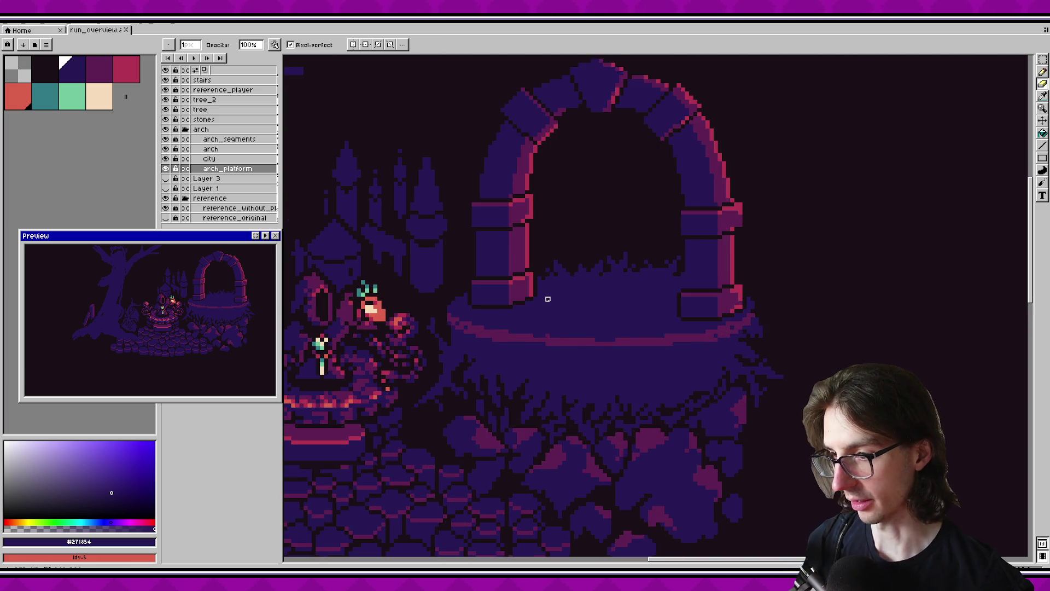
scroll(591, 343, "up", 1)
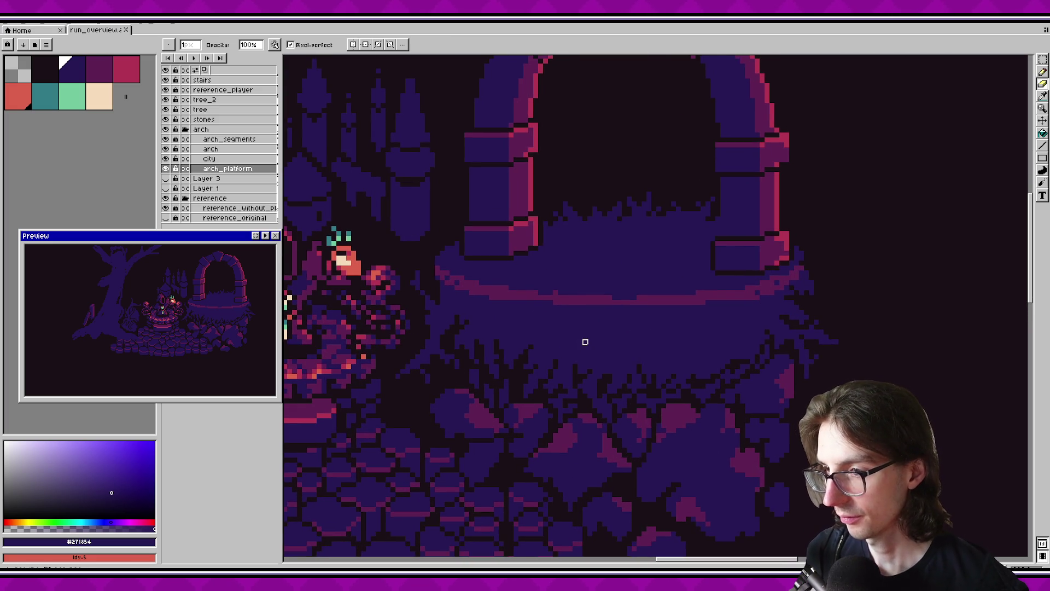
scroll(590, 340, "down", 1)
scroll(594, 338, "down", 3)
scroll(585, 362, "up", 3)
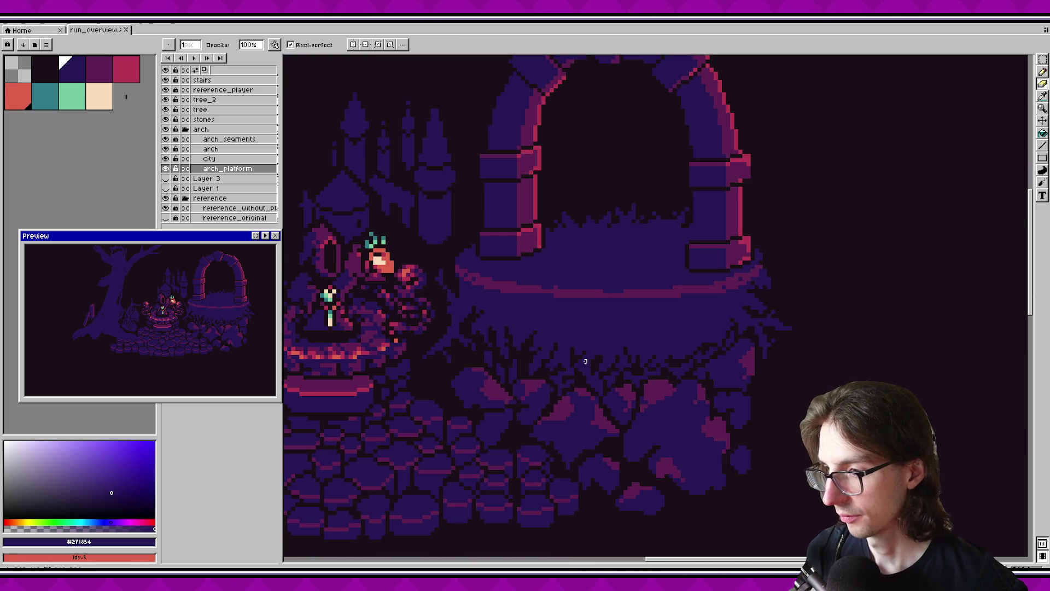
scroll(552, 348, "down", 2)
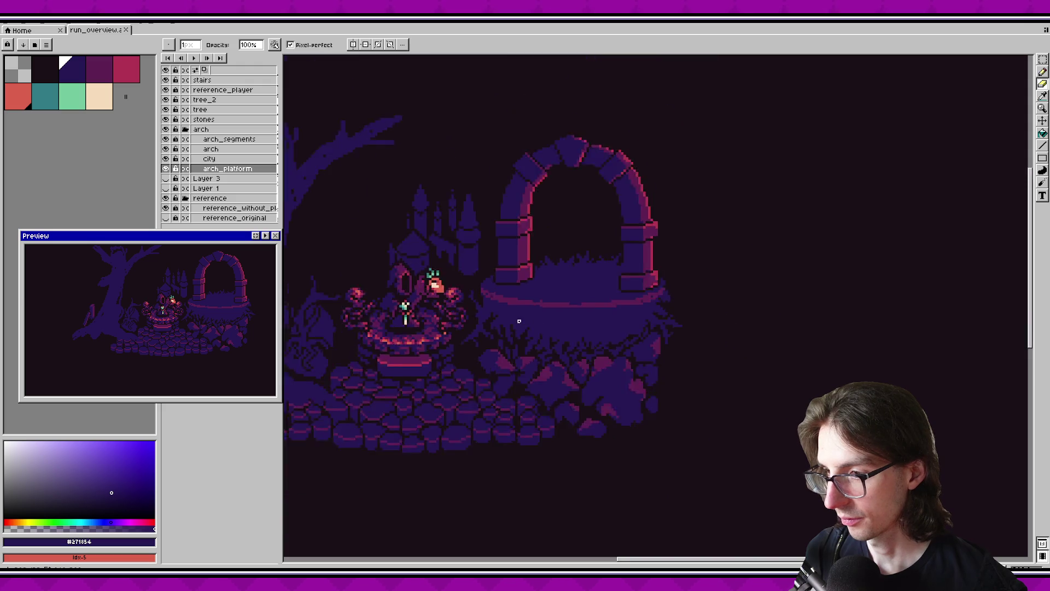
scroll(540, 324, "down", 2)
scroll(532, 339, "up", 2)
scroll(602, 361, "up", 1)
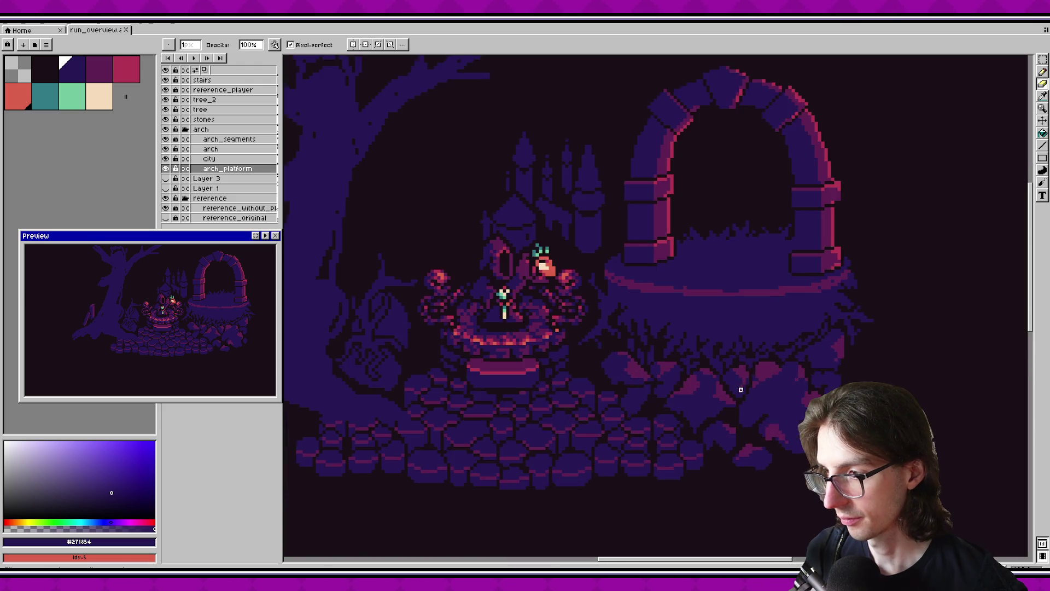
scroll(736, 392, "down", 1)
scroll(673, 328, "down", 2)
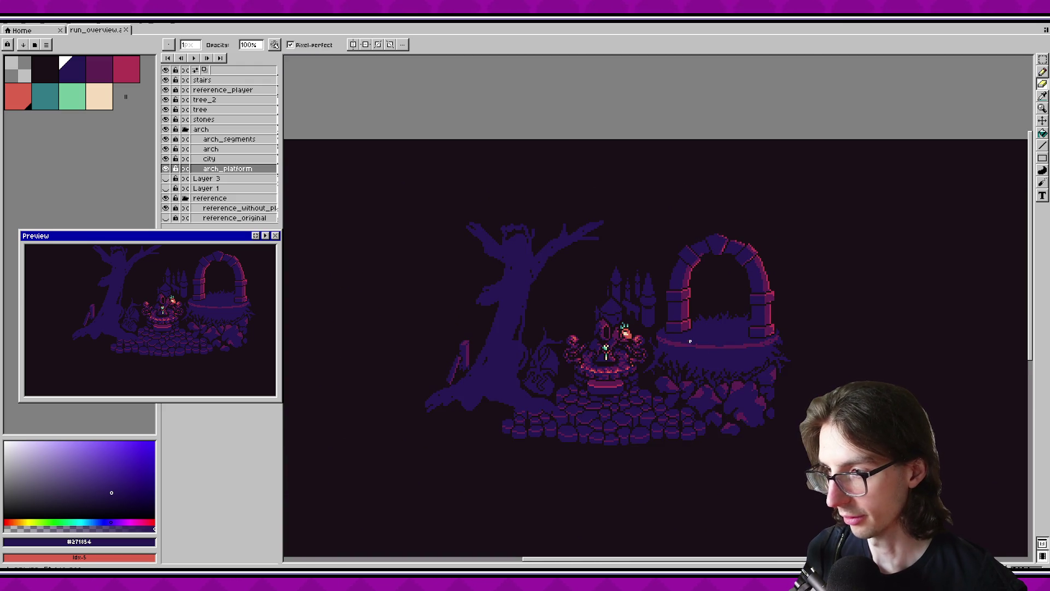
scroll(626, 299, "up", 2)
Marquee-select the castle area, enlarge the selection, then deselect it.
key("m")
left_click_drag(532, 212, 700, 365)
scroll(650, 299, "up", 2)
scroll(661, 348, "down", 1)
left_click_drag(440, 208, 678, 414)
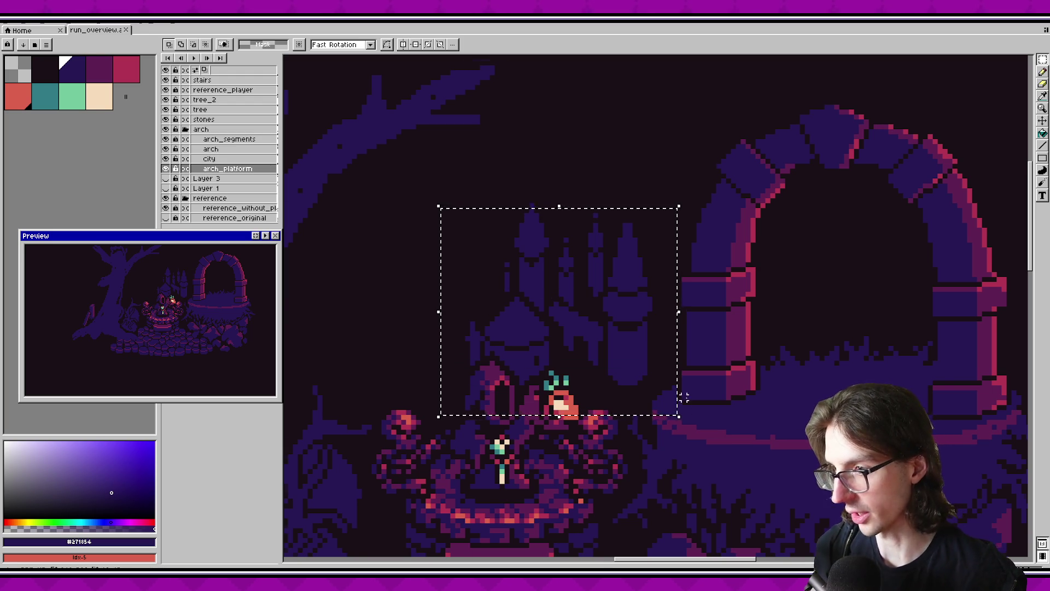
left_click(715, 371)
Select the tree layer for editing.
scroll(717, 374, "down", 1)
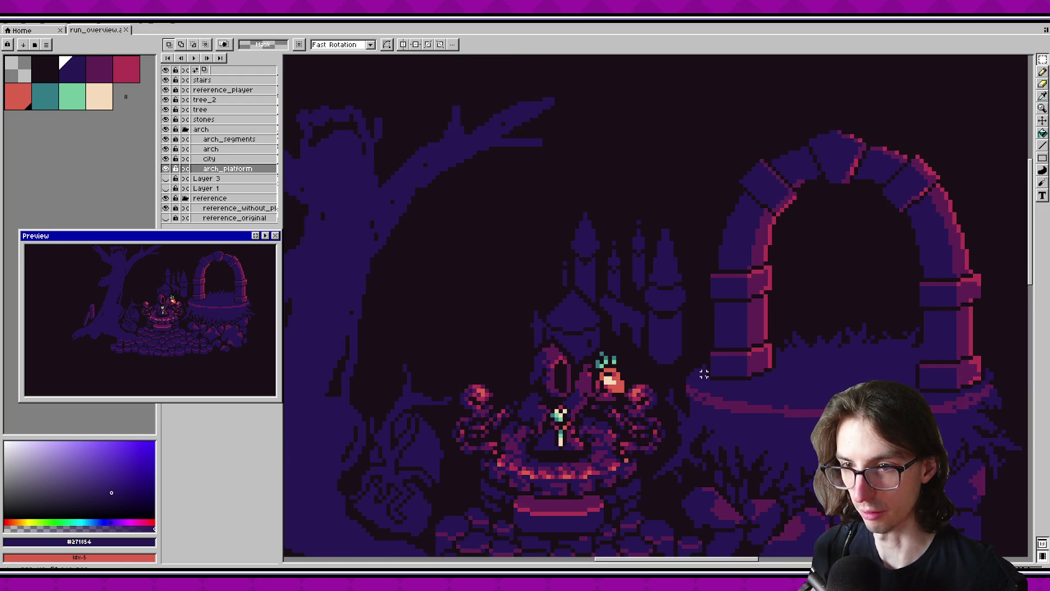
scroll(701, 376, "down", 1)
scroll(679, 350, "down", 1)
scroll(706, 305, "down", 1)
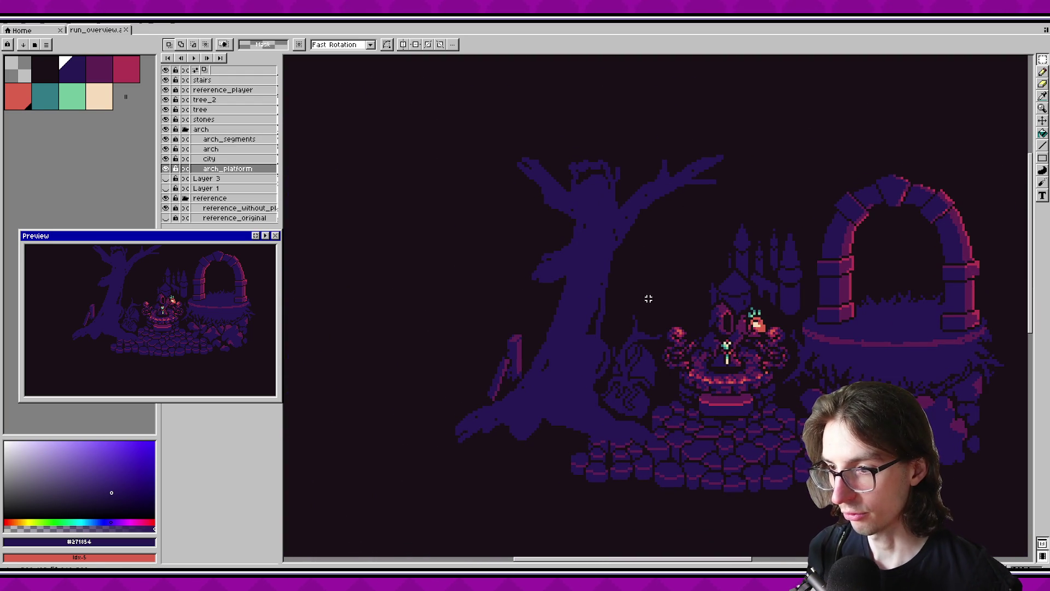
left_click(586, 240, "ctrl")
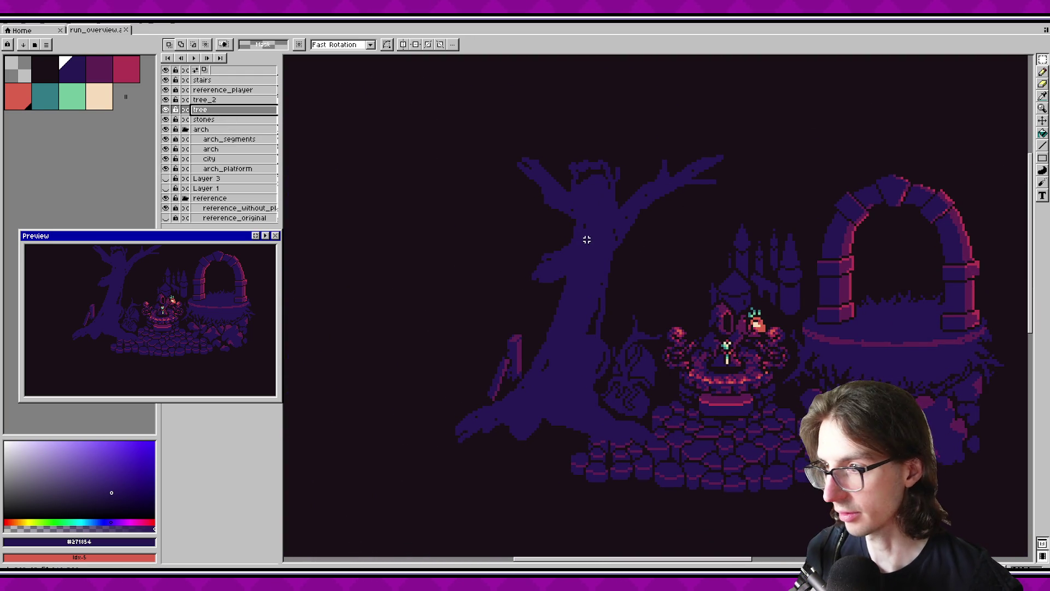
Zoom into the tree top and pencil a dark purple stroke along a branch, brush size 4.
left_click_drag(587, 240, 519, 197)
left_click(72, 69)
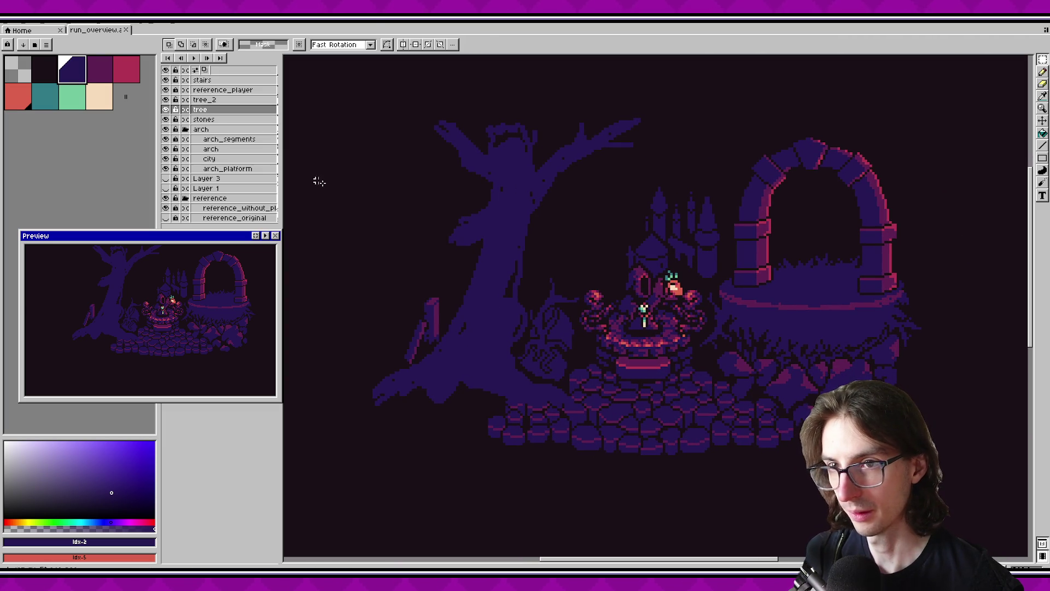
key("b")
scroll(502, 242, "up", 1)
scroll(501, 242, "up", 2)
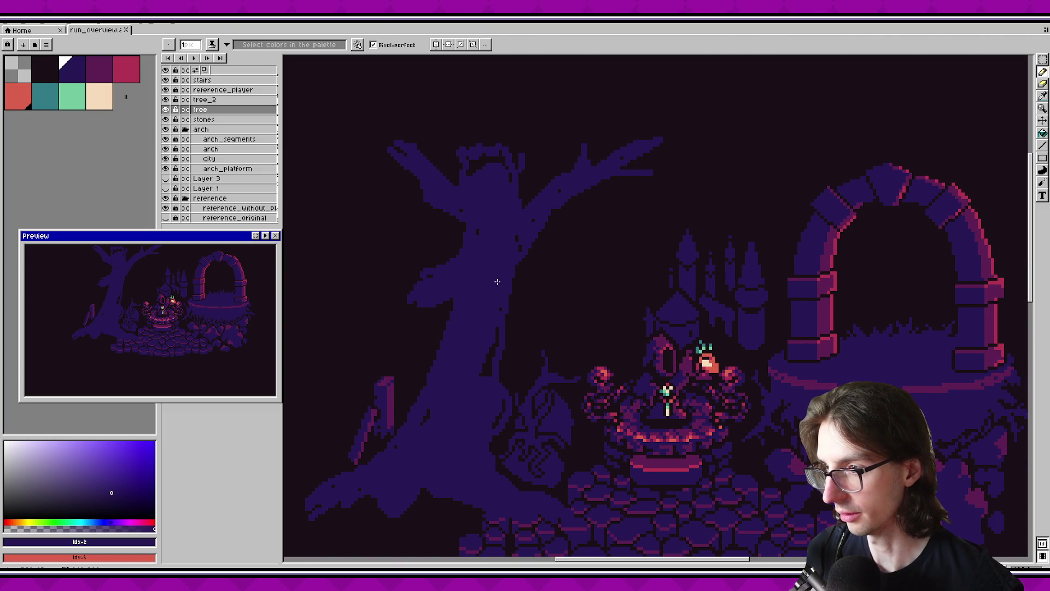
left_click_drag(515, 271, 553, 225)
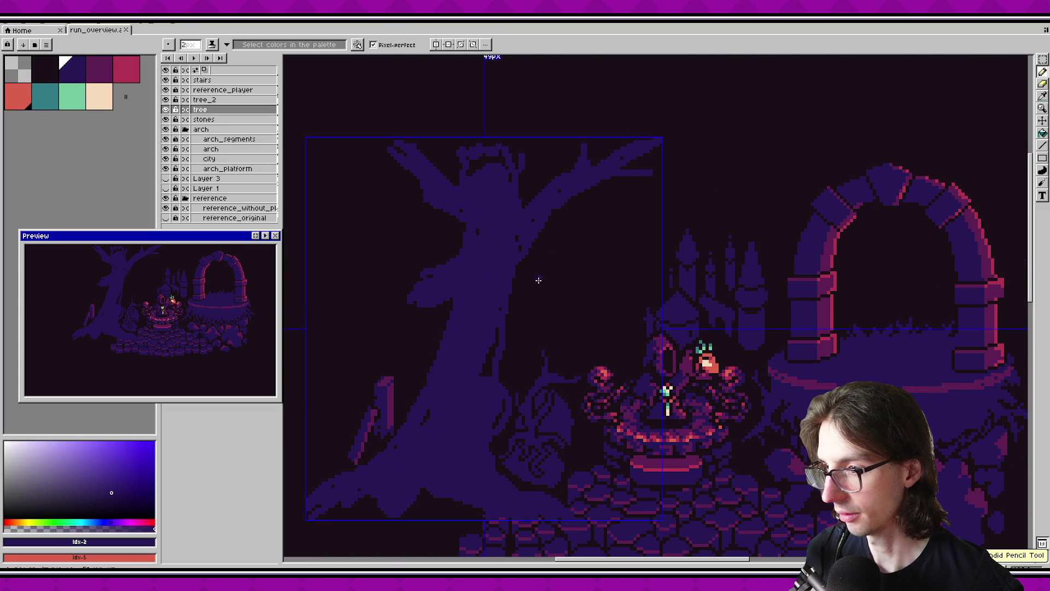
key("plus")
key("plus")
key("plus")
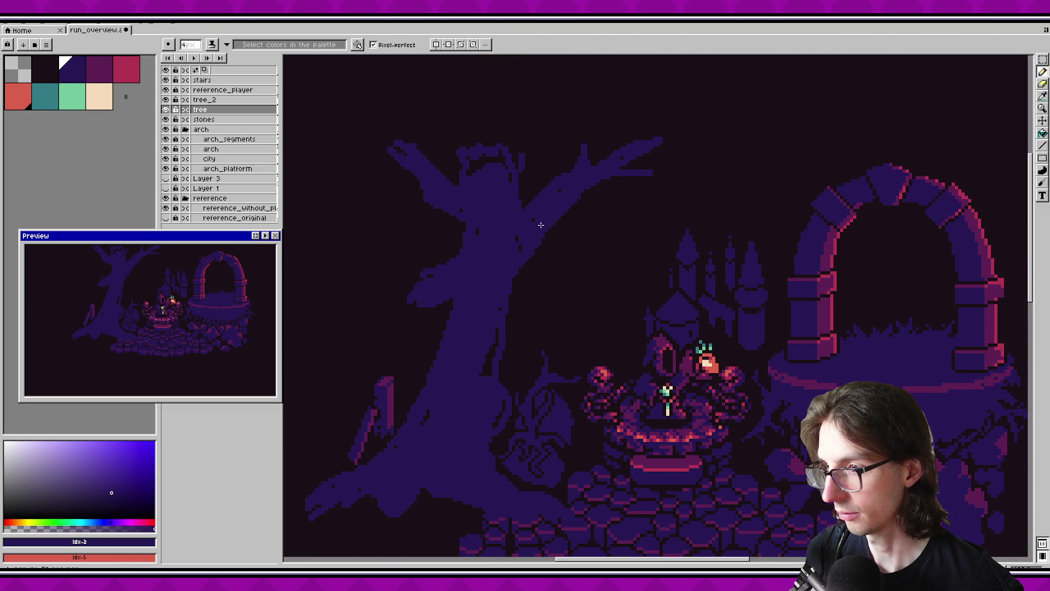
Undo the trial branch strokes and reframe the view on the upper branches.
key("ctrl+z")
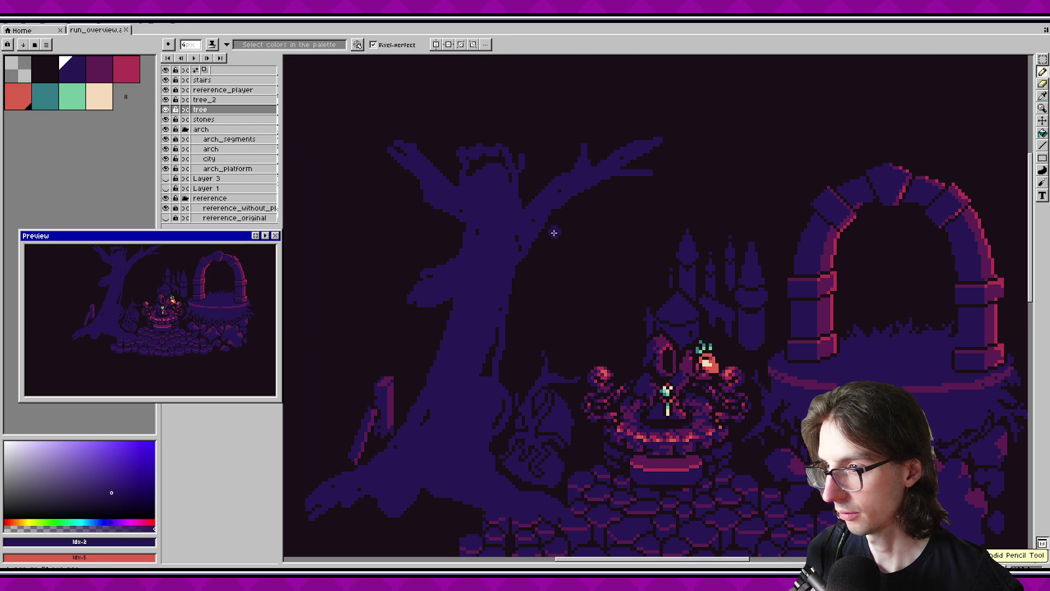
key("ctrl+y")
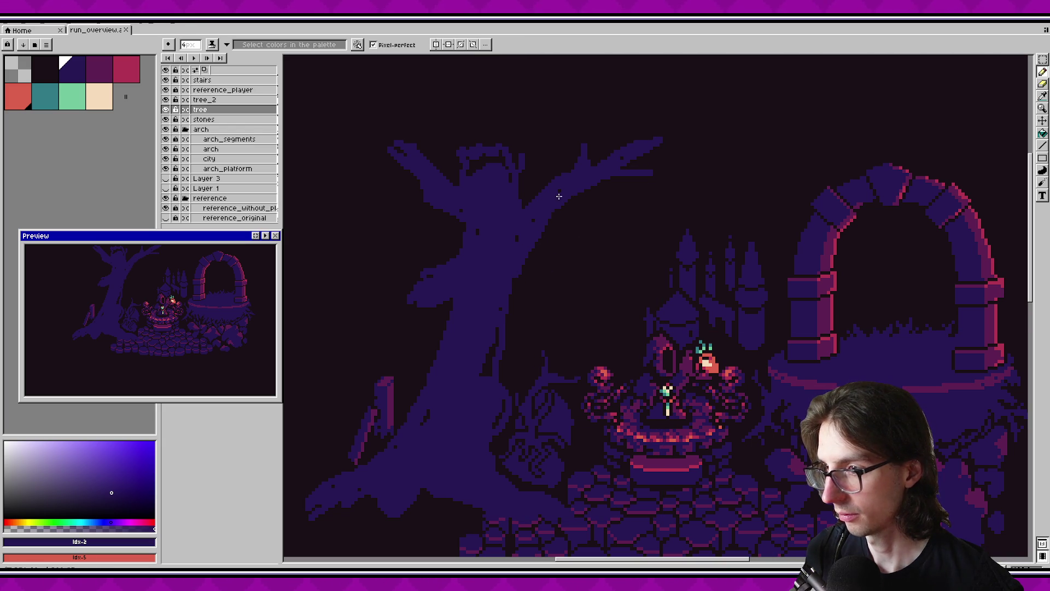
scroll(574, 275, "left", 5)
key("ctrl+z")
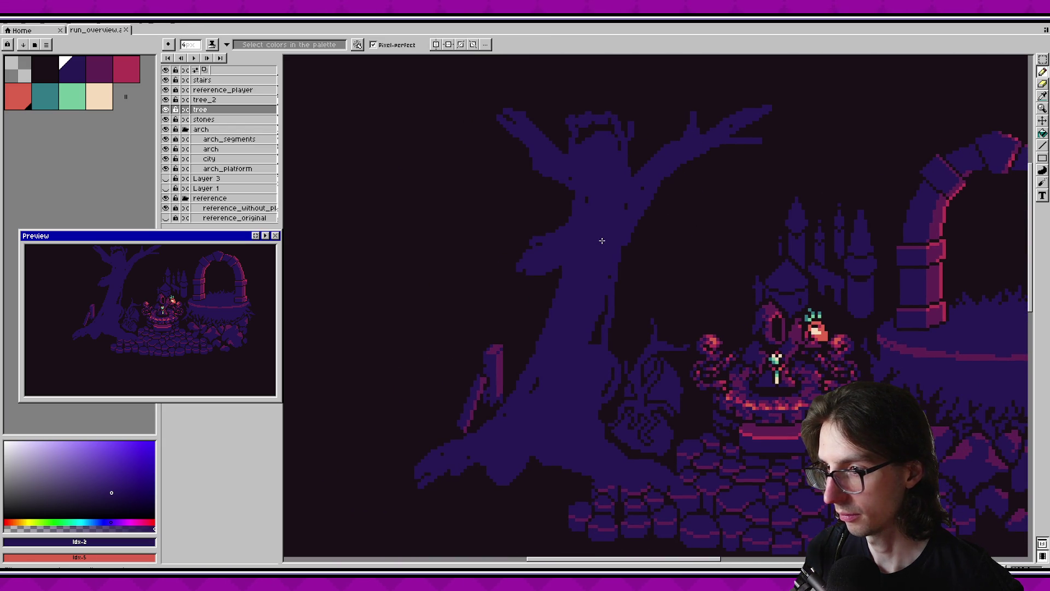
scroll(540, 262, "up", 1)
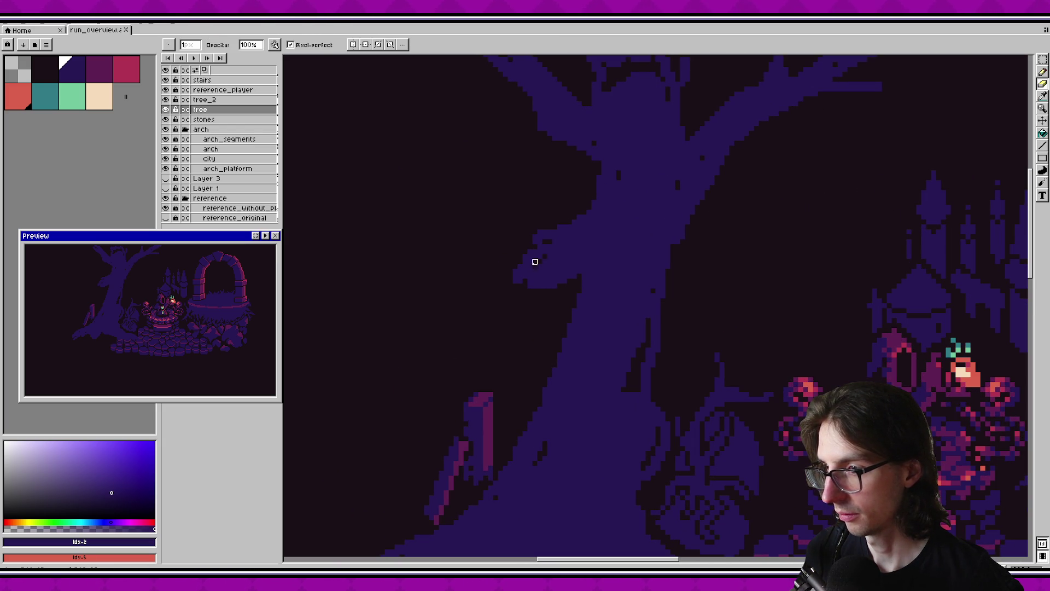
scroll(529, 290, "right", 2)
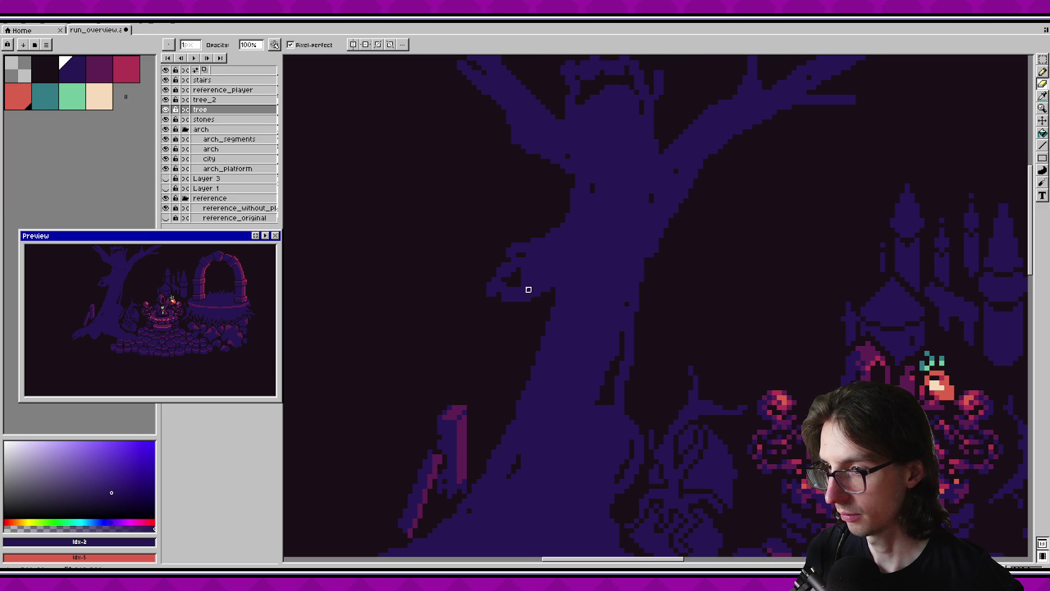
key("ctrl+z")
scroll(602, 290, "down", 1)
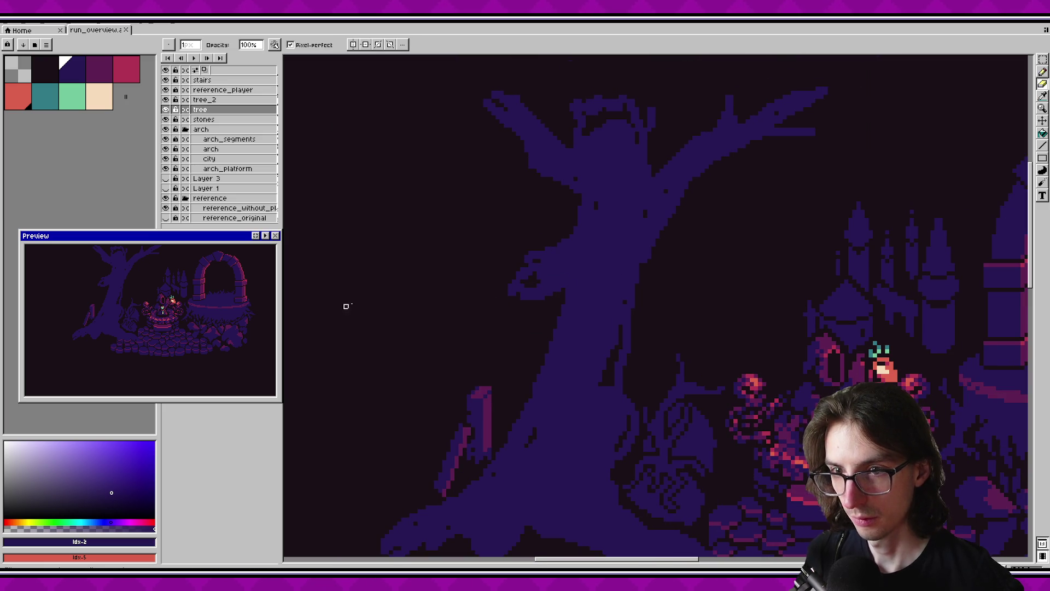
scroll(554, 376, "up", 3)
scroll(554, 293, "up", 3)
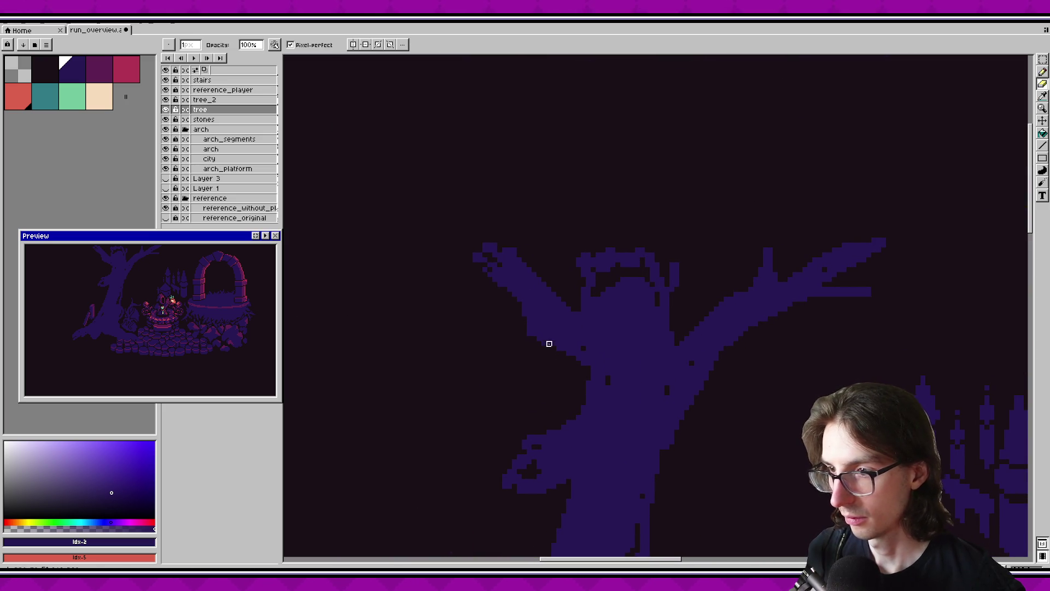
scroll(114, 298, "up", 3)
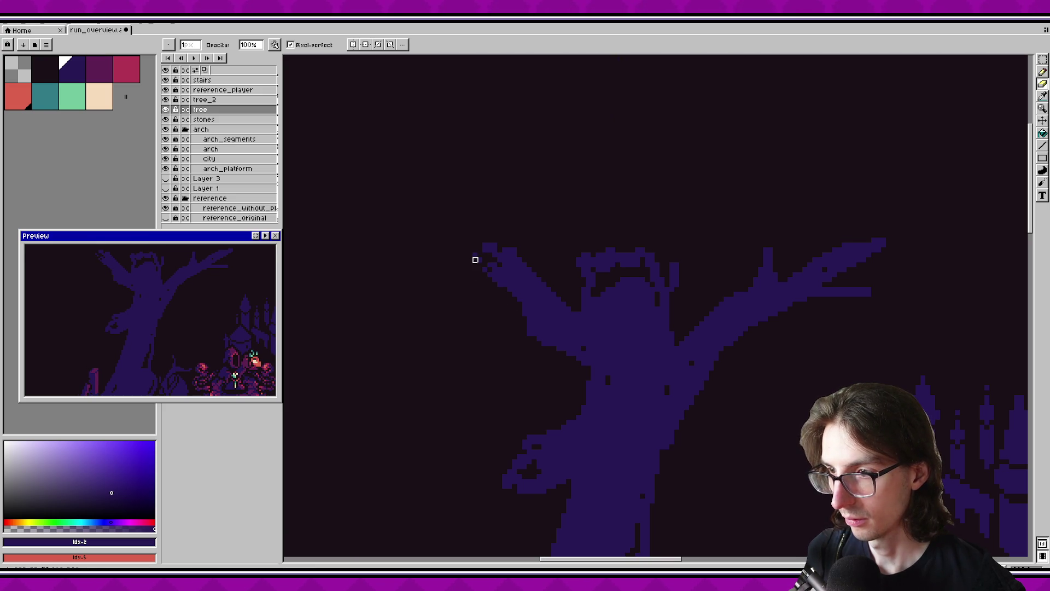
scroll(495, 257, "down", 1)
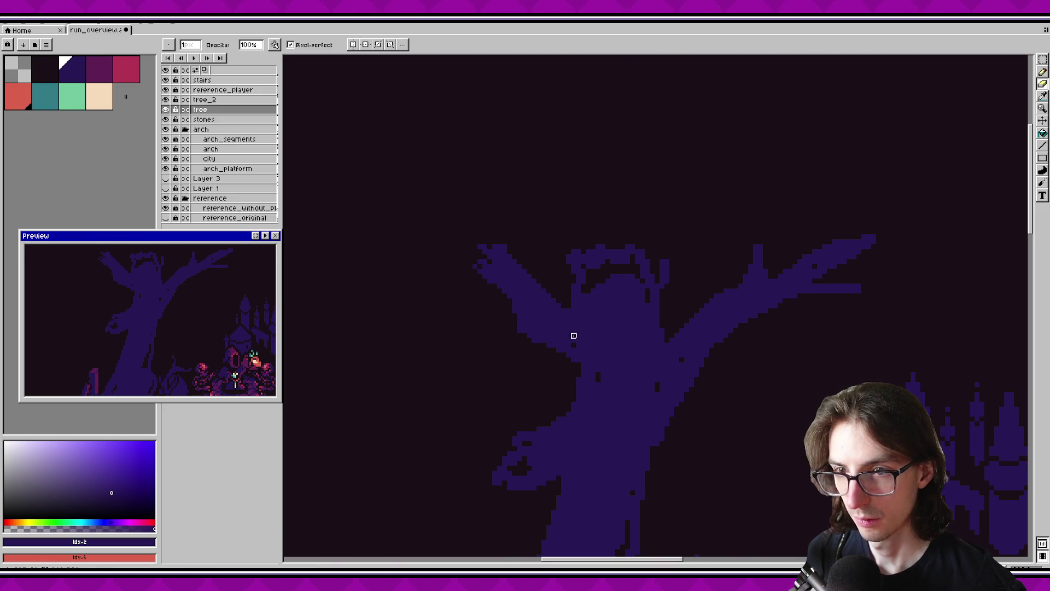
Paint dark notch pixels into the tree branch with the pencil and save.
left_click_drag(574, 335, 489, 343)
key("b")
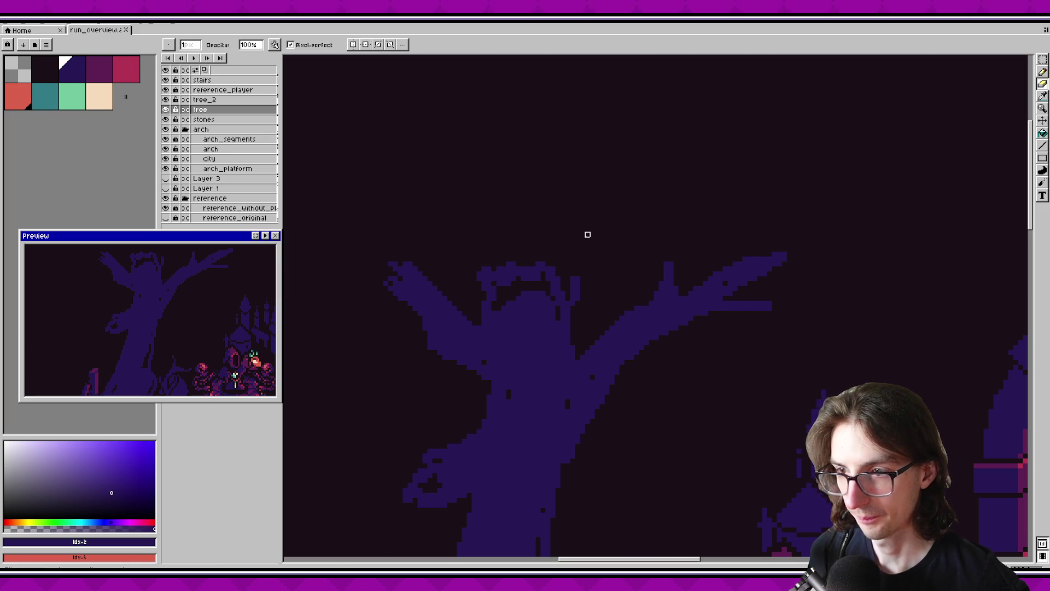
scroll(602, 240, "up", 1)
scroll(548, 279, "up", 1)
mouse_move(515, 294)
left_mouse_down()
mouse_move(523, 322)
mouse_move(501, 331)
left_mouse_up()
scroll(600, 320, "up", 1)
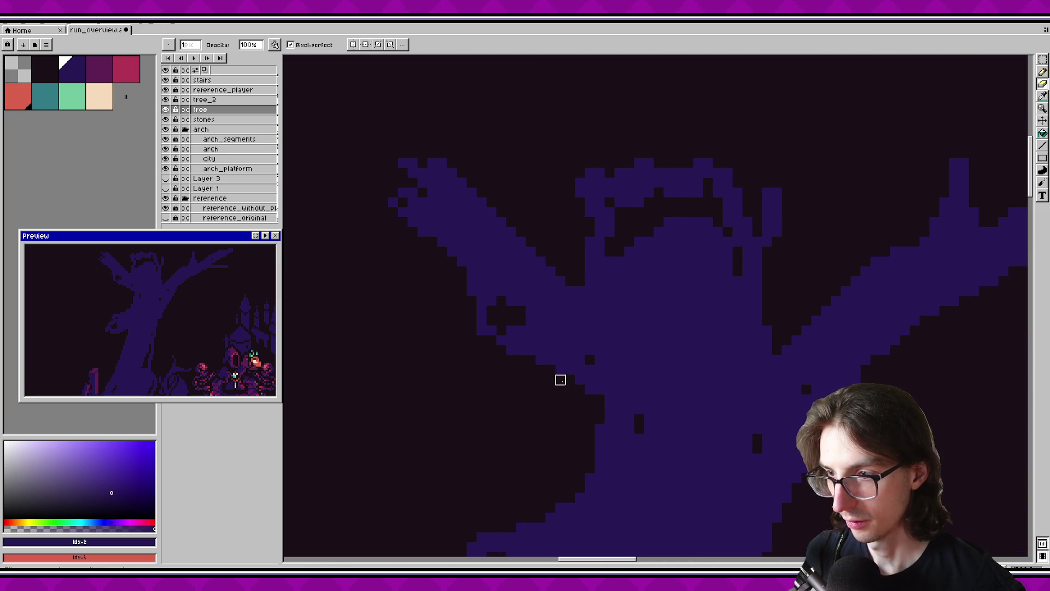
key("ctrl+s")
Redraw the branch edge as a clean stair-step instead of a checkered pattern, then save.
key("ctrl+z")
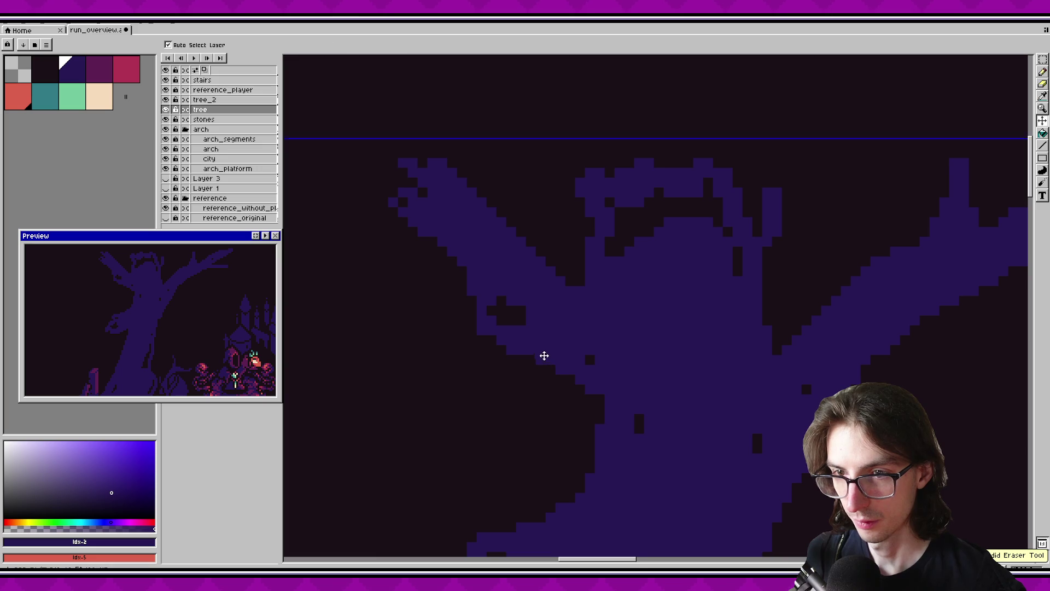
scroll(545, 355, "right", 1)
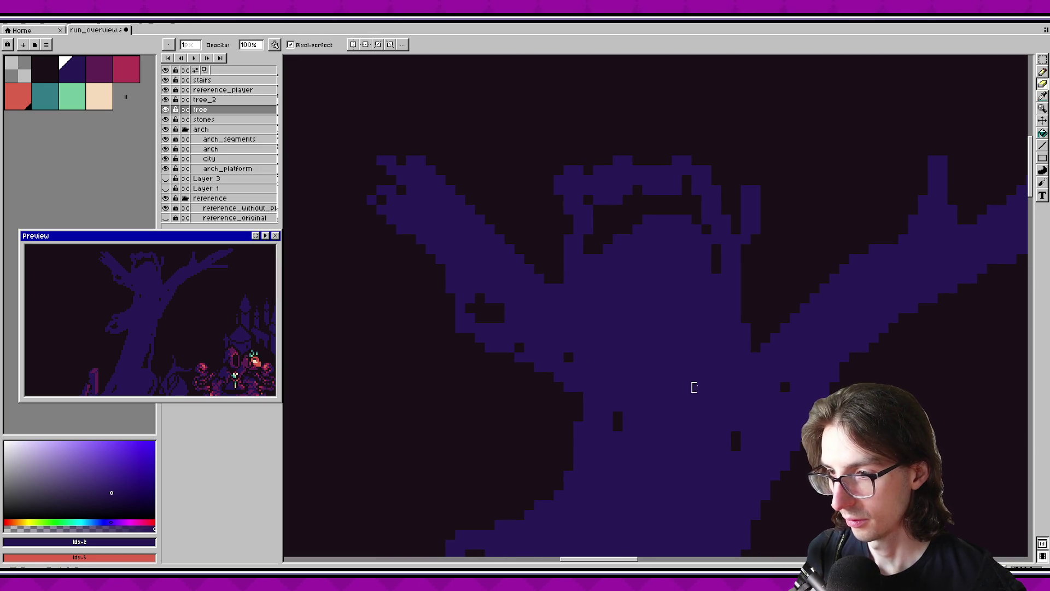
scroll(613, 304, "down", 1)
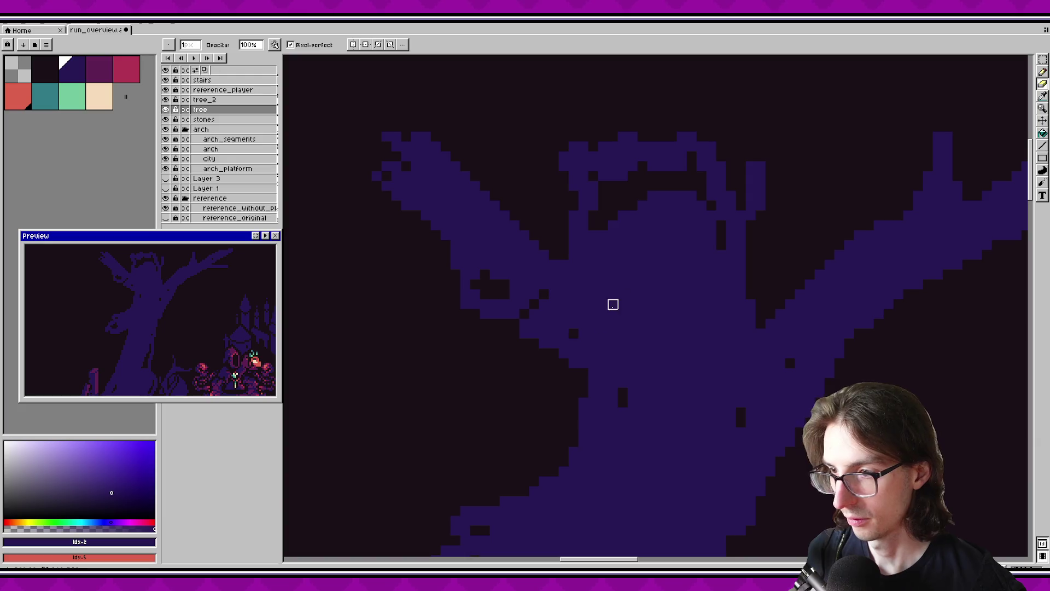
key("ctrl+z")
mouse_move(535, 305)
left_mouse_down()
mouse_move(504, 321)
mouse_move(525, 333)
mouse_move(544, 324)
left_mouse_up()
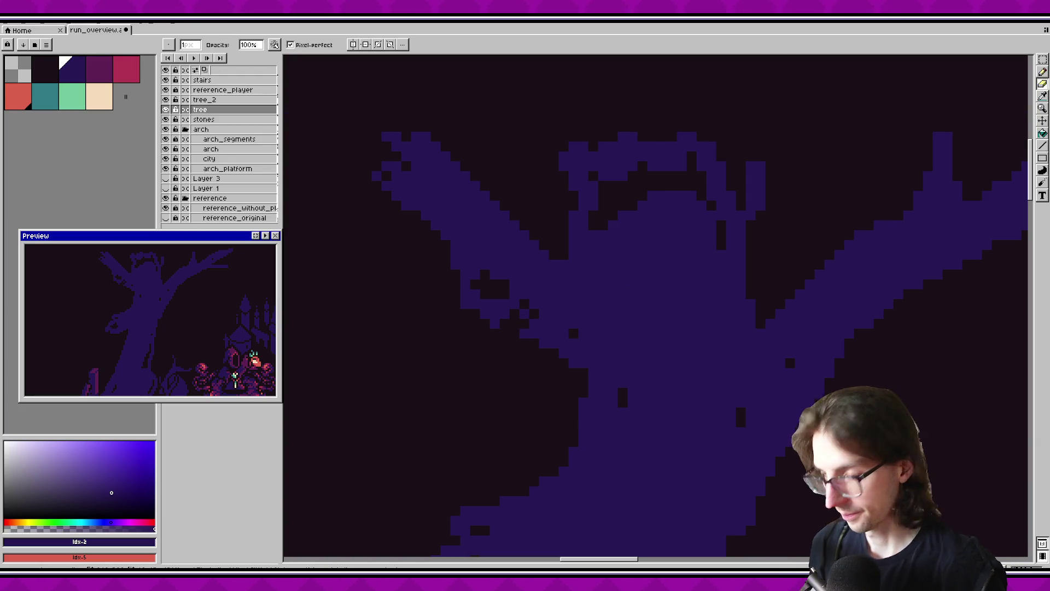
key("ctrl+z")
left_click_drag(532, 302, 514, 334)
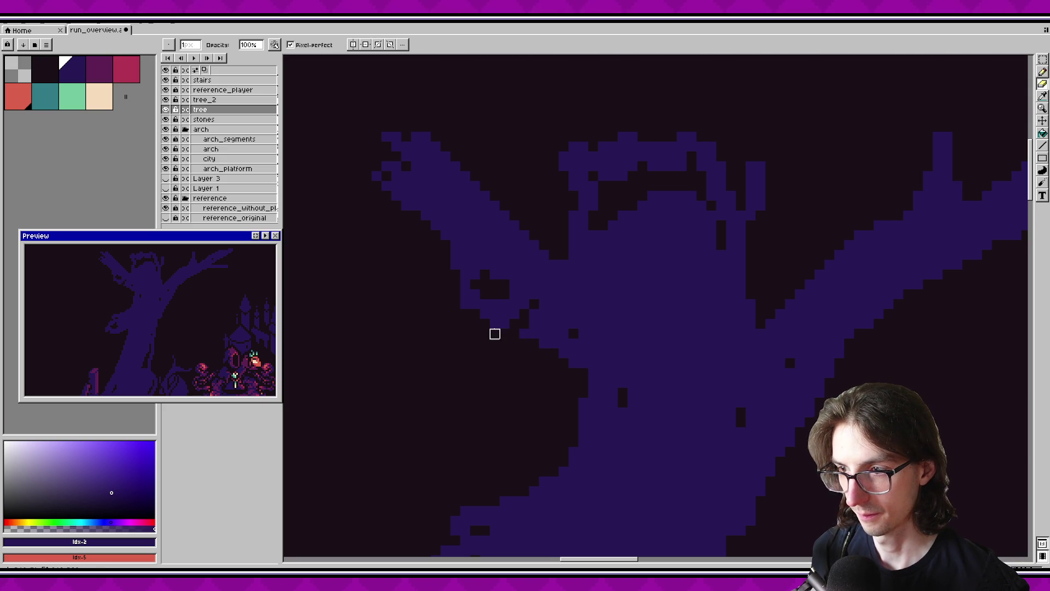
key("ctrl+s")
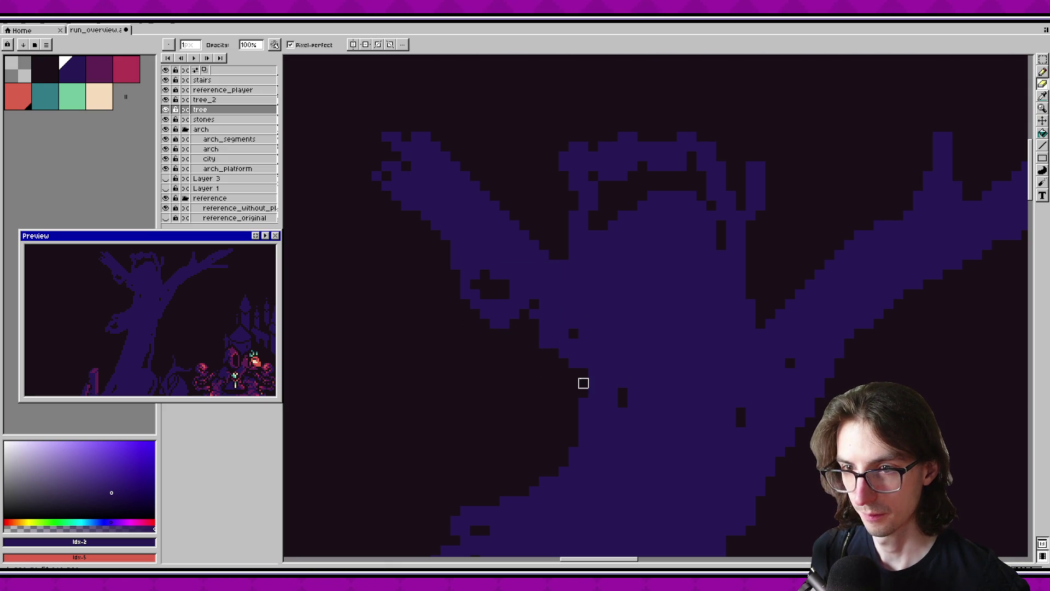
key("ctrl+s")
Touch up branch edge pixels using colours sampled from the canvas, undoing a misplaced pixel.
key("i")
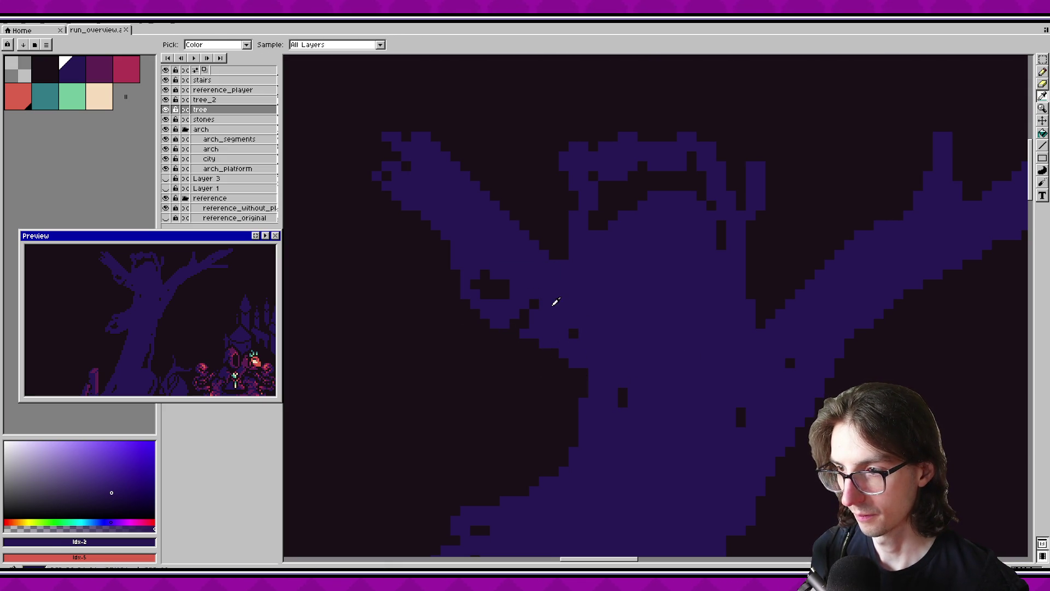
left_click(524, 323)
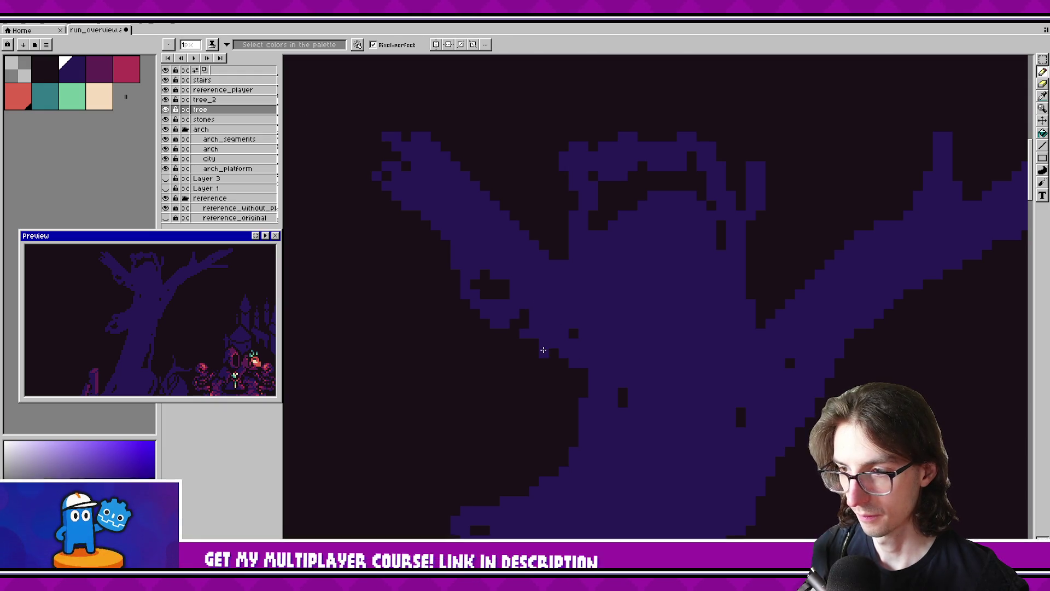
key("ctrl+s")
scroll(553, 345, "right", 2)
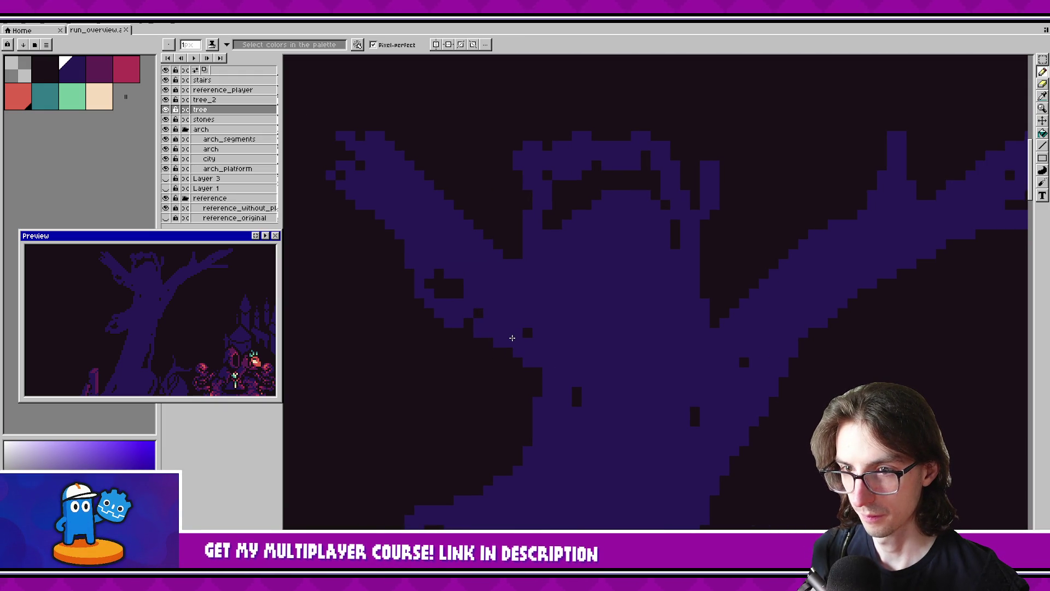
left_click(469, 322)
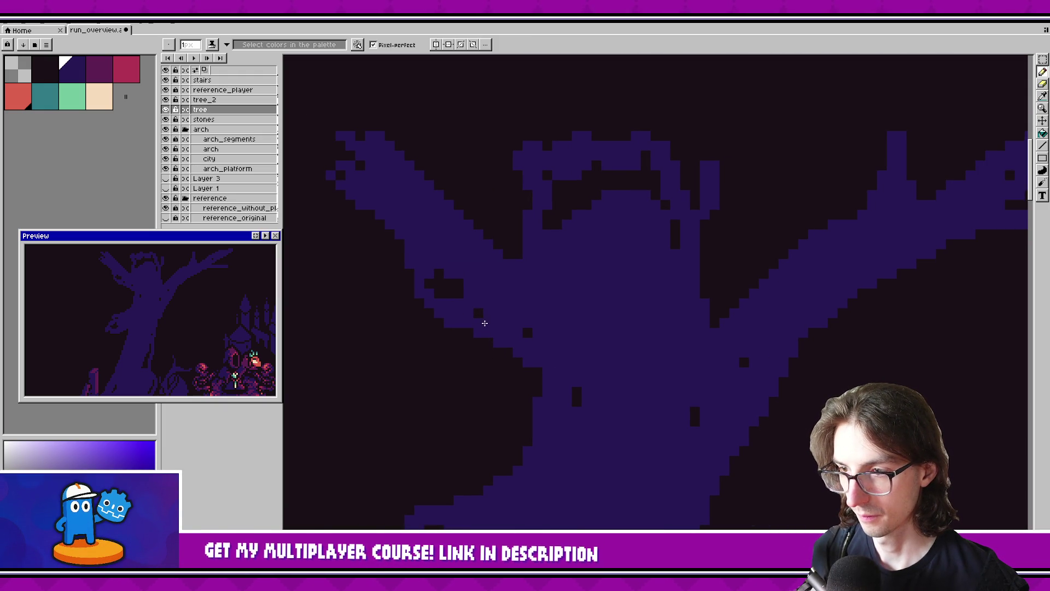
left_click(478, 321, "alt")
key("ctrl+z")
Trim the branch edges with dark background pixels and save.
left_click(476, 311, "alt")
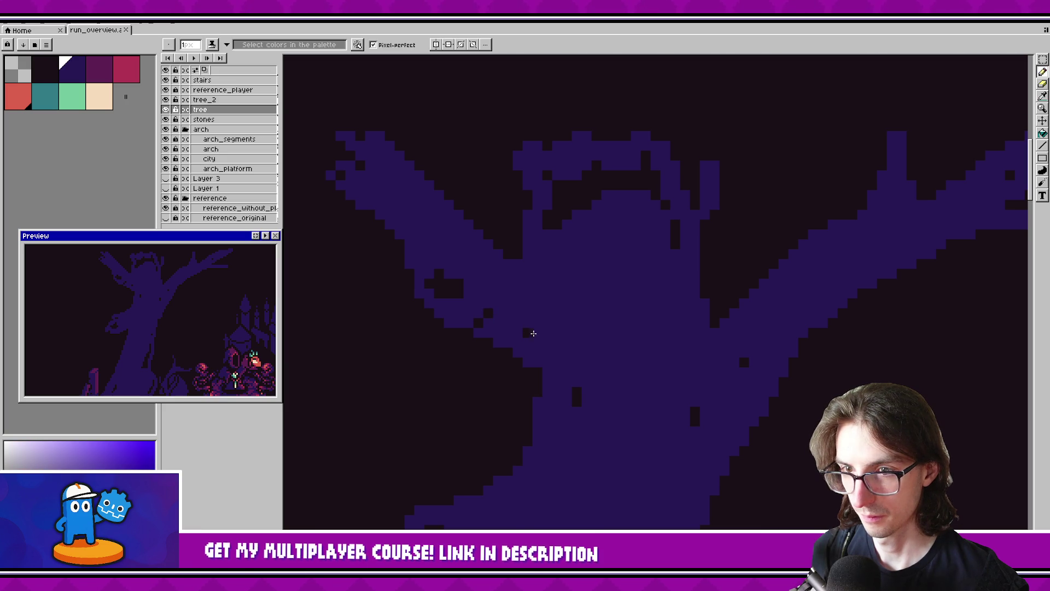
left_click(483, 312, "alt")
left_click(486, 322)
key("ctrl+s")
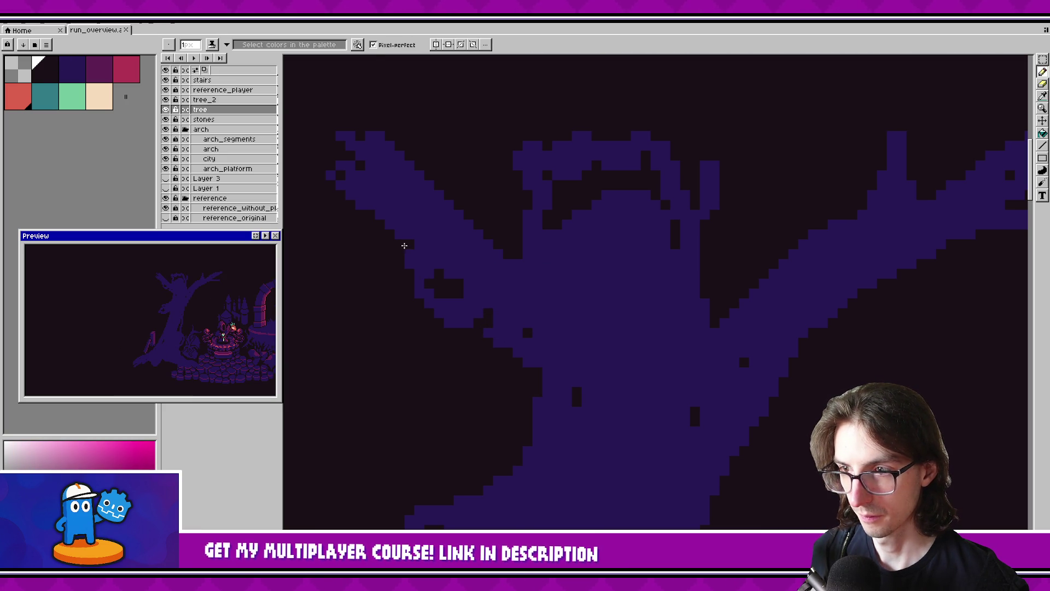
left_click(418, 254)
key("ctrl+s")
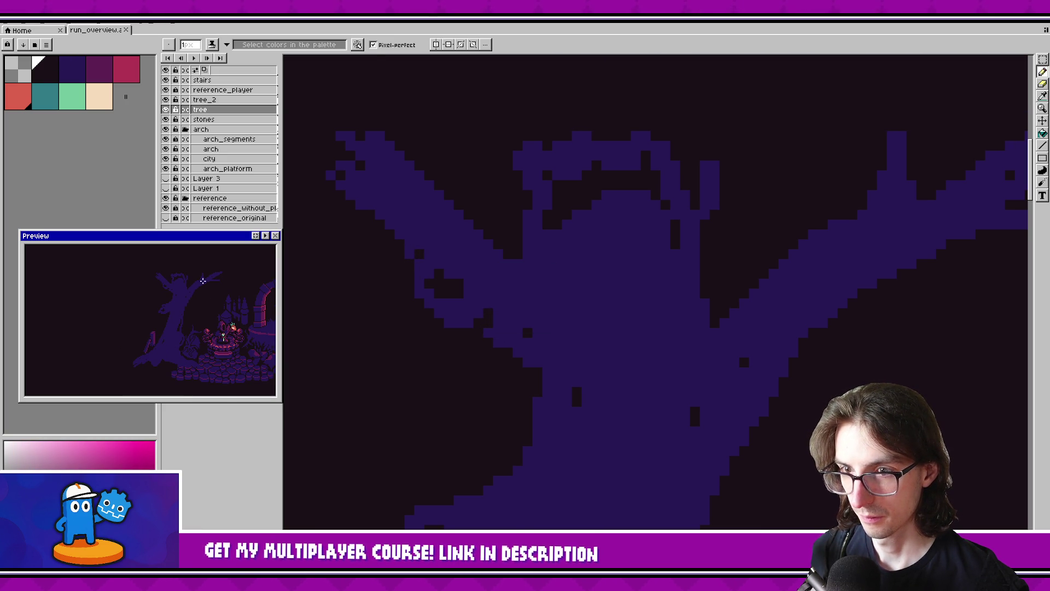
scroll(539, 342, "down", 1)
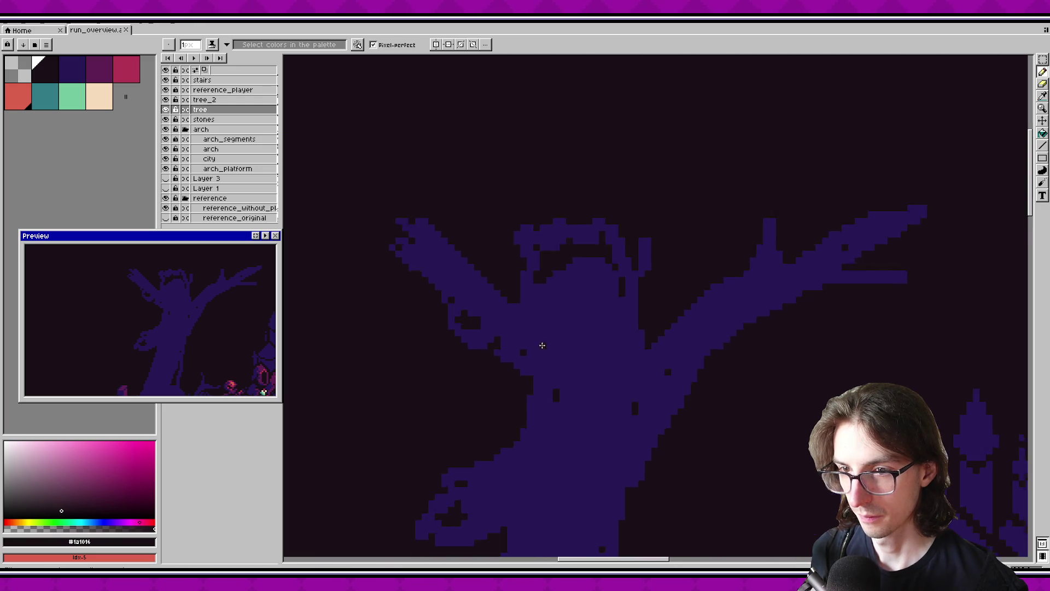
scroll(517, 312, "up", 1)
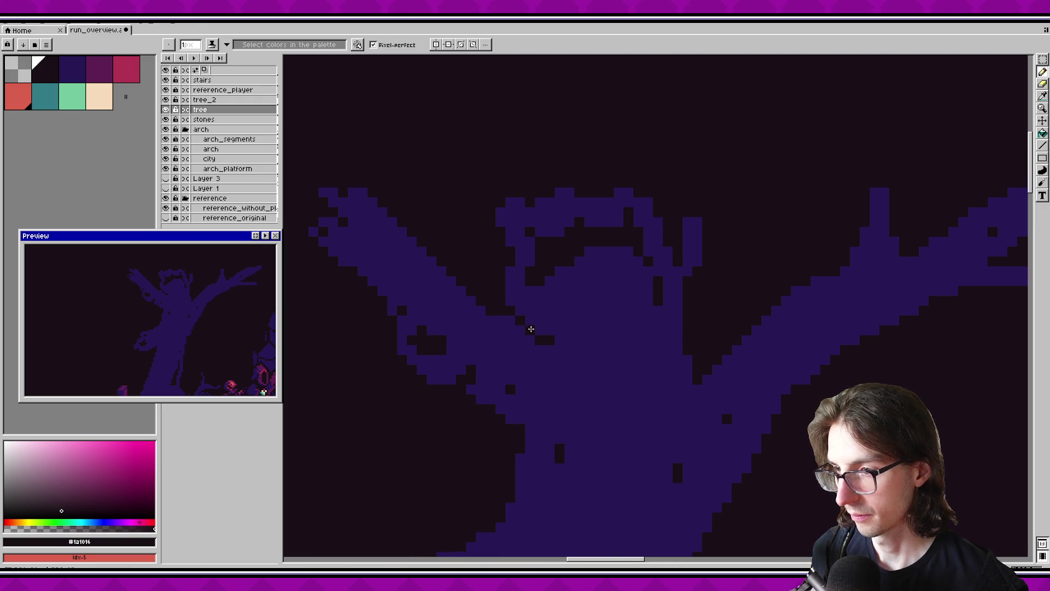
mouse_move(528, 321)
left_mouse_down()
mouse_move(504, 270)
mouse_move(542, 331)
mouse_move(581, 300)
mouse_move(551, 297)
left_mouse_up()
Draw a purple root down from the trunk base with a 3-pixel brush.
left_click_drag(649, 312, 563, 222)
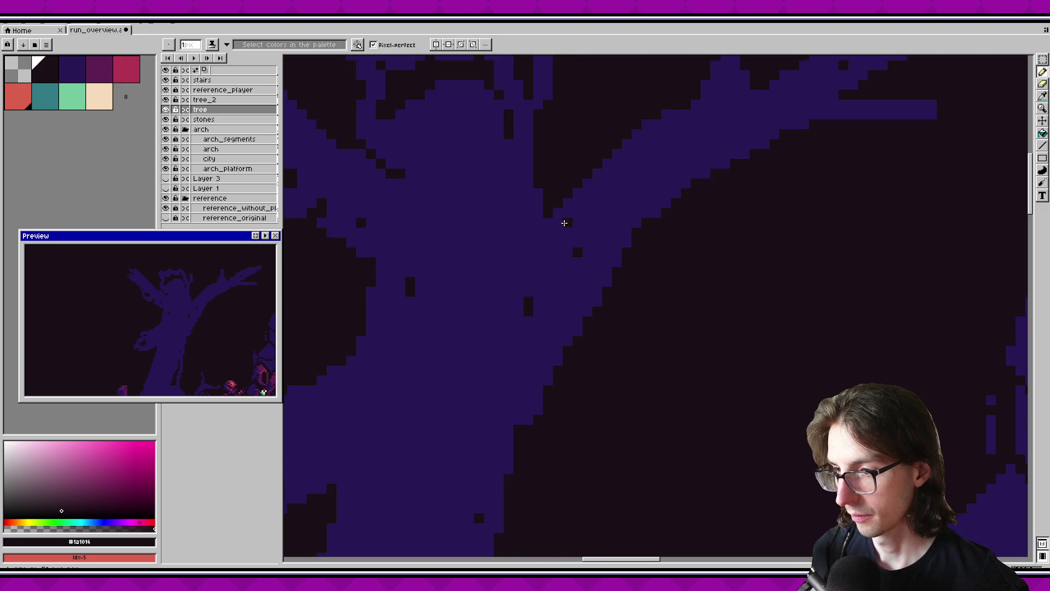
scroll(608, 246, "down", 1)
left_click(543, 378, "alt")
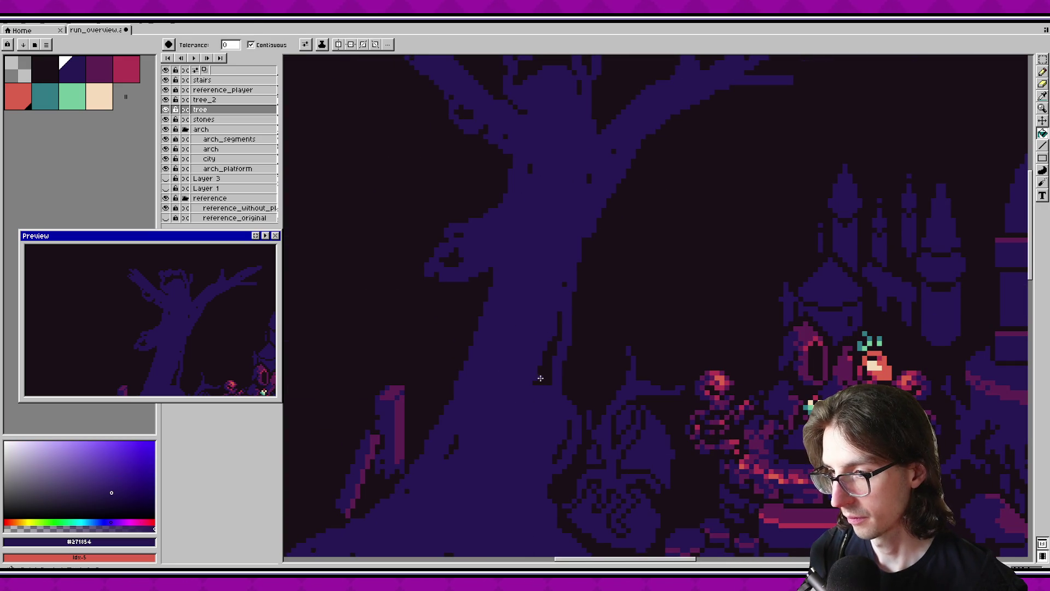
scroll(570, 291, "down", 5)
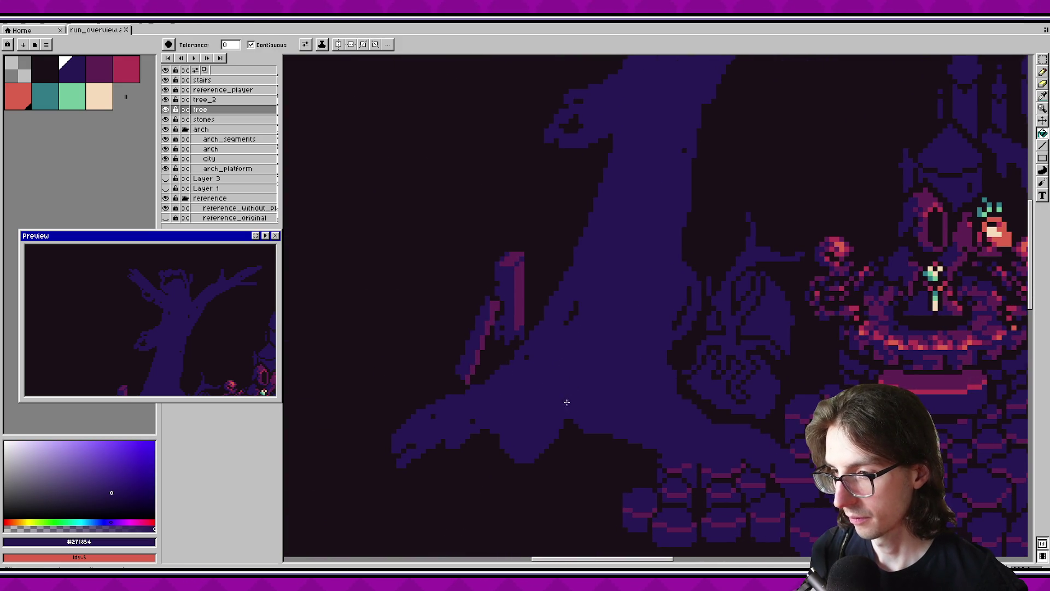
scroll(555, 391, "down", 3)
mouse_move(547, 413)
left_mouse_down()
mouse_move(529, 450)
mouse_move(540, 417)
left_mouse_up()
key("plus")
key("plus")
scroll(597, 448, "down", 2)
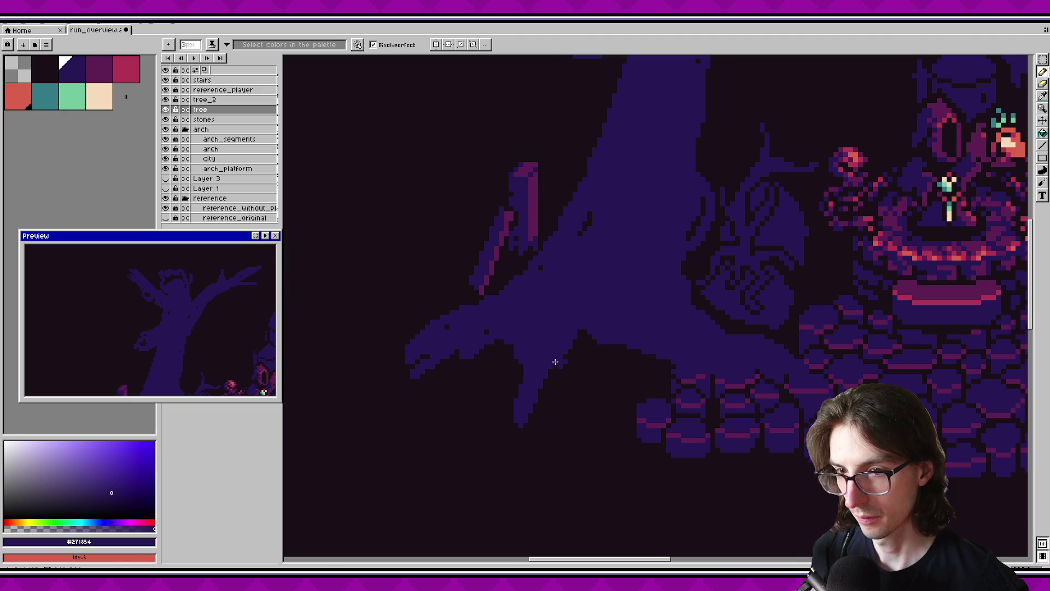
scroll(174, 310, "down", 2)
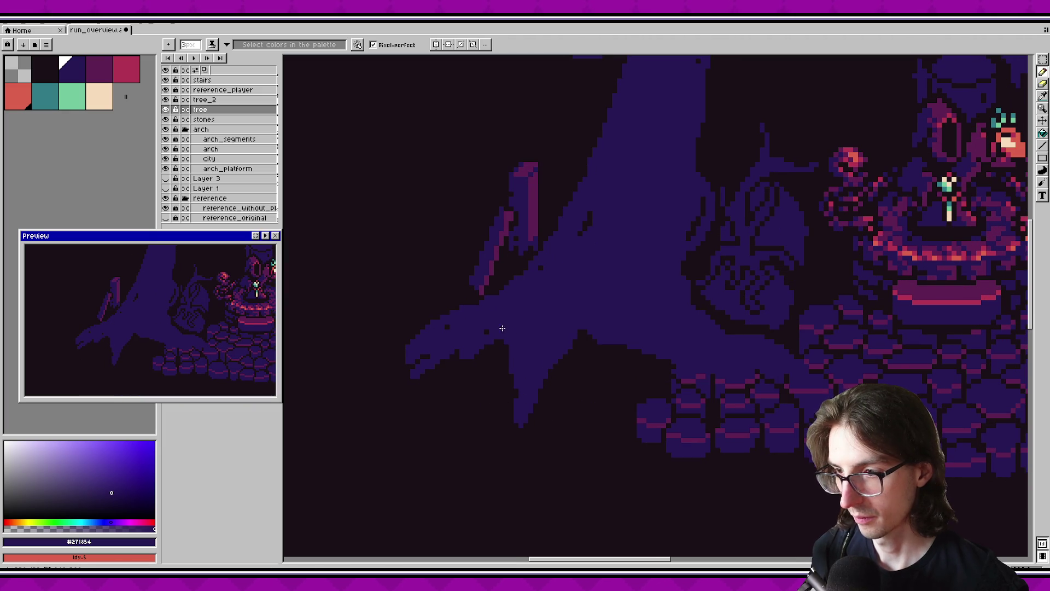
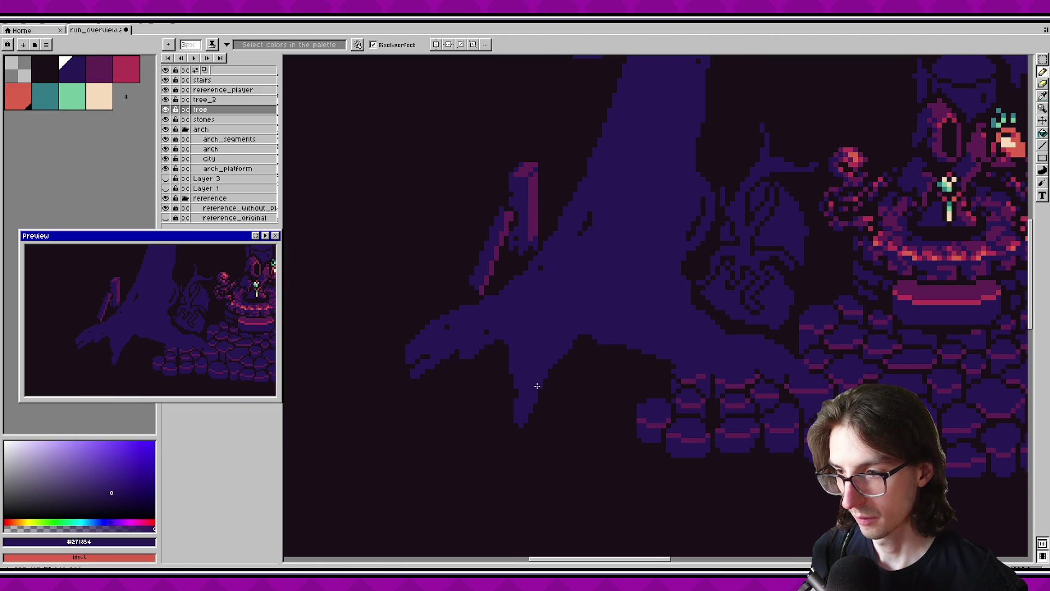
Extend the lower-left tree root further left and thicken its lower edge.
left_click_drag(409, 351, 364, 357)
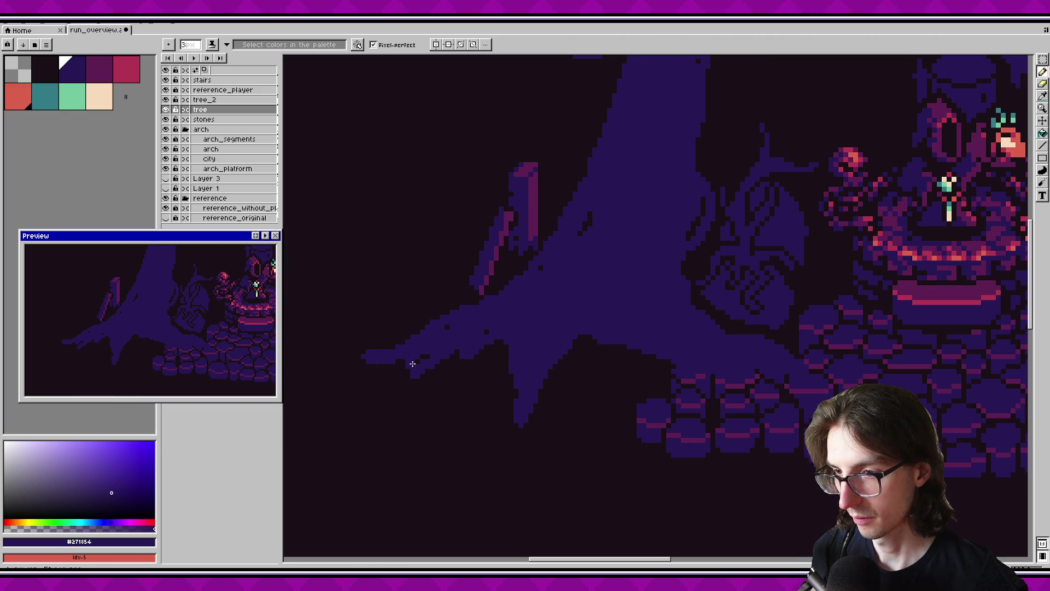
left_click_drag(413, 368, 401, 378)
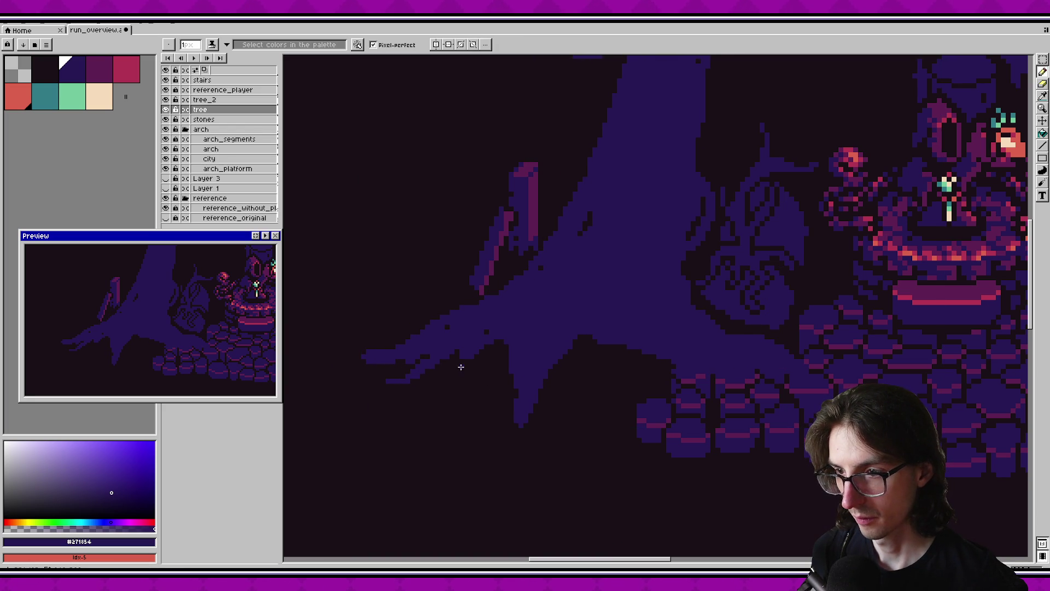
scroll(547, 396, "down", 1)
scroll(574, 396, "down", 1)
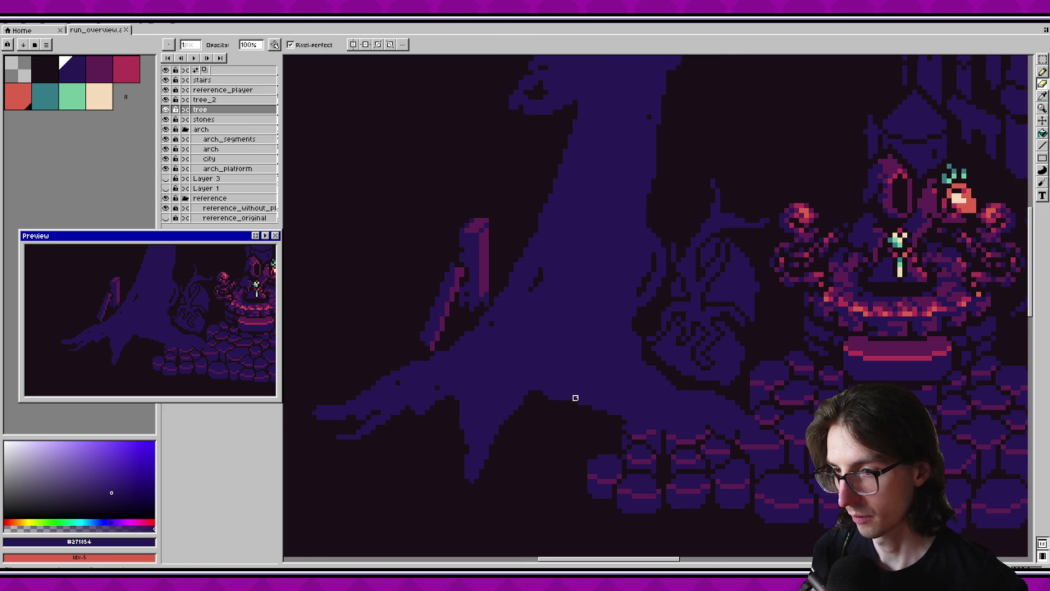
scroll(559, 391, "down", 1)
scroll(559, 392, "up", 1)
Outline a knot on the trunk in the dark background colour.
key("g")
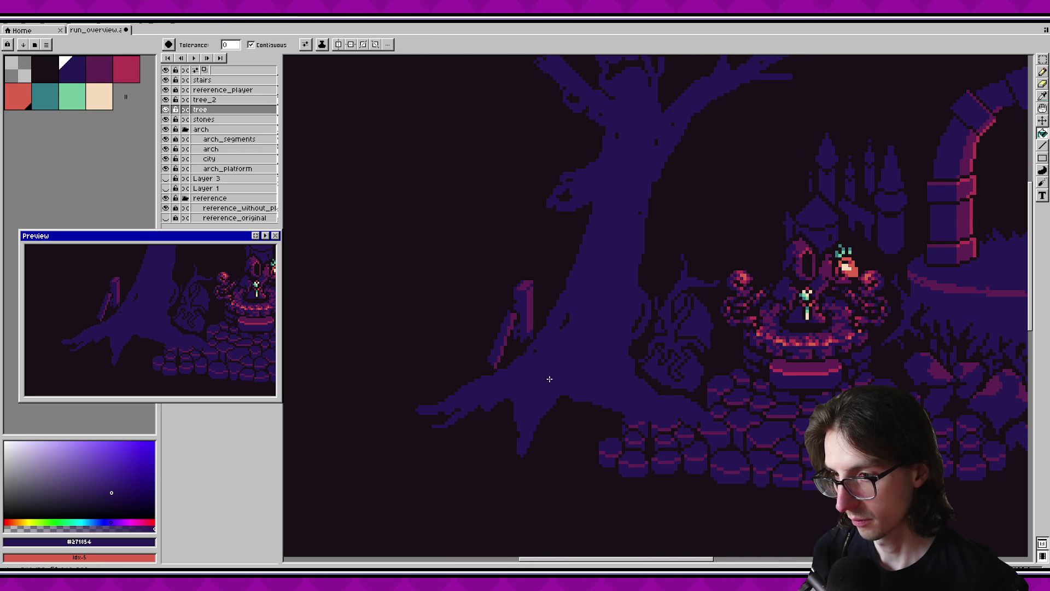
scroll(550, 378, "right", 1)
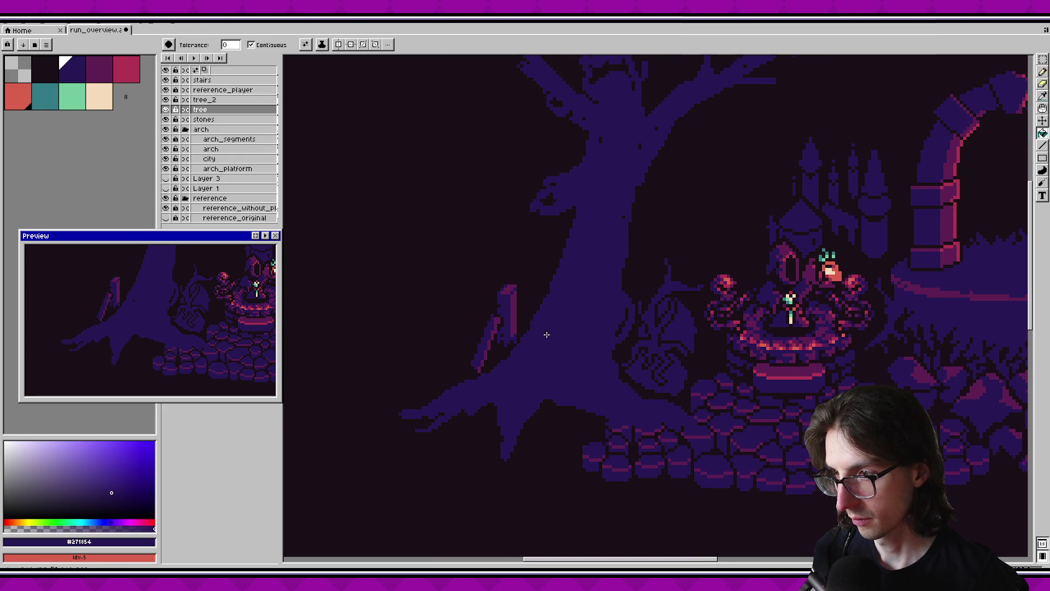
scroll(613, 320, "up", 2)
key("b")
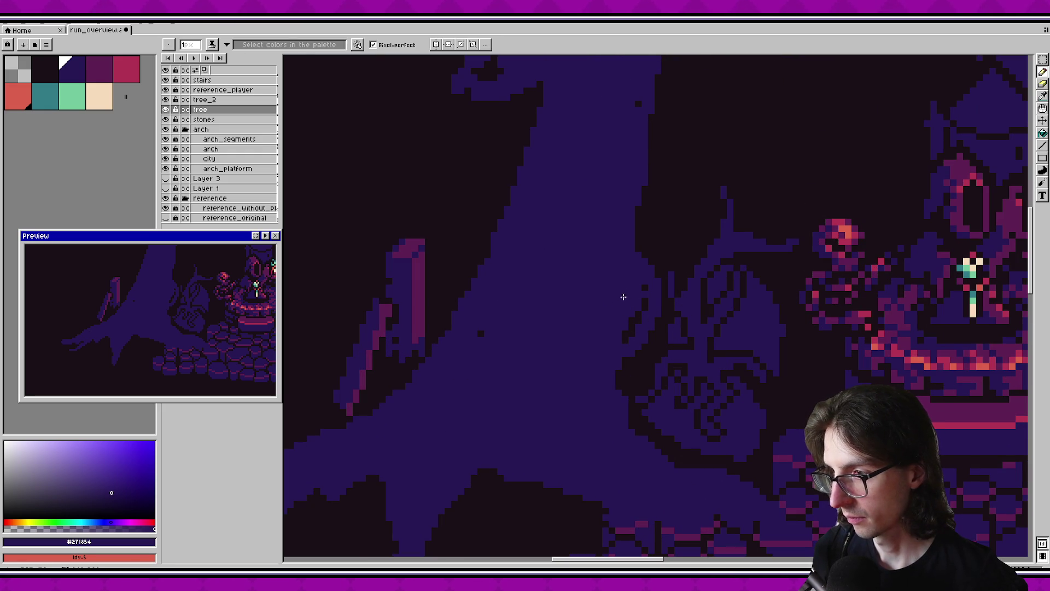
left_click(645, 301, "alt")
mouse_move(642, 296)
left_mouse_down()
mouse_move(621, 289)
mouse_move(613, 328)
mouse_move(639, 296)
left_mouse_up()
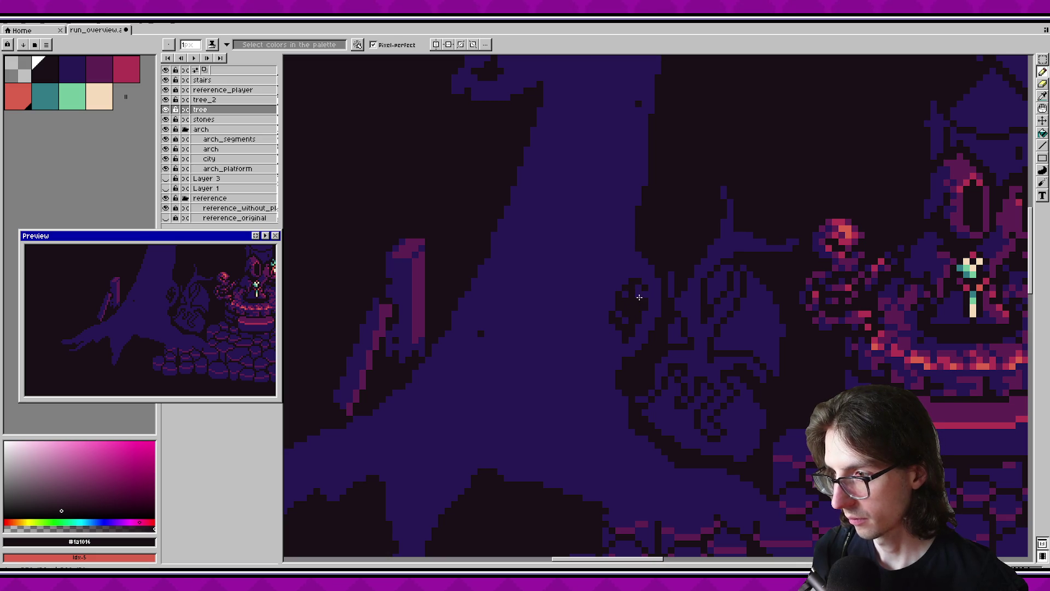
Save the artwork and bring the whole tree and arch scene back into view.
key("ctrl+s")
mouse_move(661, 335)
left_mouse_down()
mouse_move(644, 374)
mouse_move(613, 385)
left_mouse_up()
key("ctrl+s")
scroll(627, 348, "down", 3)
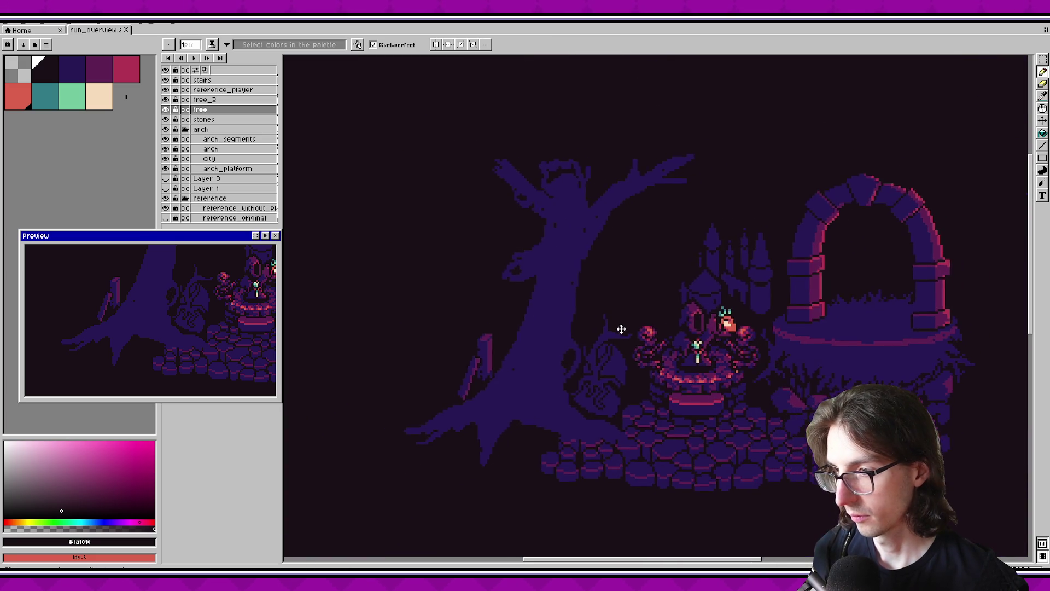
scroll(624, 383, "up", 1)
left_click_drag(638, 442, 620, 456)
scroll(619, 456, "up", 1)
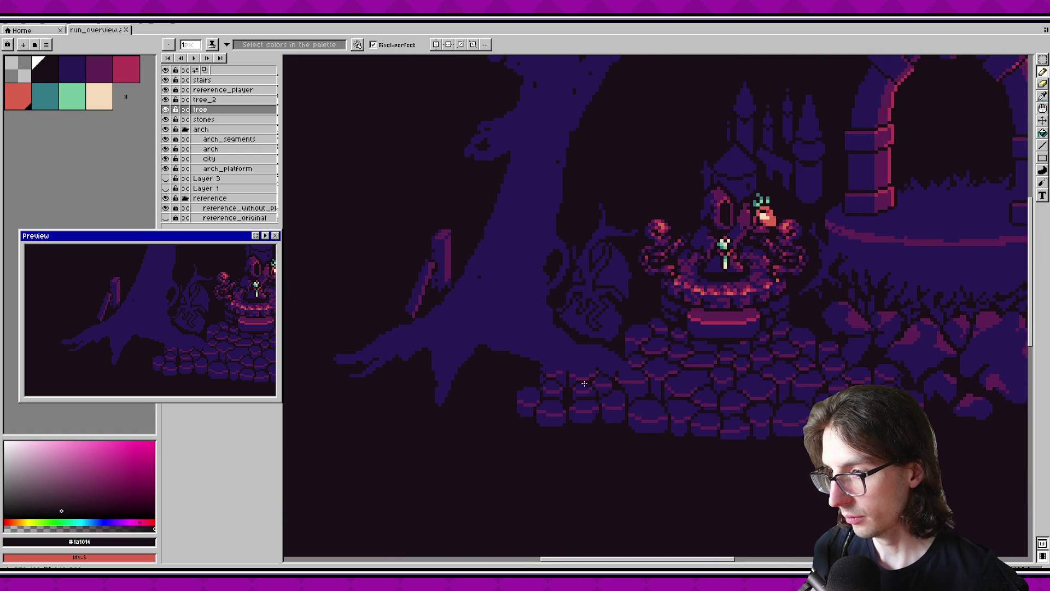
scroll(620, 456, "up", 1)
scroll(591, 383, "down", 2)
Eyedrop the tree purple, extend the upper-right branch tip, and save.
left_click_drag(563, 181, 563, 306)
scroll(687, 258, "up", 1)
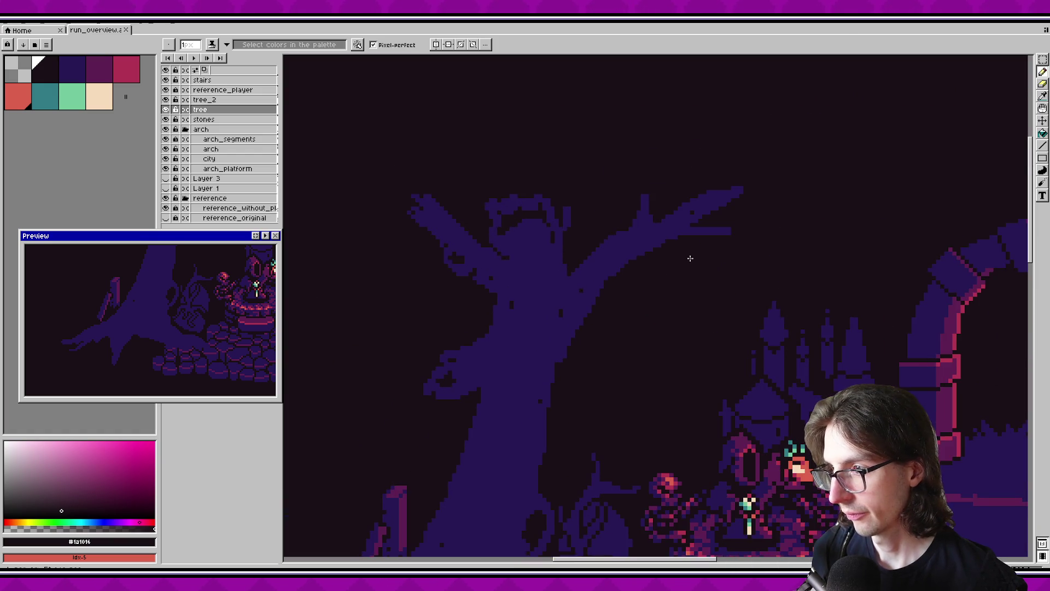
scroll(668, 232, "up", 2)
scroll(658, 230, "up", 1)
left_click(658, 230, "alt")
left_click_drag(757, 253, 724, 235)
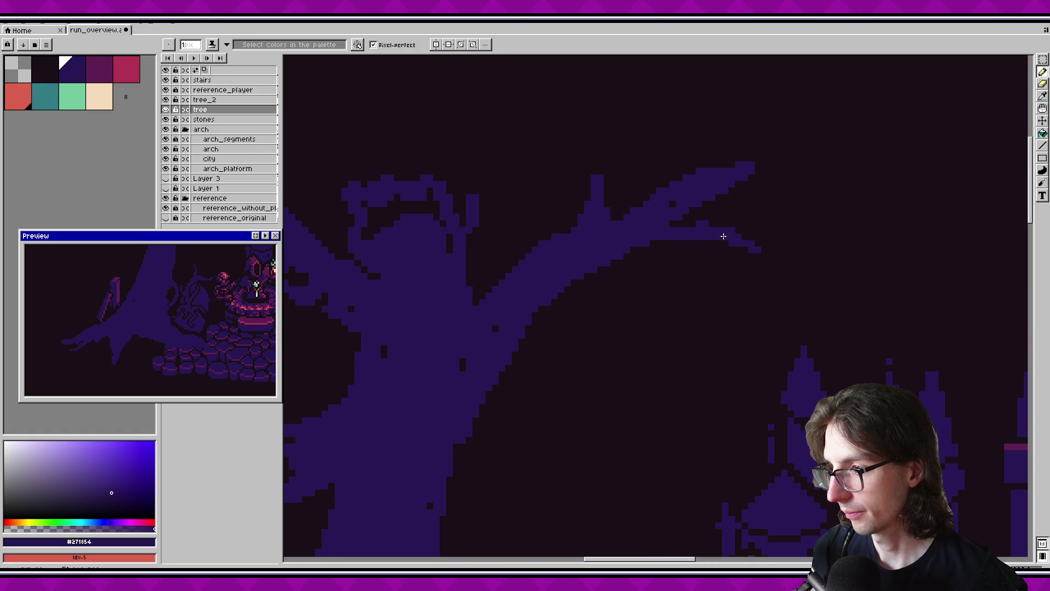
key("ctrl+s")
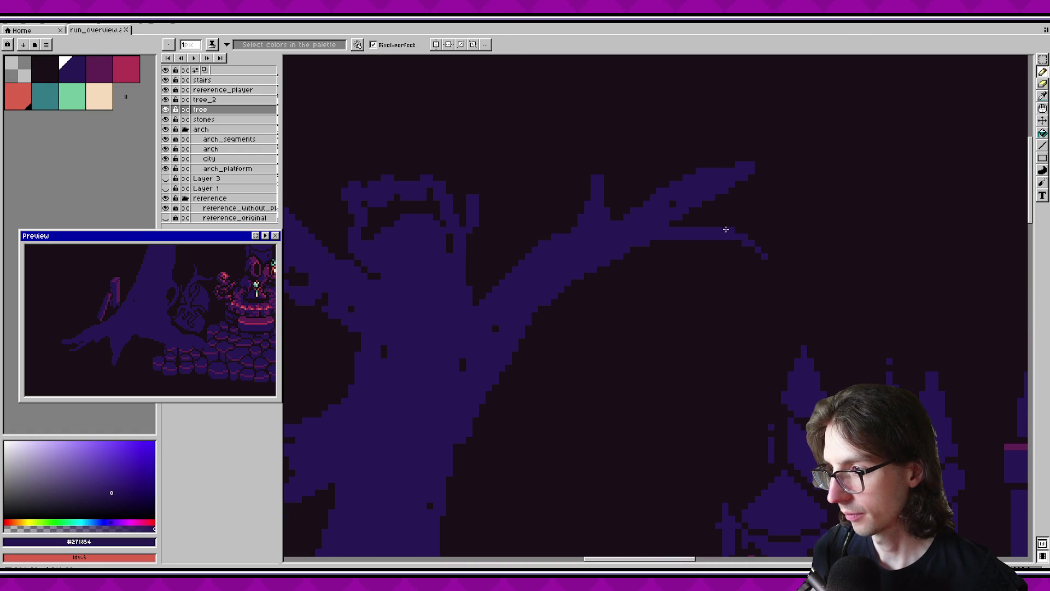
Try a short horizontal branch tip, restore the diagonal shape, and remove the spike on top.
key("ctrl+z")
mouse_move(742, 223)
left_mouse_down()
mouse_move(762, 223)
mouse_move(728, 234)
left_mouse_up()
key("ctrl+z")
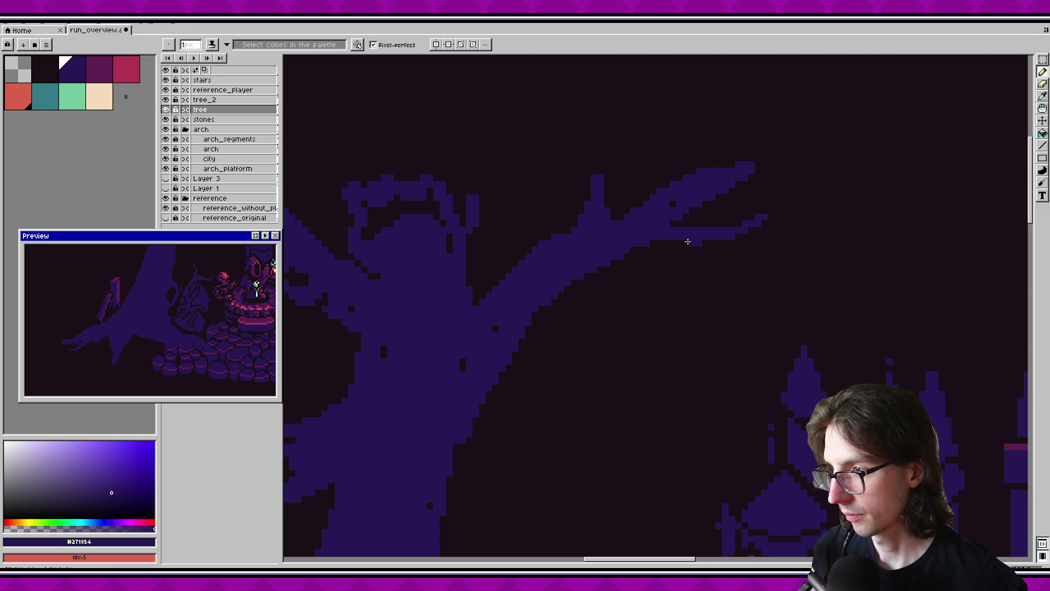
left_click_drag(274, 264, 236, 335)
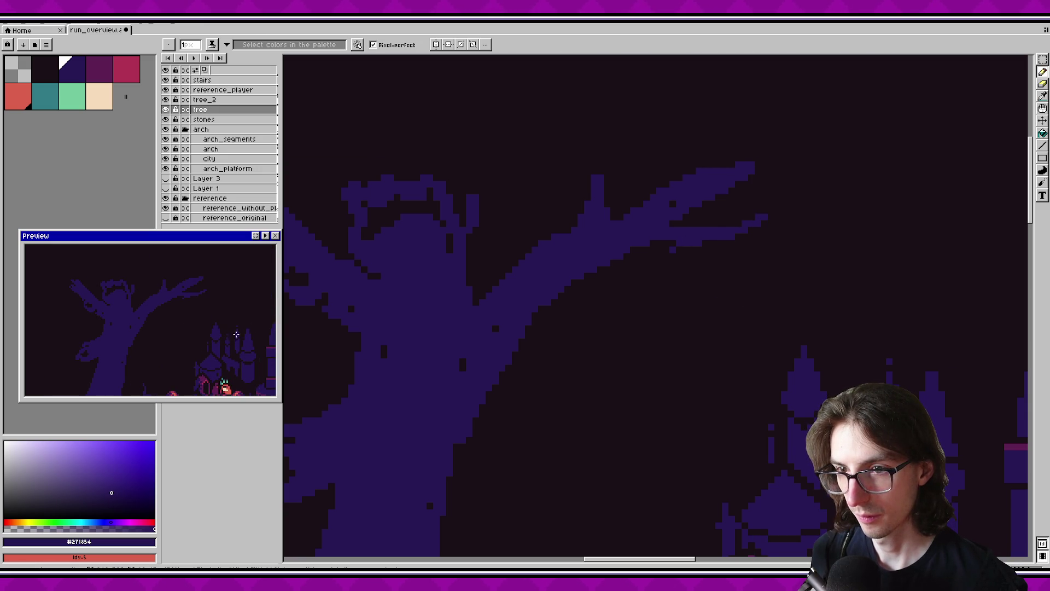
key("v")
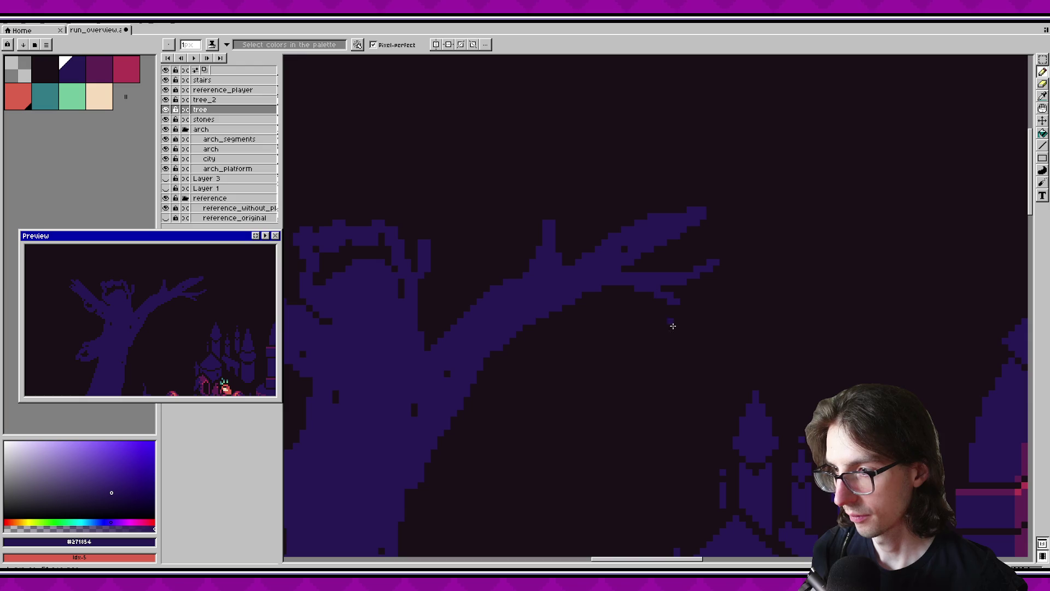
key("b")
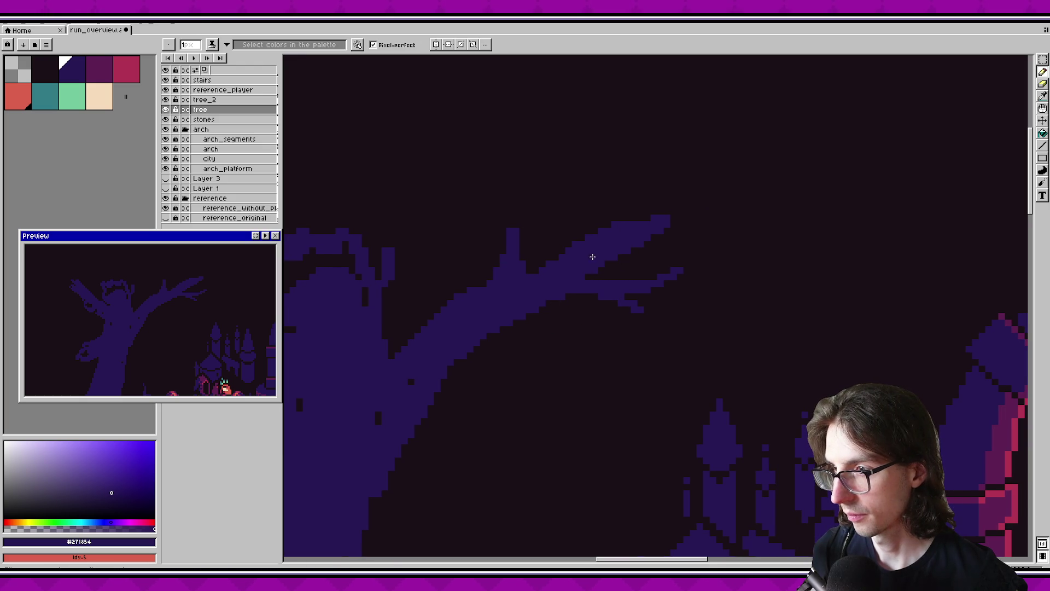
key("e")
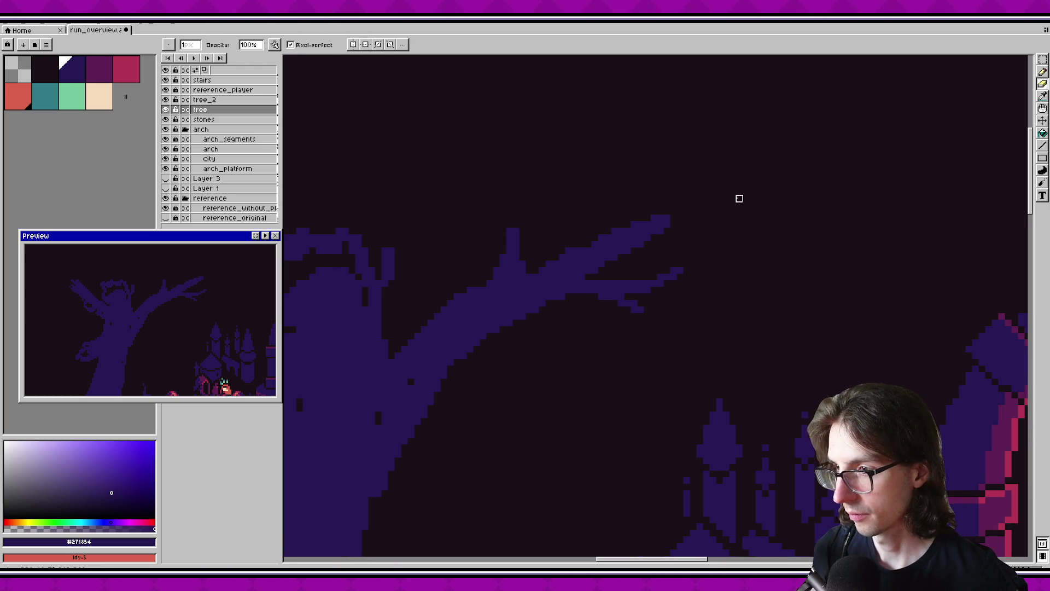
key("ctrl+s")
key("b")
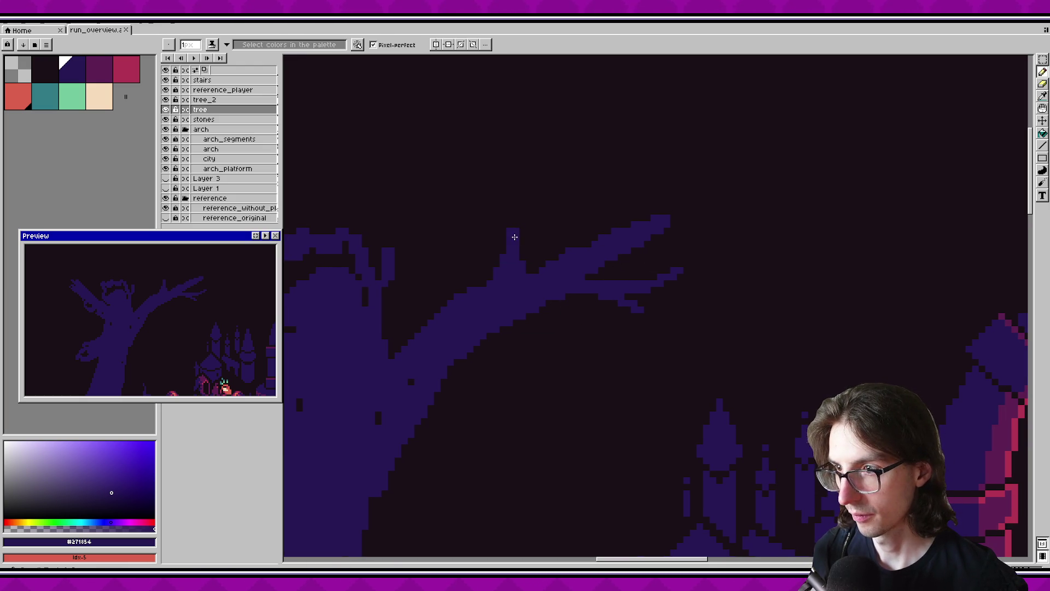
key("ctrl+z")
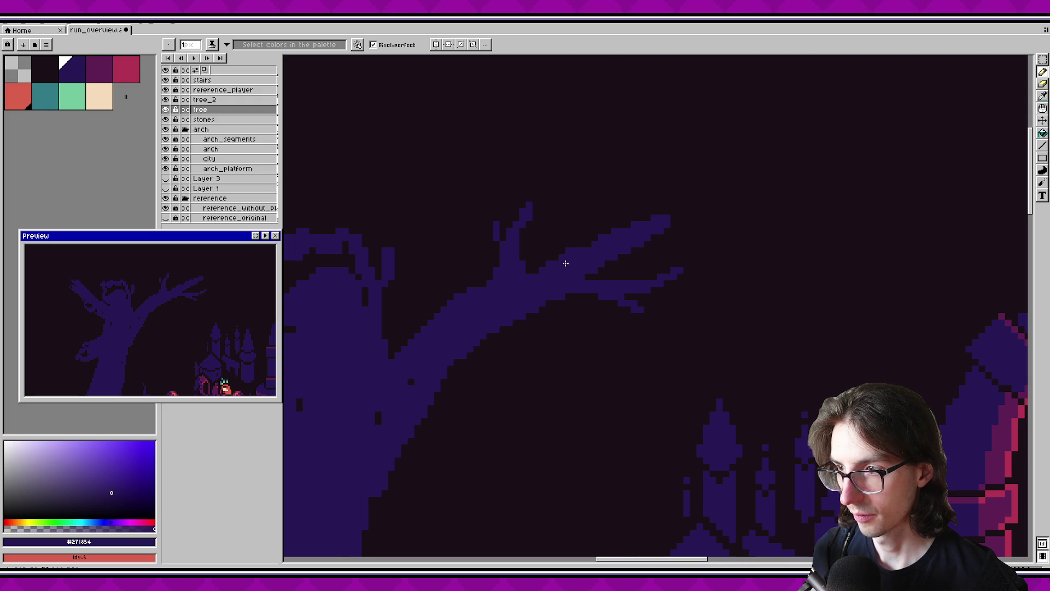
Test a small extra branch off the tree, then undo that stroke.
scroll(547, 304, "left", 5)
scroll(547, 304, "down", 2)
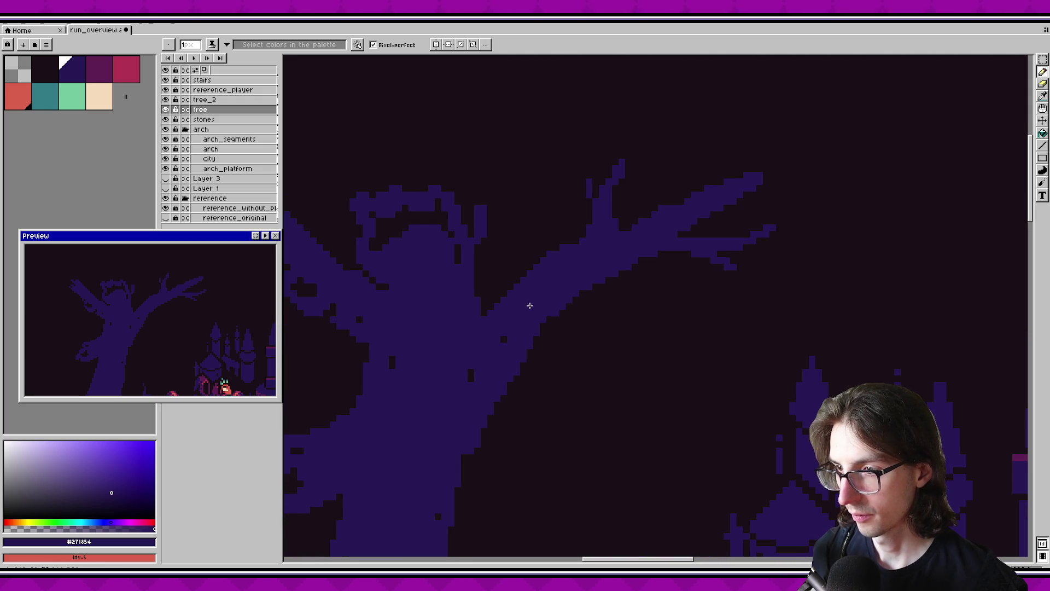
mouse_move(609, 333)
left_mouse_down()
mouse_move(535, 321)
mouse_move(584, 324)
left_mouse_up()
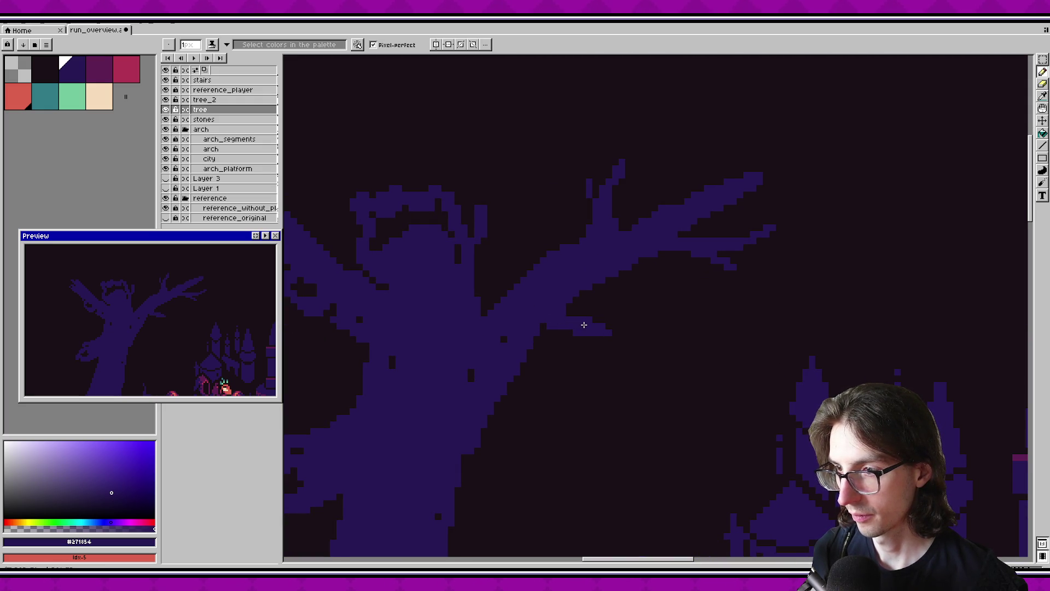
scroll(197, 297, "down", 1)
key("ctrl+s")
scroll(224, 287, "up", 1)
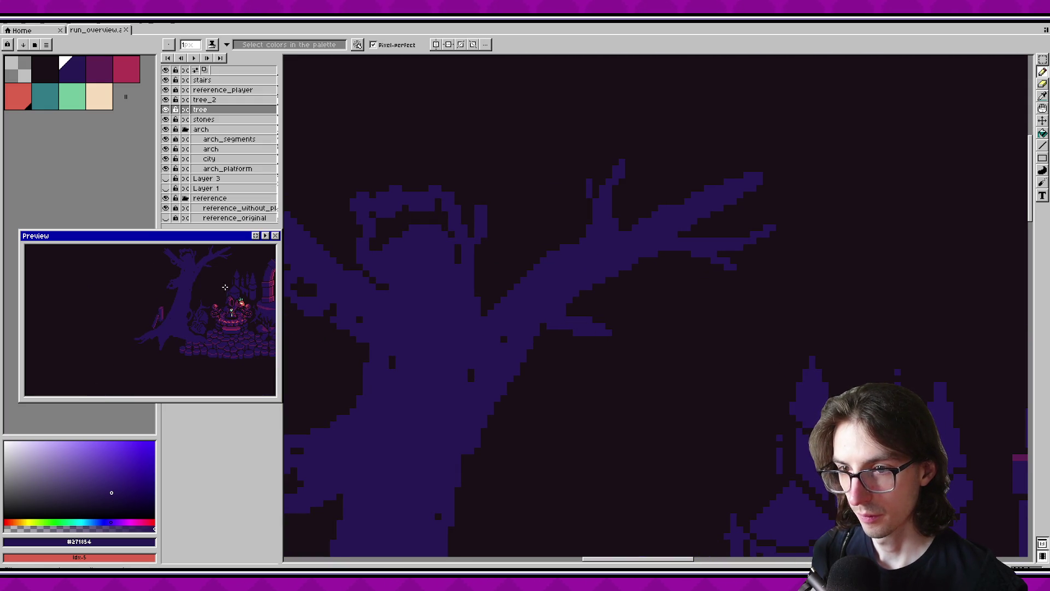
scroll(577, 356, "up", 2)
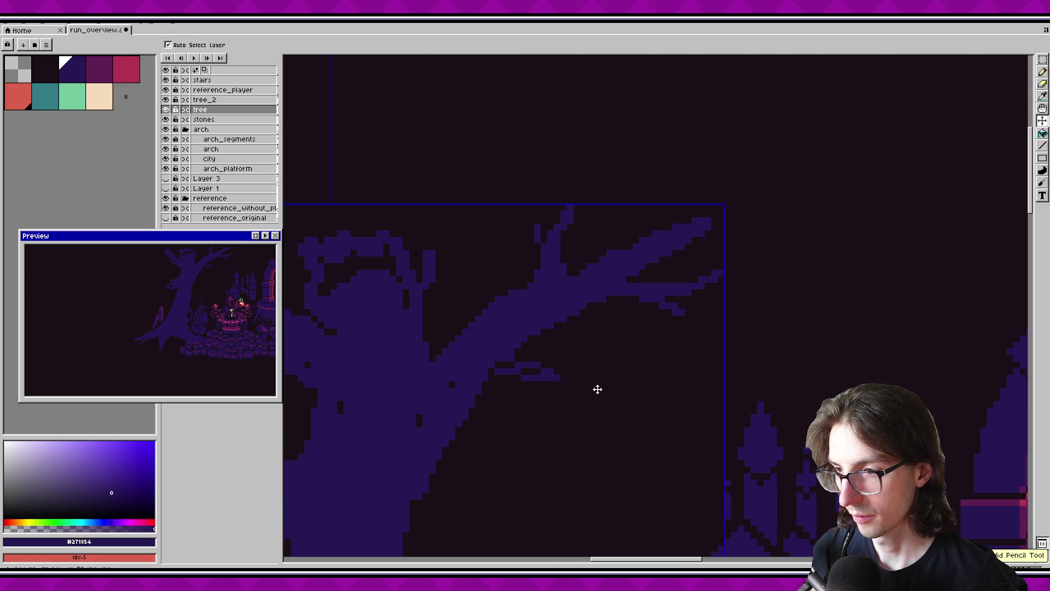
key("ctrl+z")
scroll(621, 228, "down", 1)
scroll(600, 250, "down", 1)
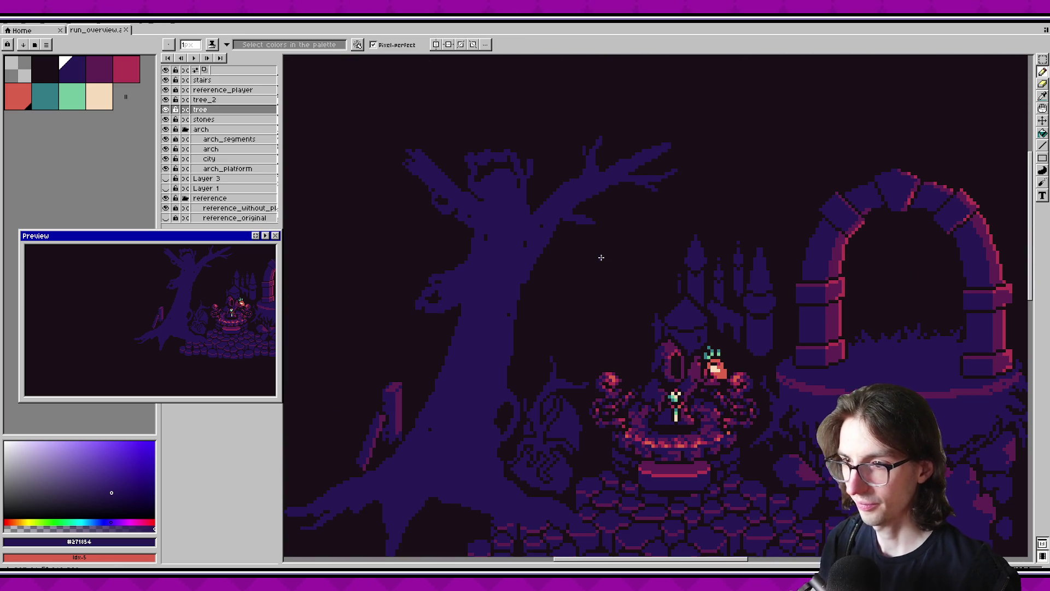
Fill the dark holes in the tree crown with purple.
scroll(564, 307, "up", 1)
scroll(515, 290, "up", 1)
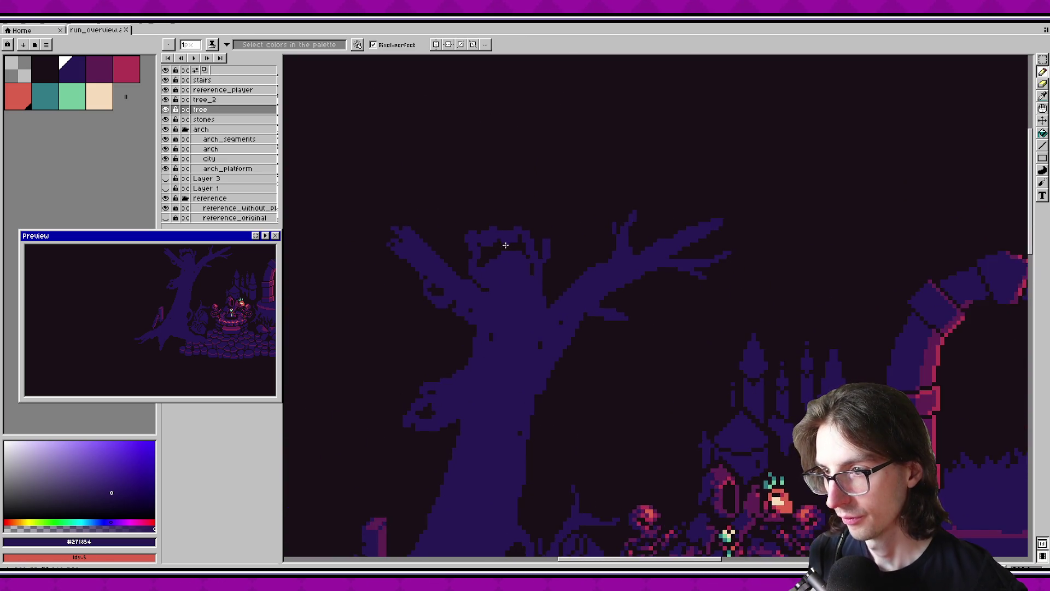
scroll(469, 274, "up", 1)
left_click_drag(480, 286, 473, 256)
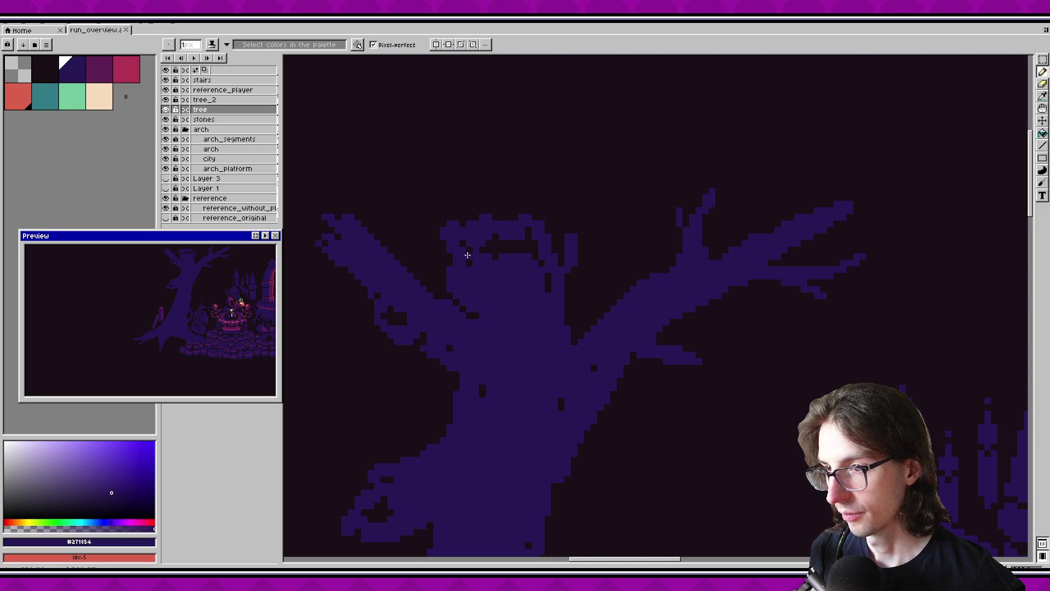
key("g")
left_click(467, 243)
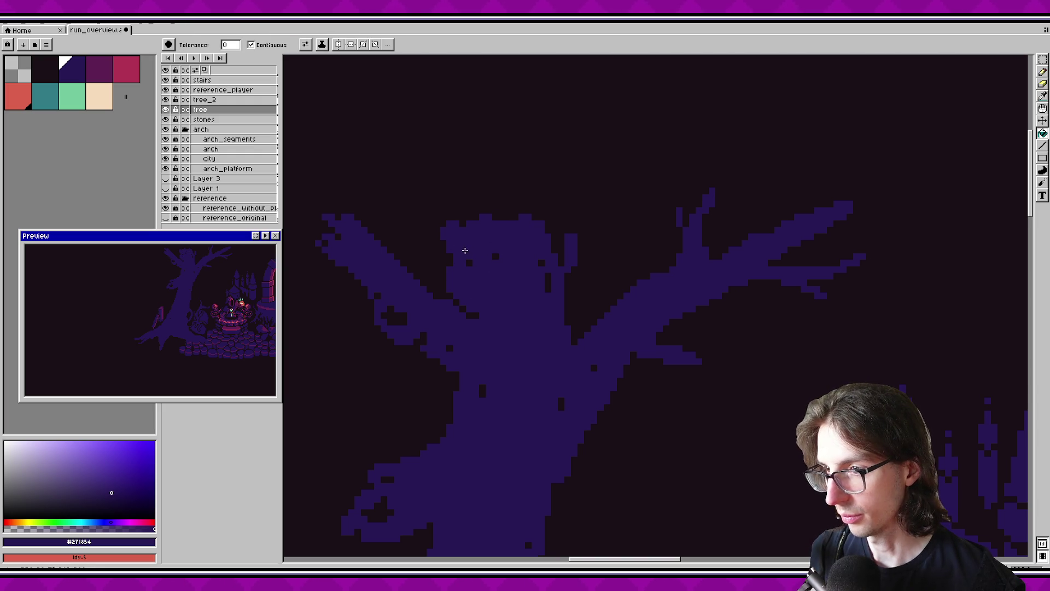
Eyedrop the dark background colour and fill a dark oval into the tree crown.
key("i")
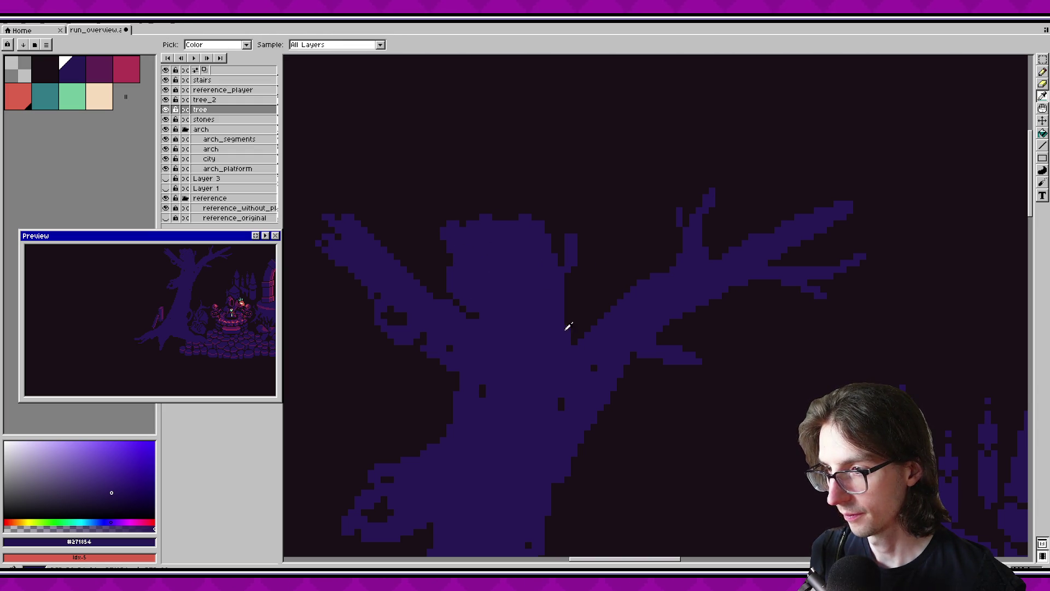
left_click(399, 318)
key("b")
mouse_move(470, 248)
left_mouse_down()
mouse_move(528, 252)
mouse_move(501, 230)
mouse_move(469, 242)
left_mouse_up()
key("g")
left_click(504, 243)
scroll(552, 292, "down", 1)
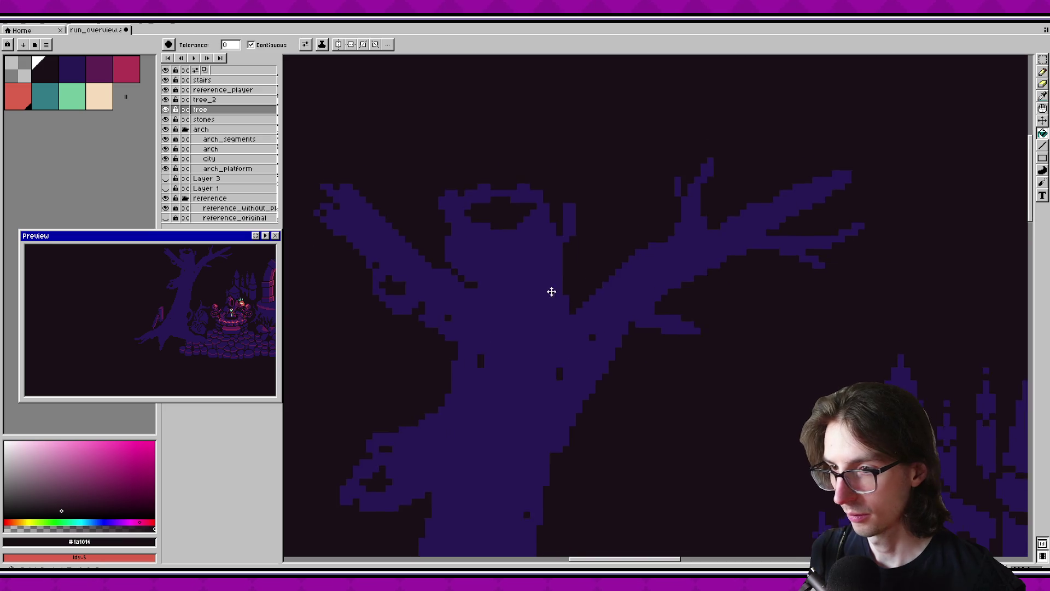
scroll(476, 237, "up", 1)
scroll(508, 221, "up", 1)
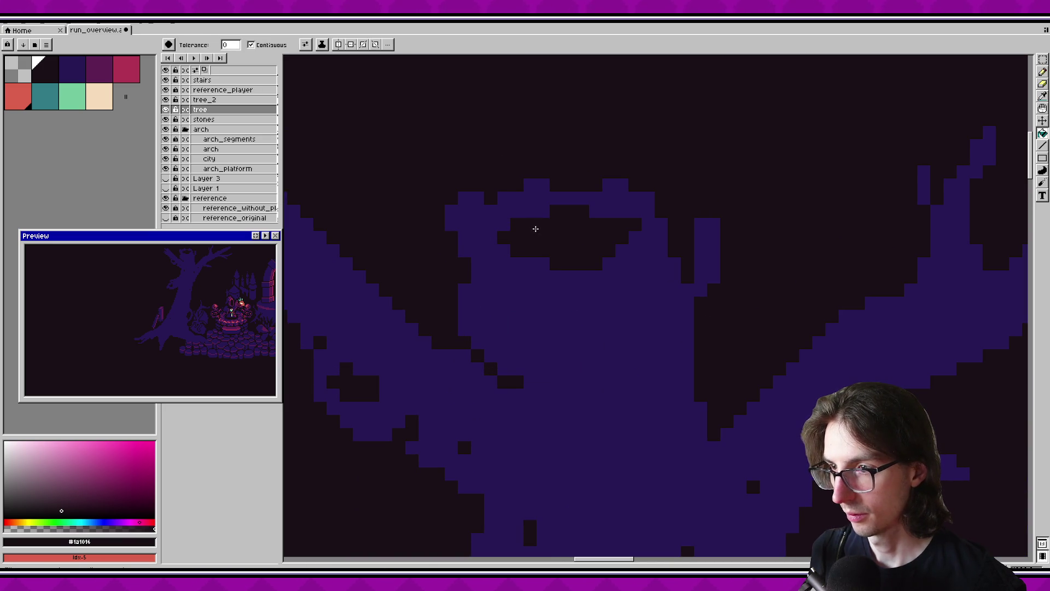
Paint dark pixels along the crown's edge and inside it, saving as you go.
key("b")
left_click_drag(504, 198, 504, 211)
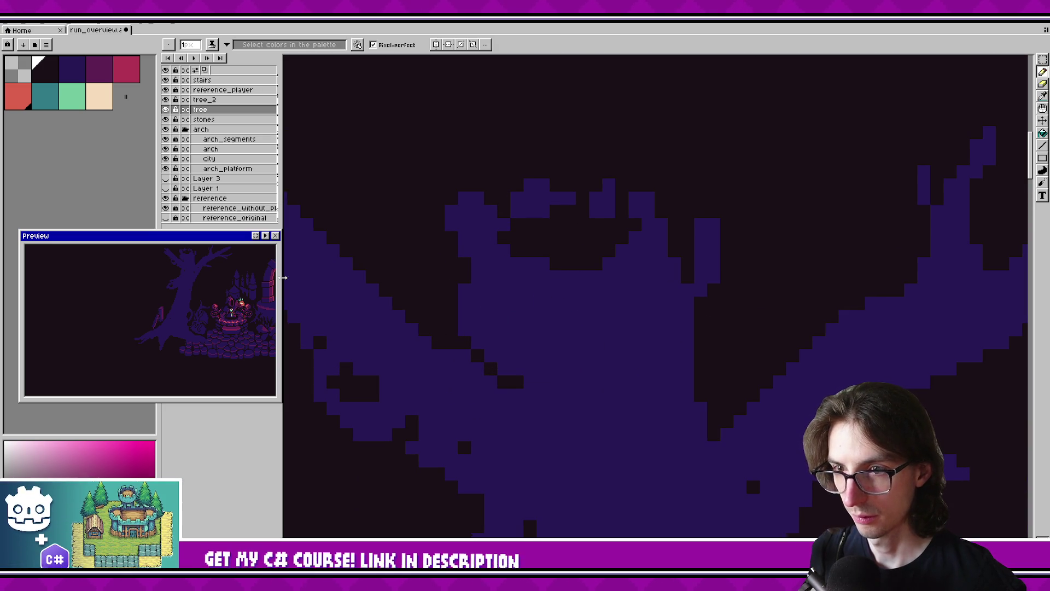
key("ctrl+s")
left_click_drag(496, 280, 499, 298)
key("ctrl+s")
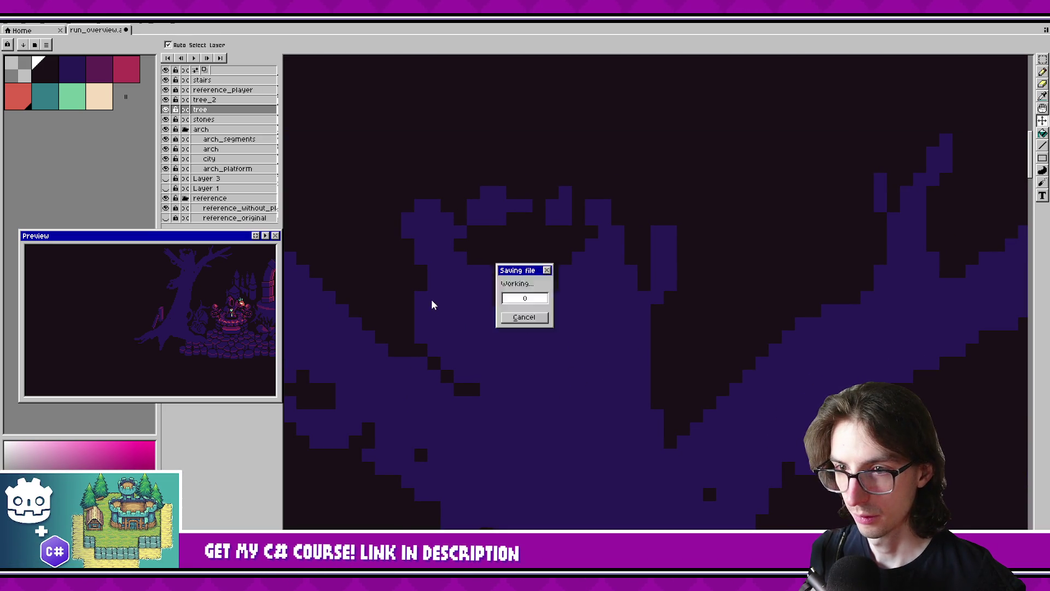
left_click_drag(389, 276, 417, 374)
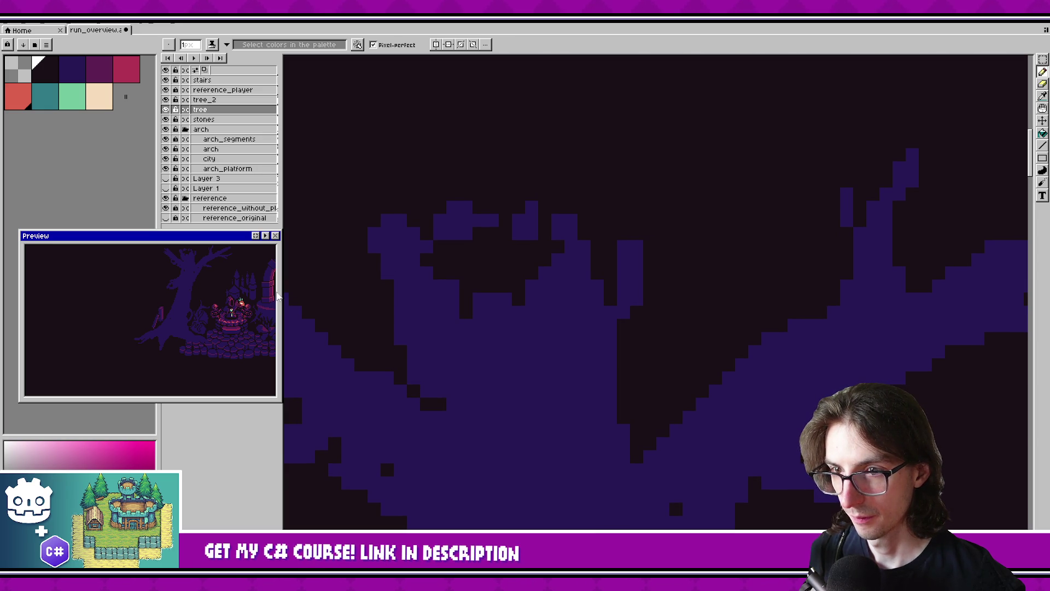
scroll(445, 249, "down", 3)
scroll(444, 249, "up", 2)
Pick the tree purple and shade new purple pixels onto the crown.
left_click(445, 258, "alt")
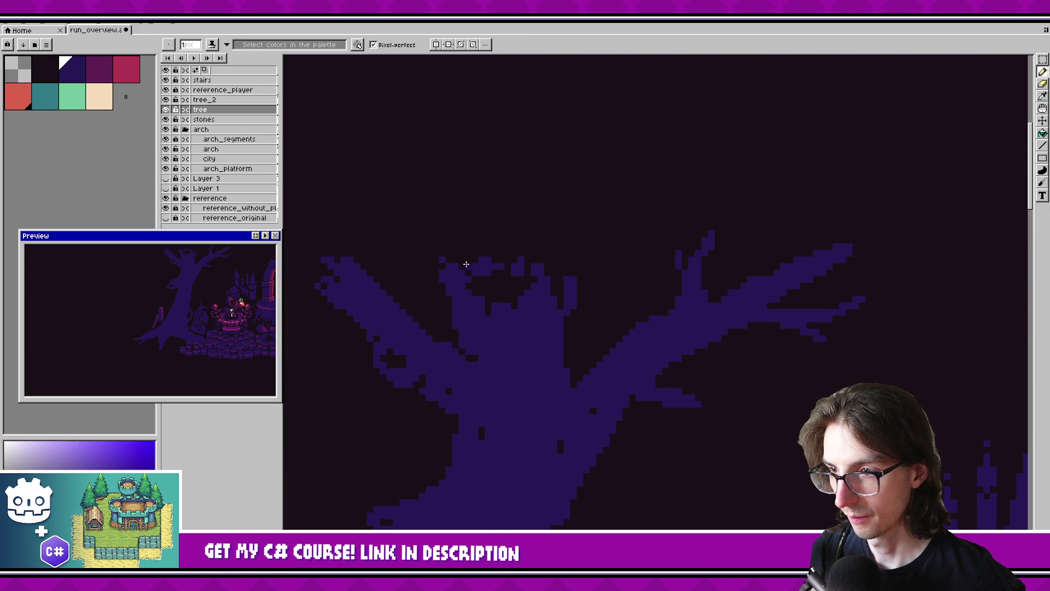
key("ctrl+s")
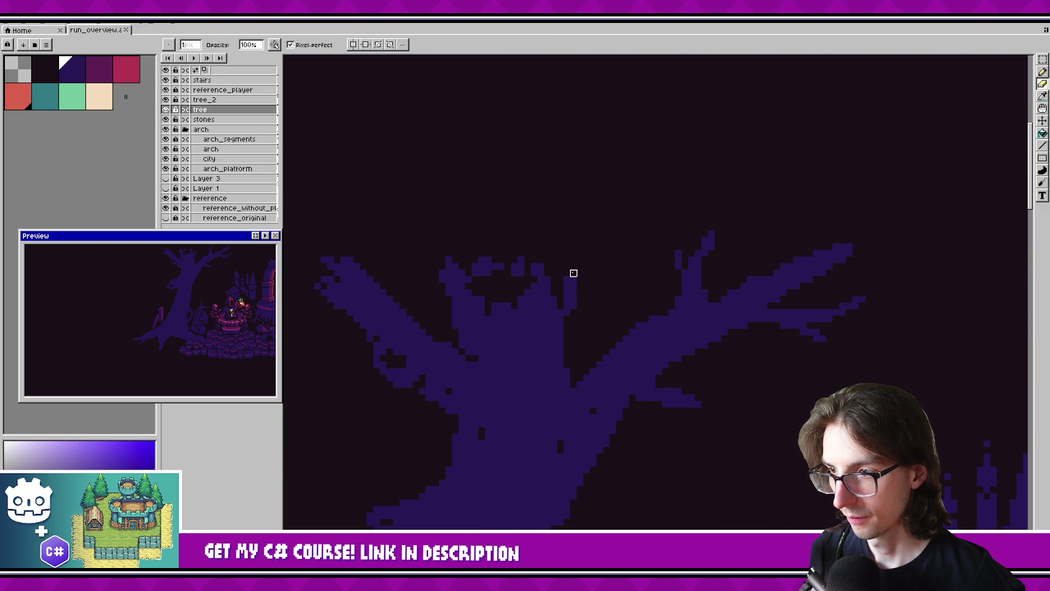
key("b")
left_click_drag(571, 328, 579, 253)
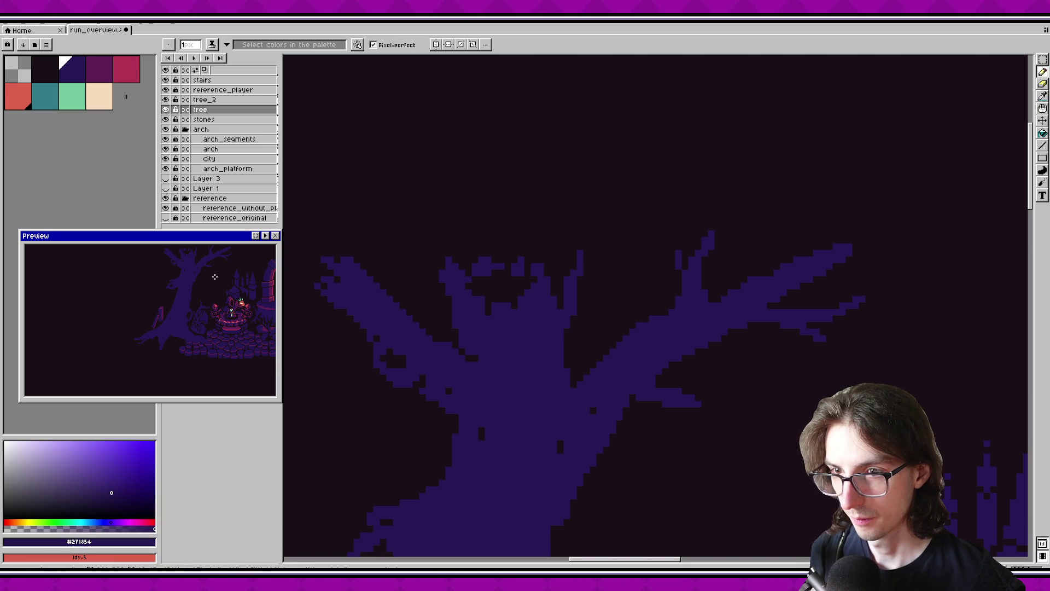
scroll(616, 250, "down", 2)
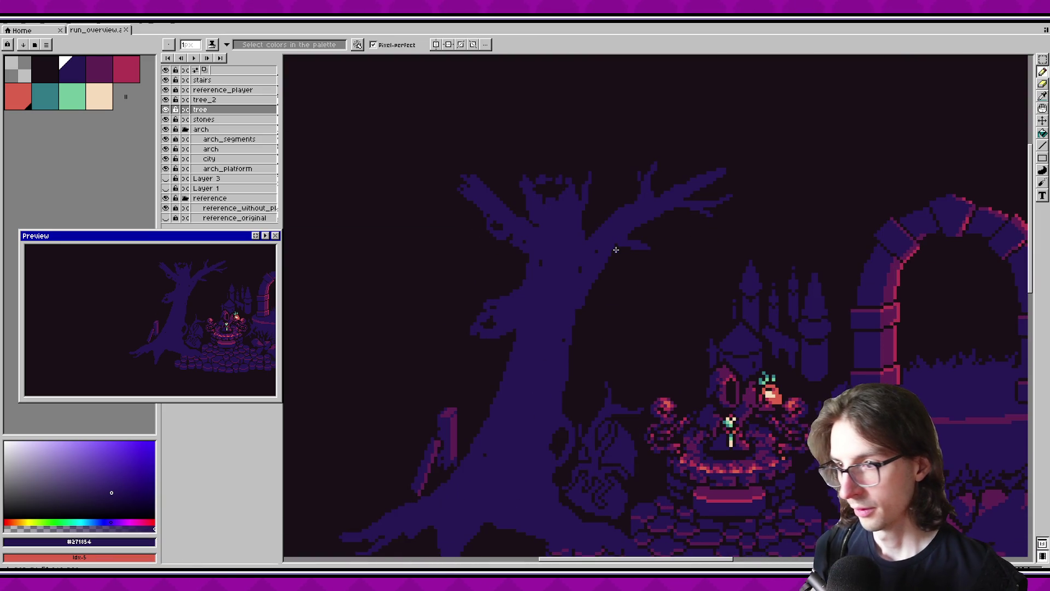
Tidy the trunk base around the roots with the eraser and save.
scroll(553, 269, "up", 1)
scroll(558, 279, "down", 2)
scroll(554, 268, "up", 2)
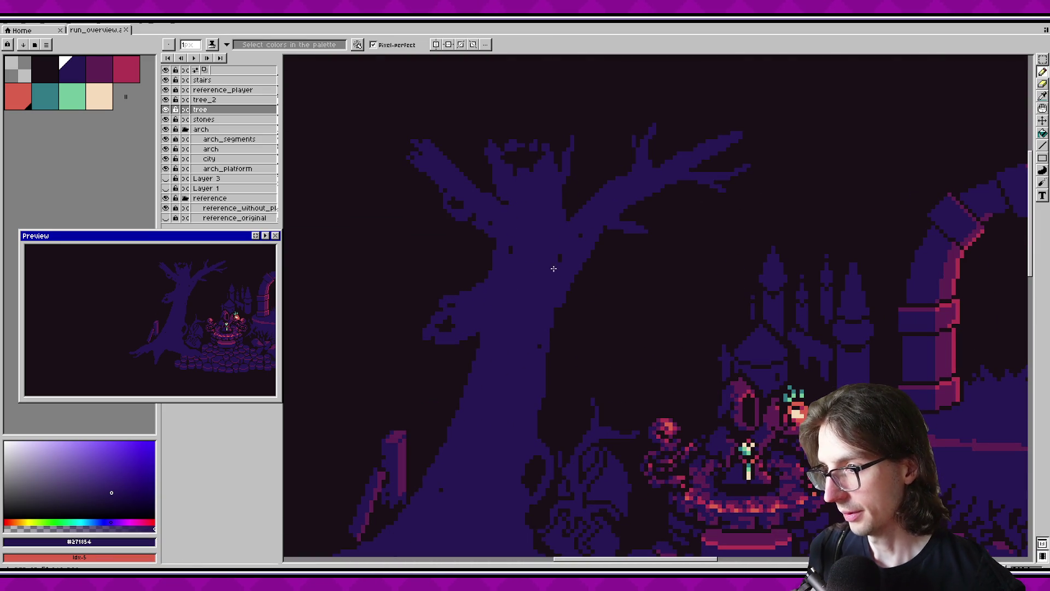
key("g")
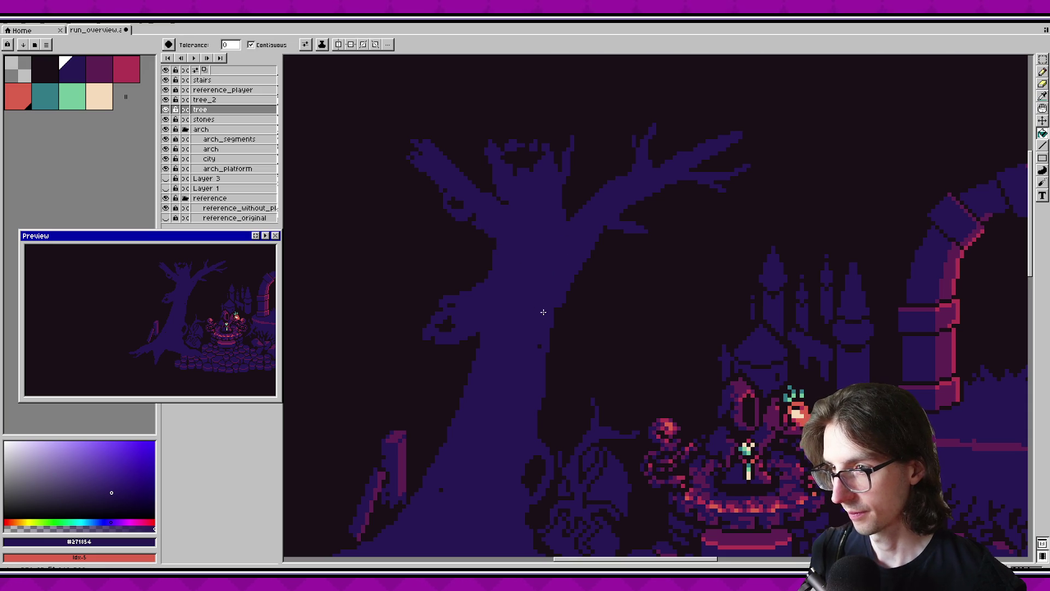
scroll(536, 317, "down", 1)
scroll(496, 425, "down", 3)
key("b")
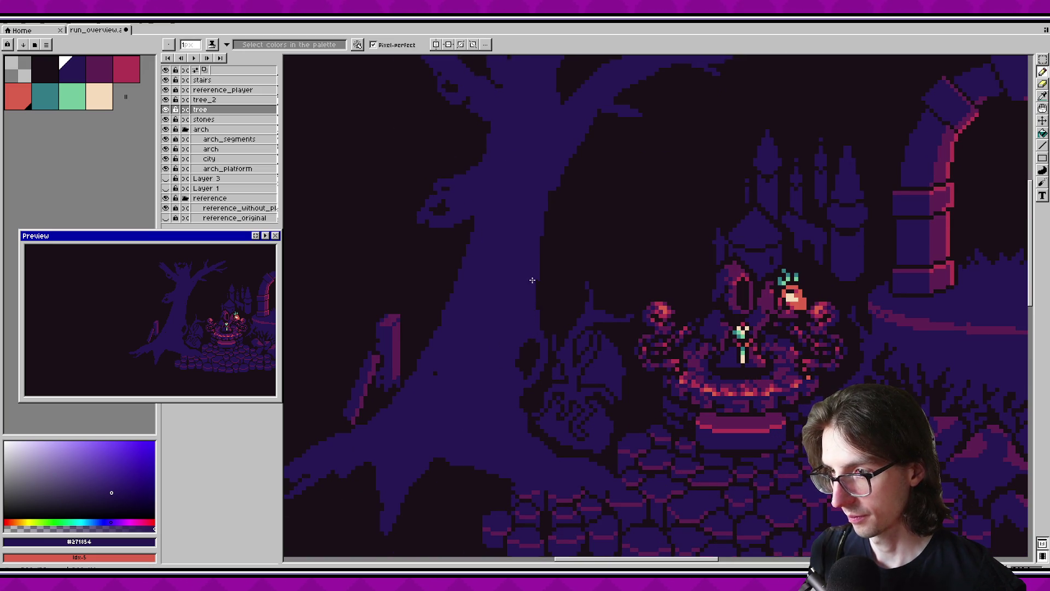
scroll(481, 372, "down", 3)
key("ctrl+s")
scroll(514, 361, "down", 1)
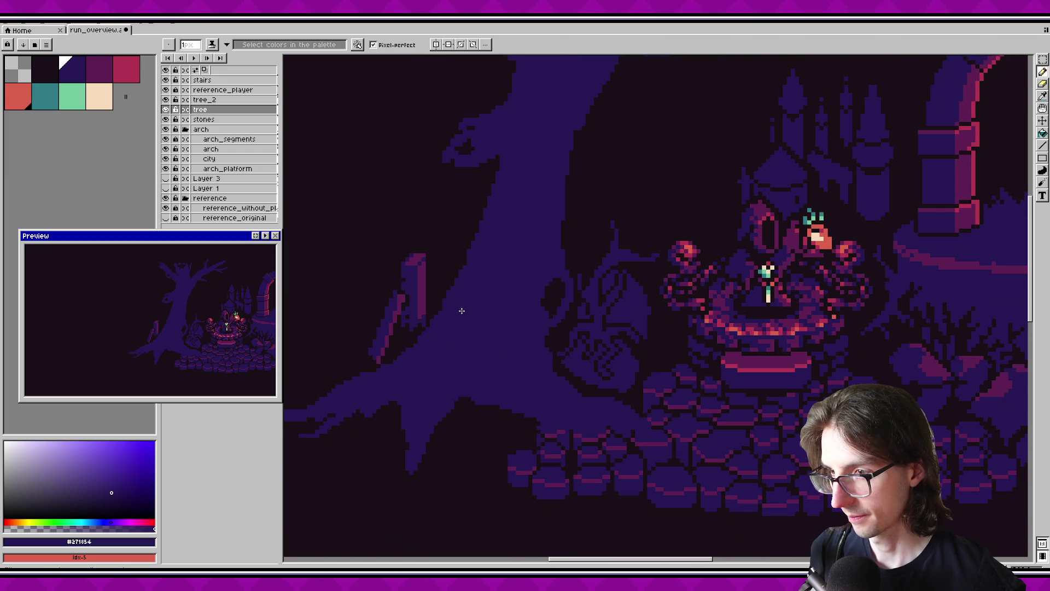
key("e")
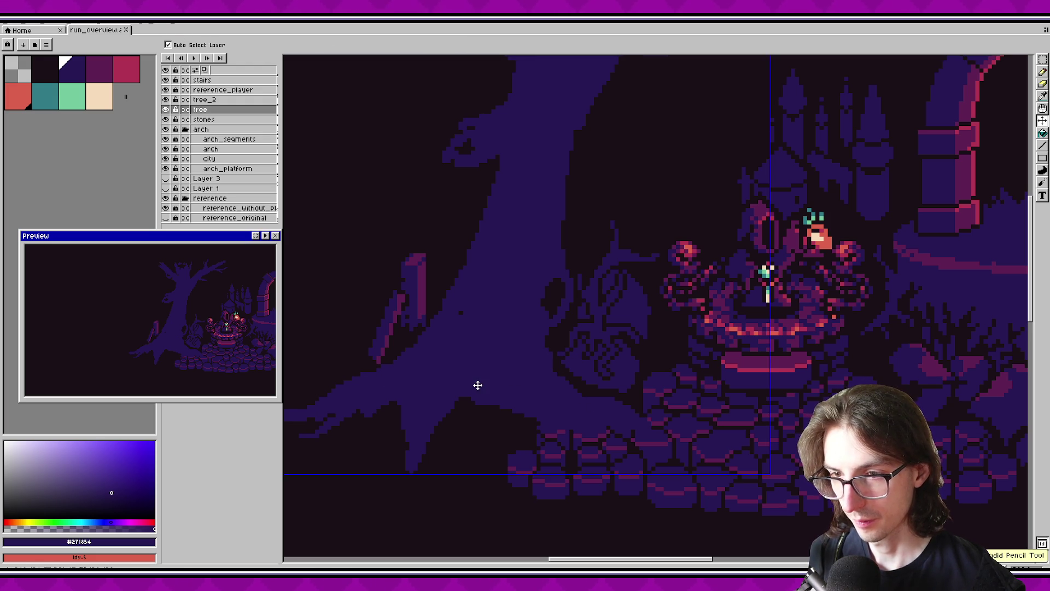
key("ctrl+s")
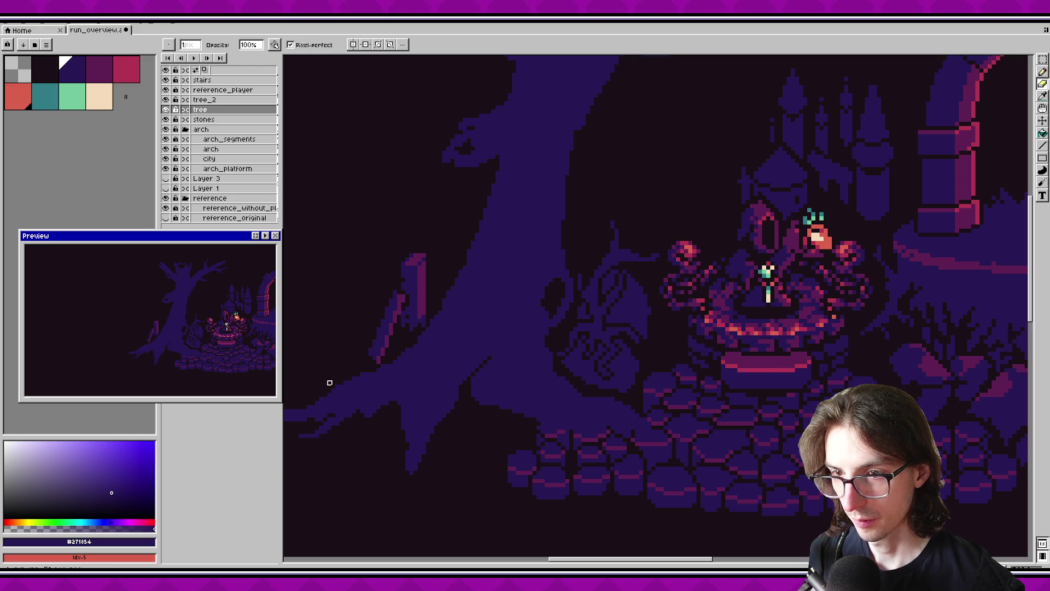
Draw a darker diagonal stroke on the trunk, tidy it with the eraser, and save.
scroll(502, 404, "down", 2)
scroll(515, 356, "left", 3)
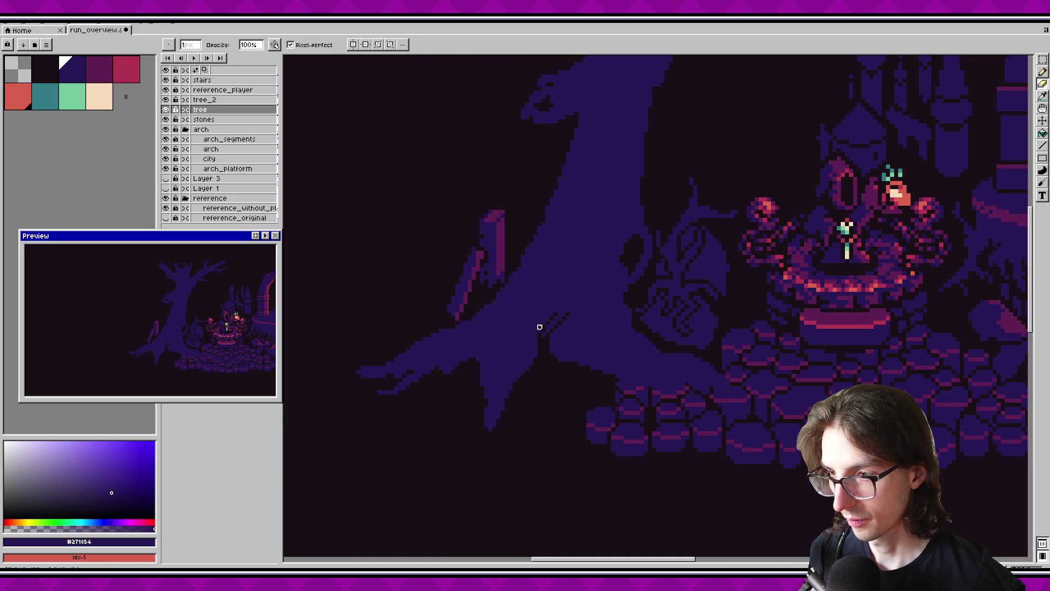
left_click_drag(538, 337, 560, 311)
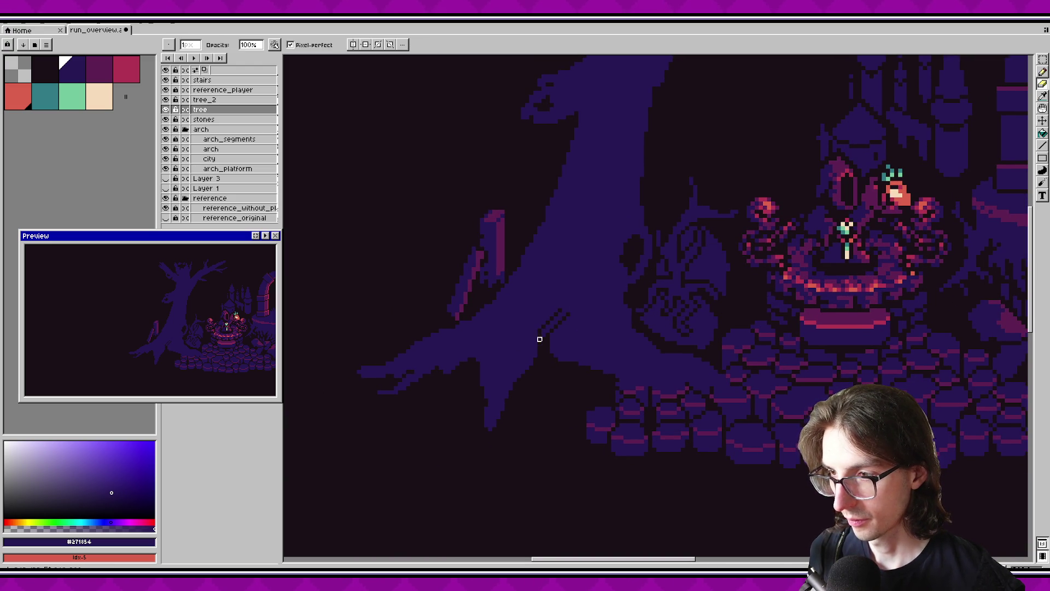
key("v")
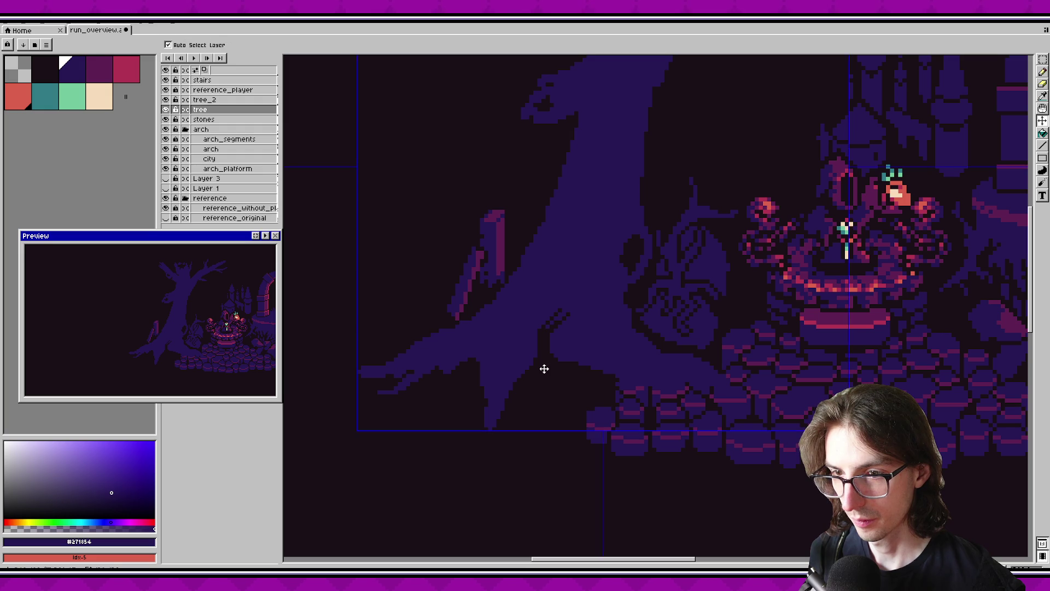
key("e")
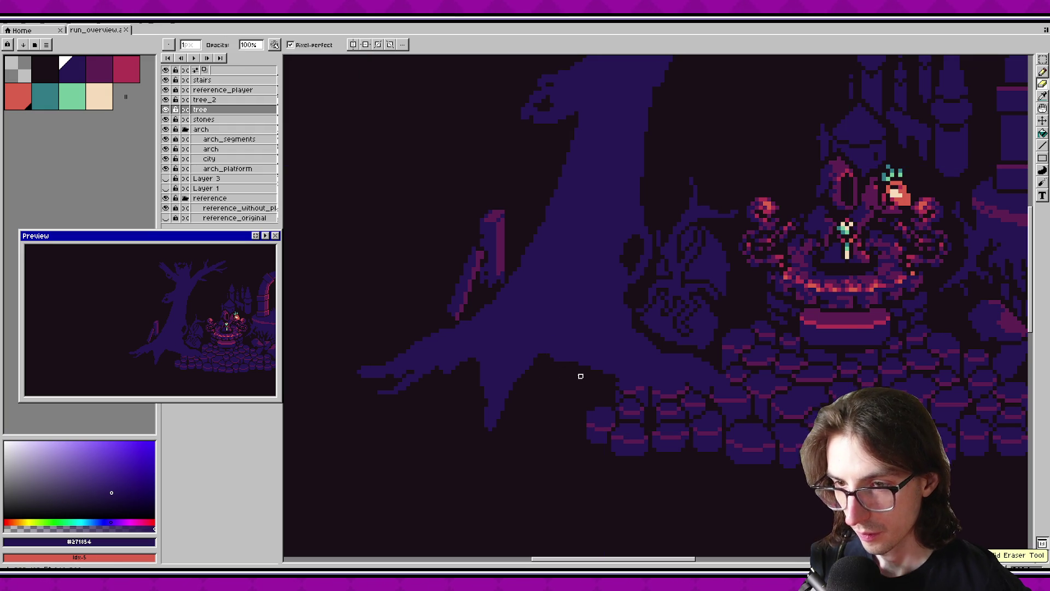
key("ctrl+s")
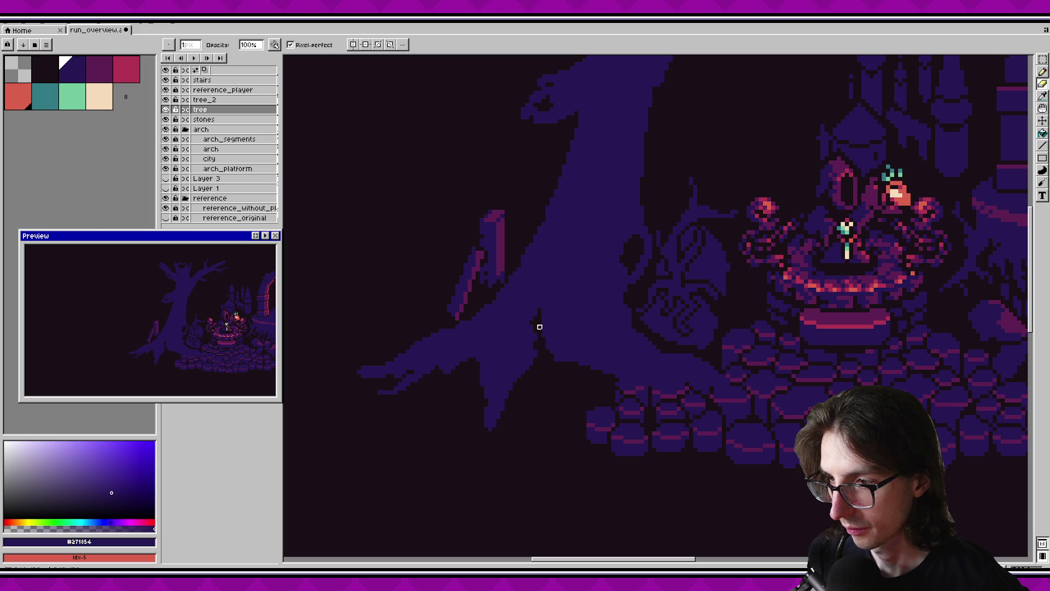
Draw a dark stepped line across the trunk base between the roots and save.
scroll(564, 379, "up", 1)
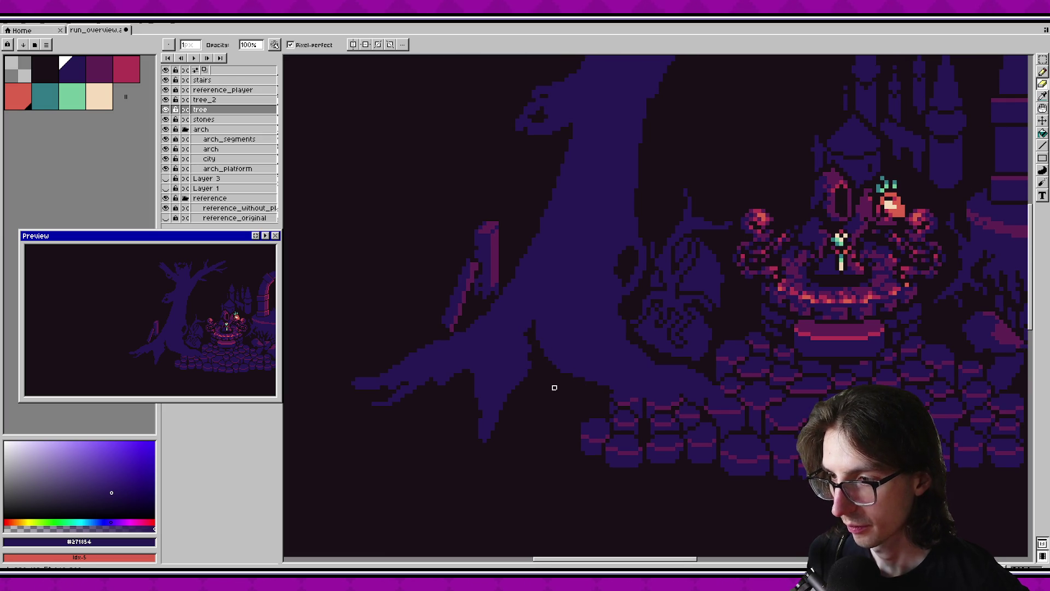
scroll(604, 354, "left", 2)
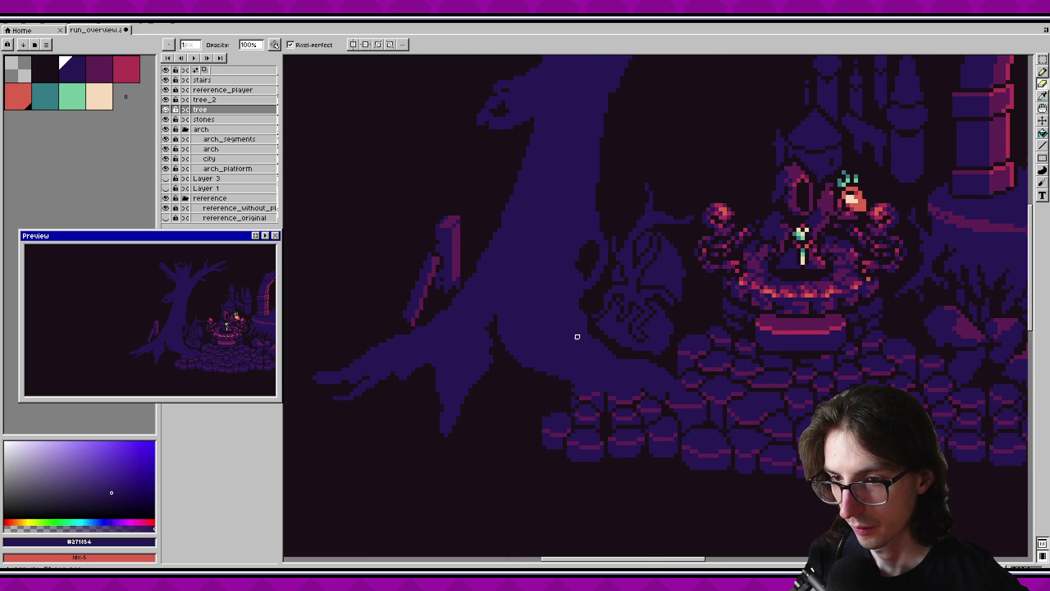
scroll(577, 335, "right", 2)
scroll(612, 347, "up", 1)
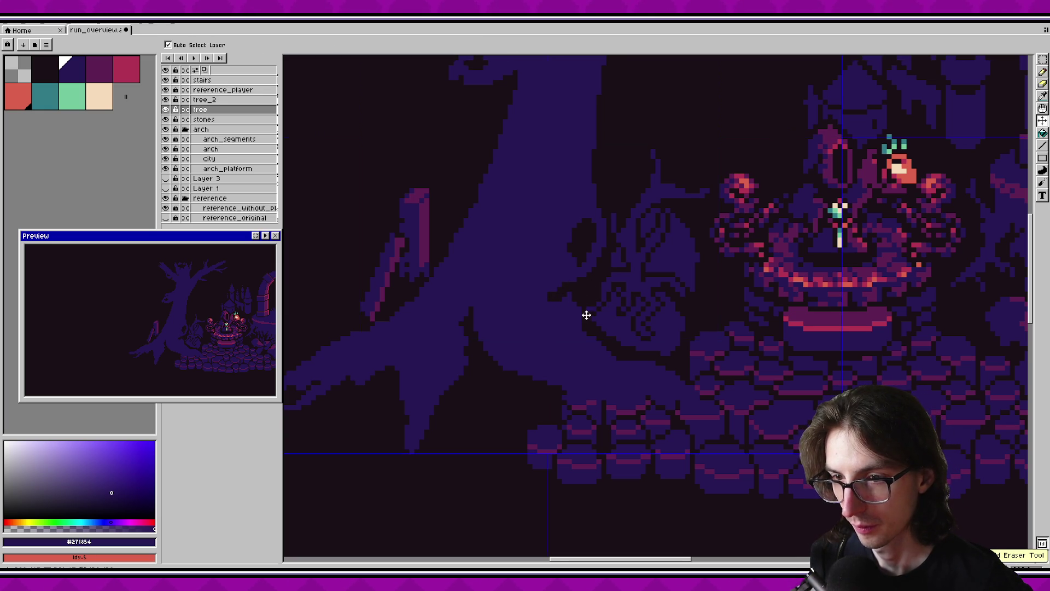
scroll(574, 307, "up", 3)
scroll(553, 300, "up", 2)
mouse_move(635, 298)
left_mouse_down()
mouse_move(575, 319)
mouse_move(575, 328)
left_mouse_up()
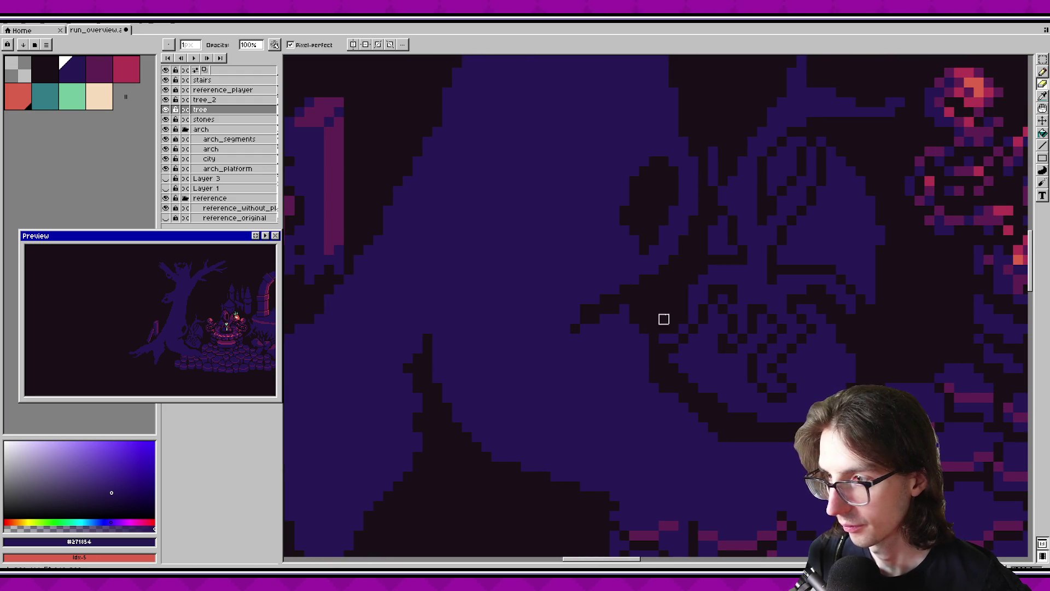
scroll(598, 352, "down", 2)
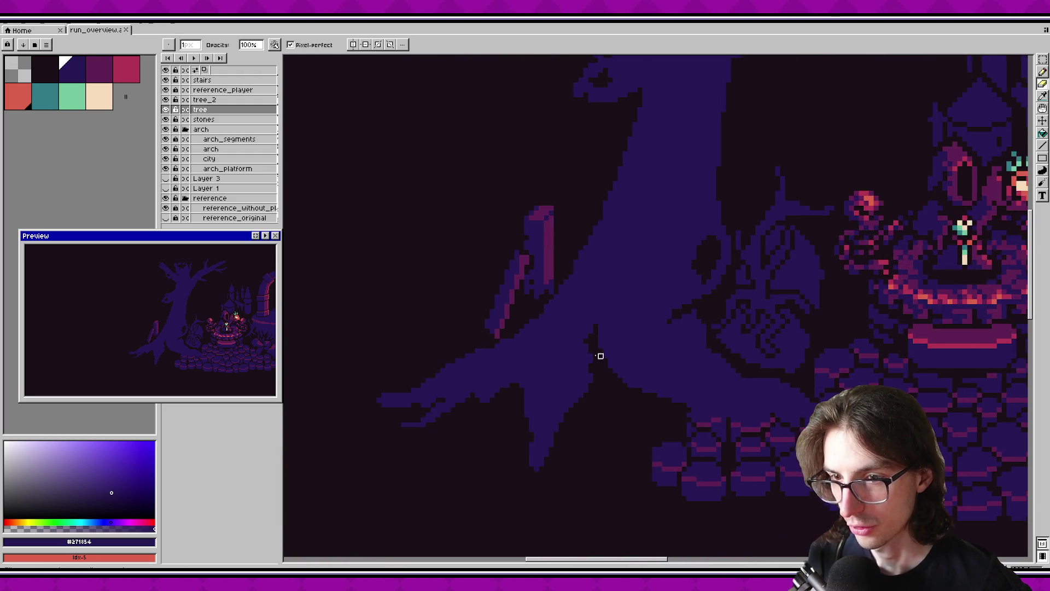
scroll(493, 392, "up", 1)
key("ctrl+s")
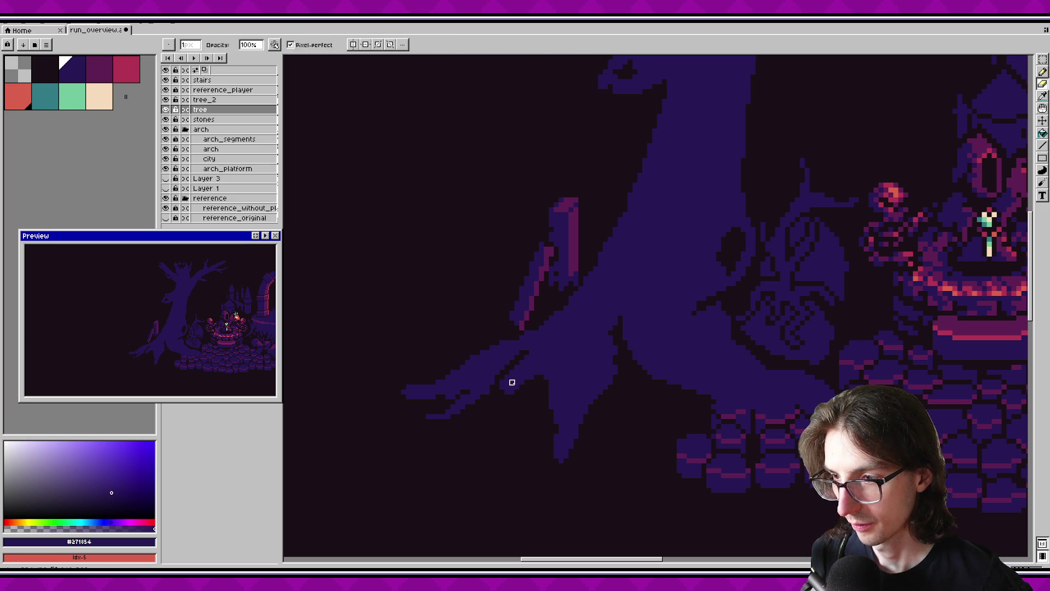
key("b")
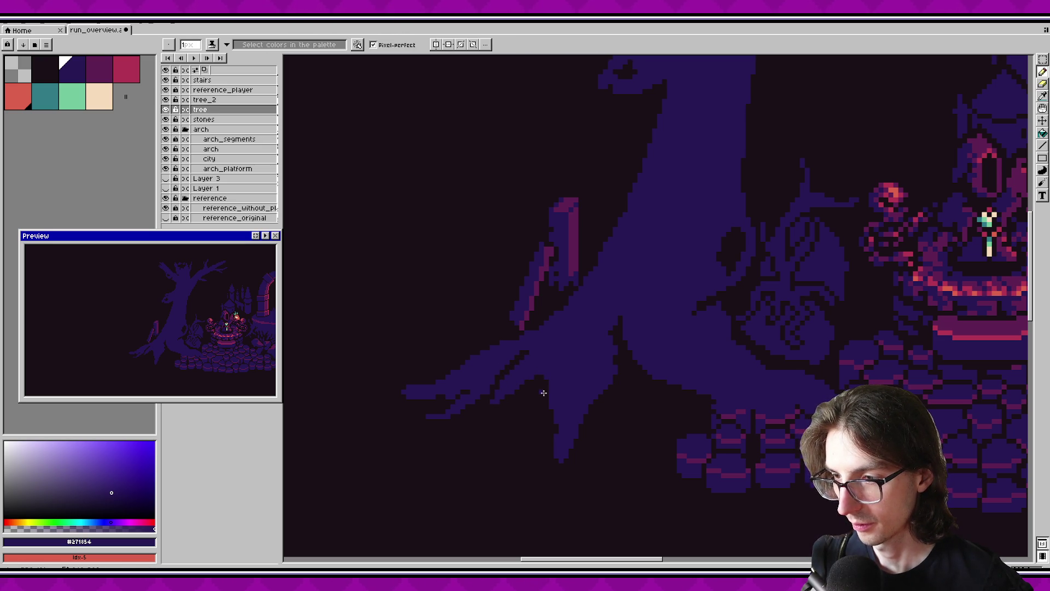
scroll(517, 401, "up", 1)
With the near-black pencil, darken the trunk edge and undo a bad branch-edge stroke.
key("b")
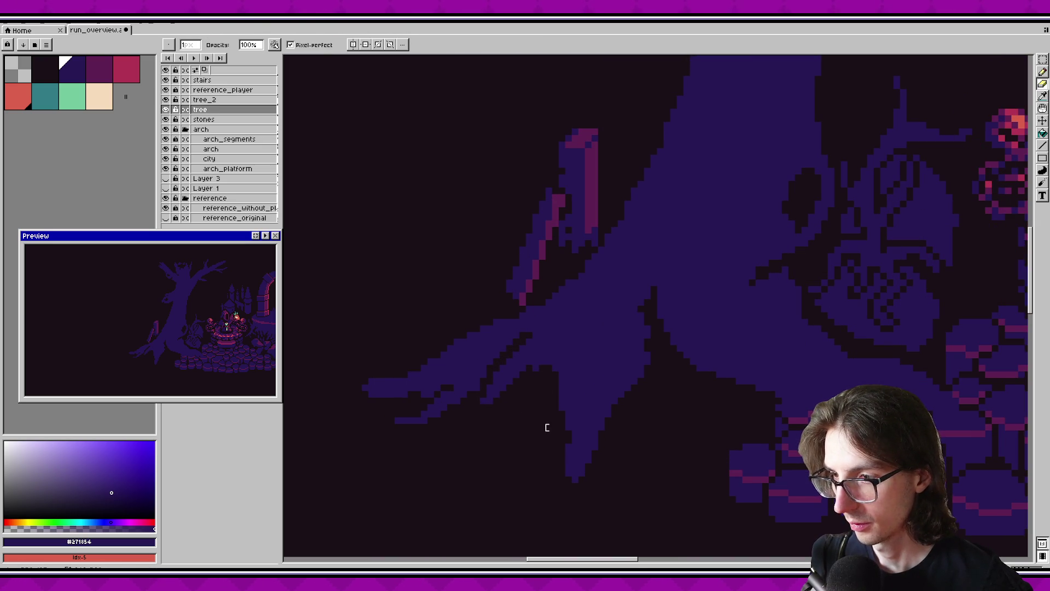
left_click(549, 375, "alt")
key("b")
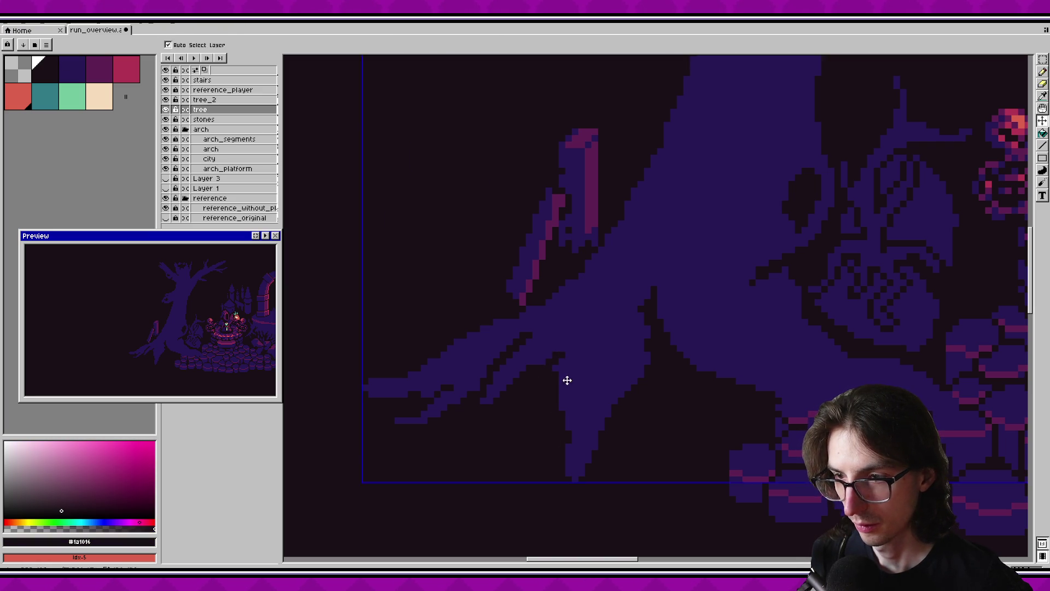
left_click_drag(562, 391, 550, 351)
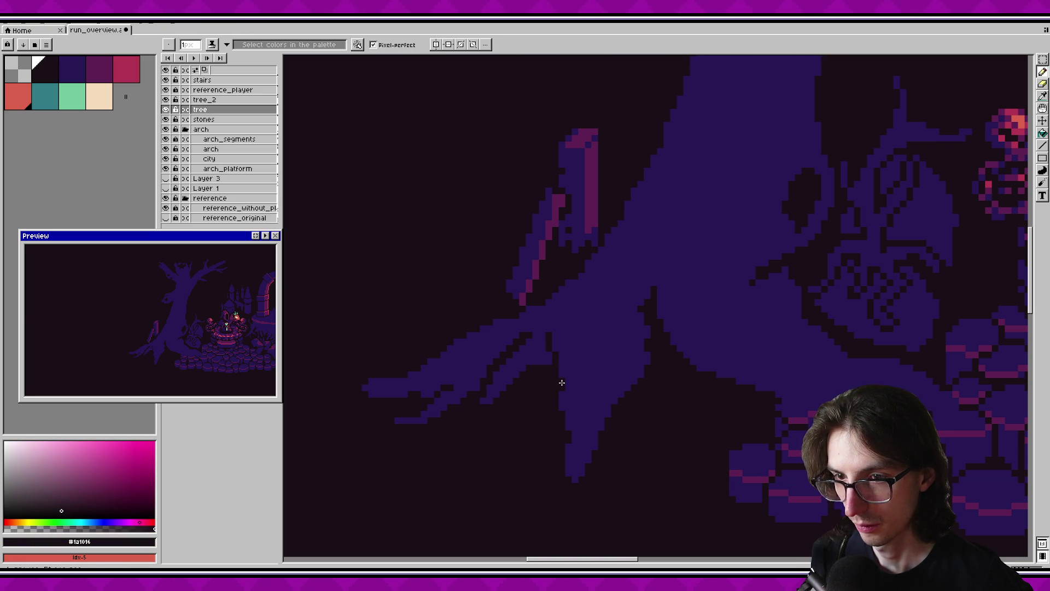
left_click_drag(601, 322, 542, 372)
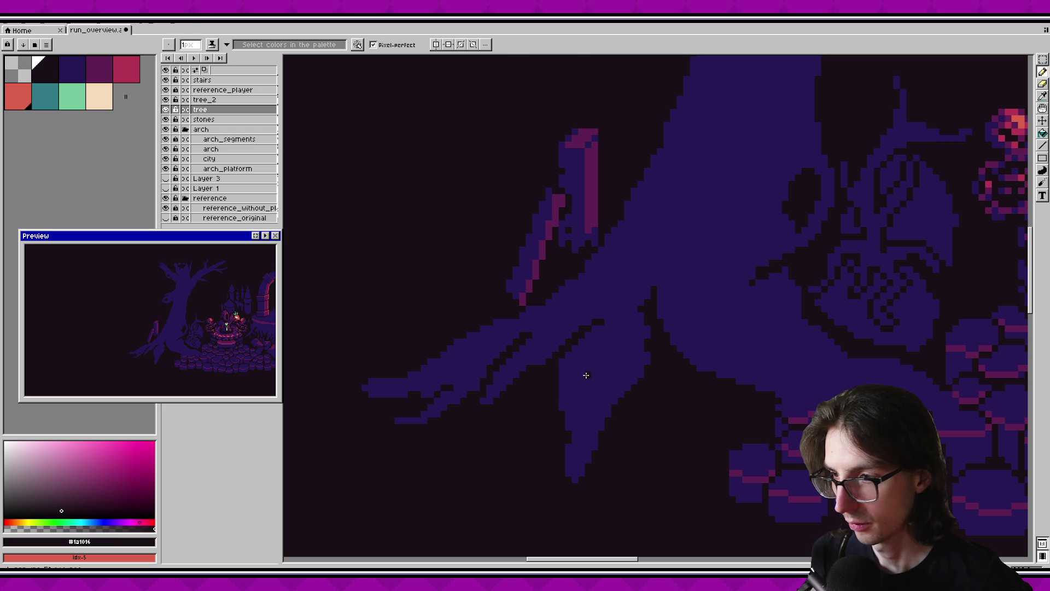
key("ctrl+z")
Trim the left branch's lower edge with near-black pixels and save.
scroll(712, 388, "down", 1)
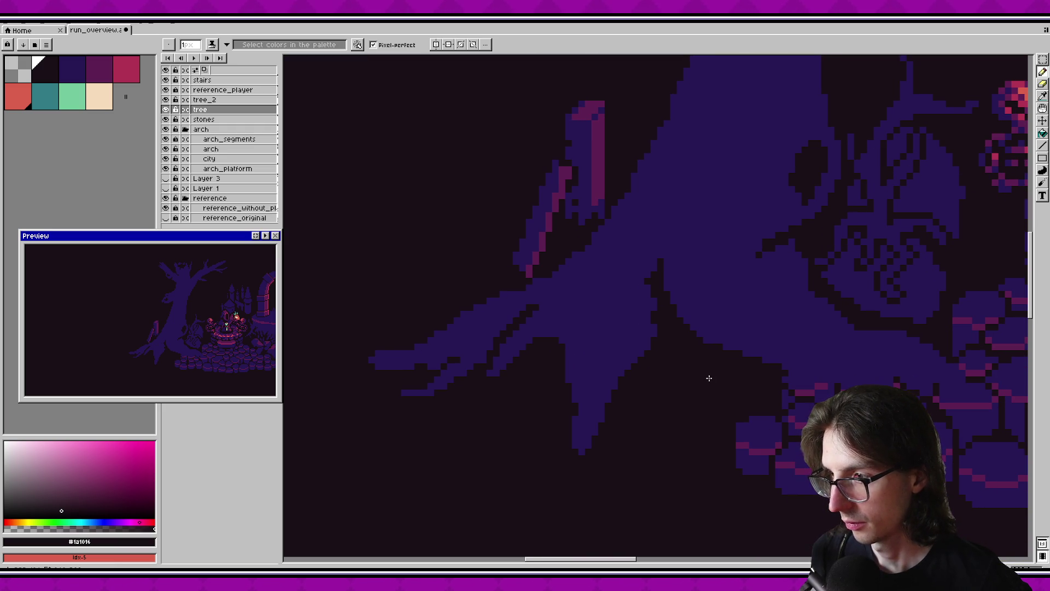
scroll(597, 379, "up", 1)
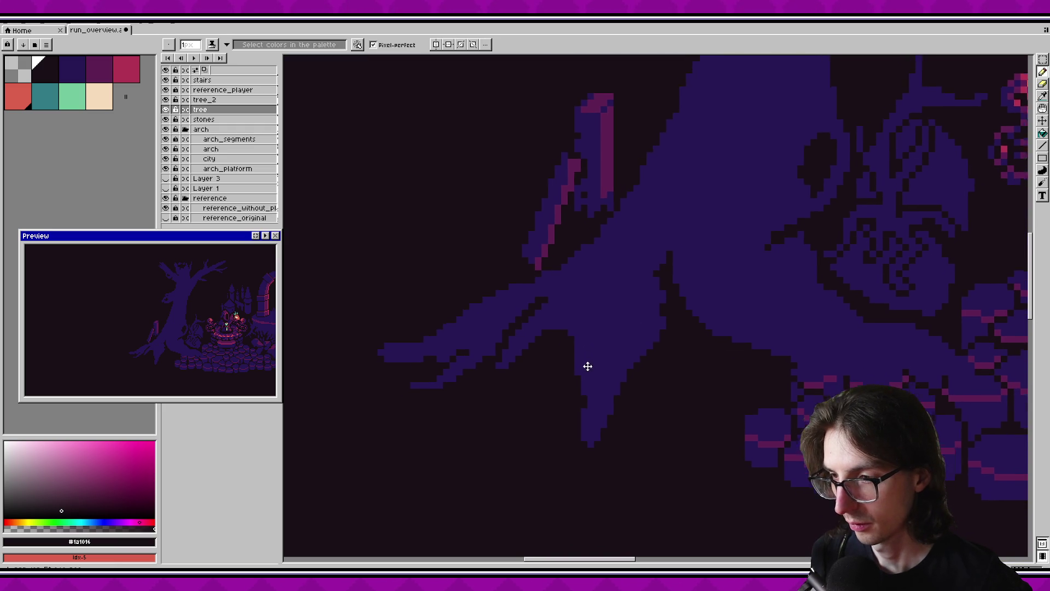
scroll(586, 366, "up", 1)
scroll(609, 347, "up", 1)
scroll(534, 333, "up", 1)
left_click_drag(517, 320, 382, 366)
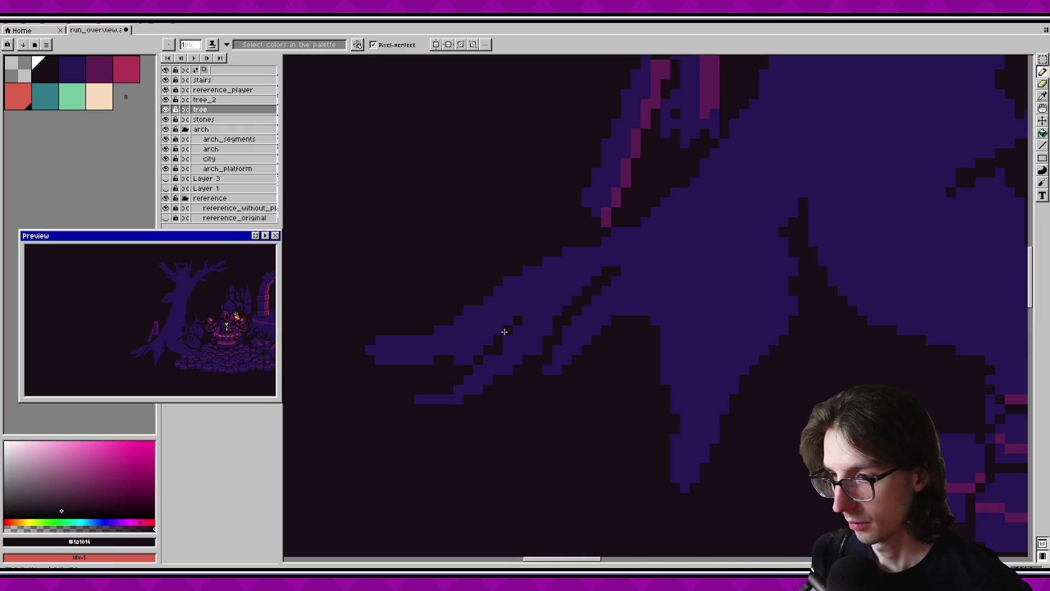
left_click_drag(480, 345, 454, 356)
key("ctrl+s")
Sample the tree's purple and fill in pixels along the branch underside and lower-left edge.
scroll(529, 378, "right", 2)
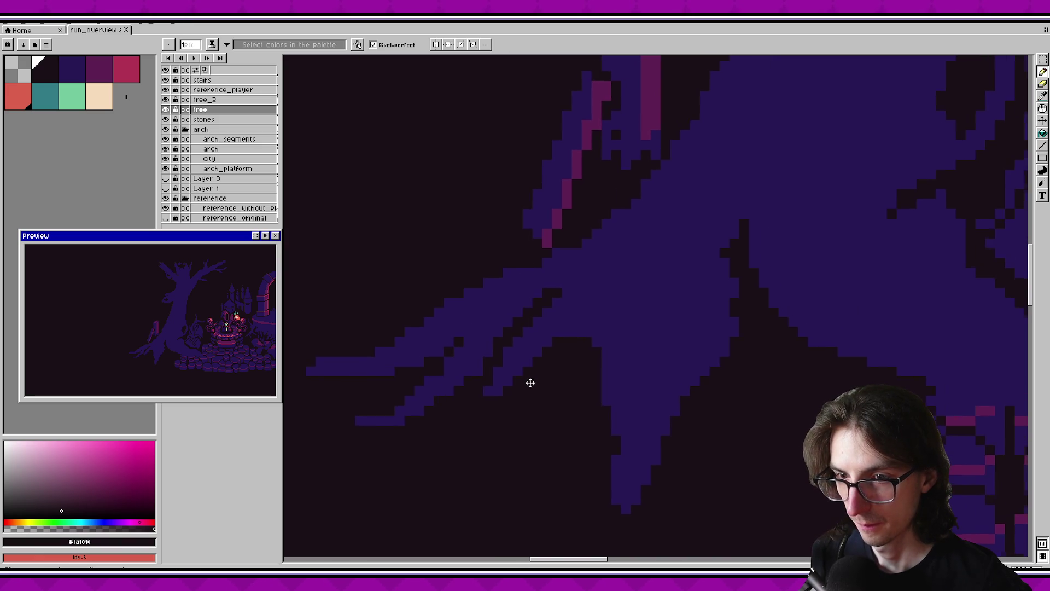
scroll(514, 359, "down", 3)
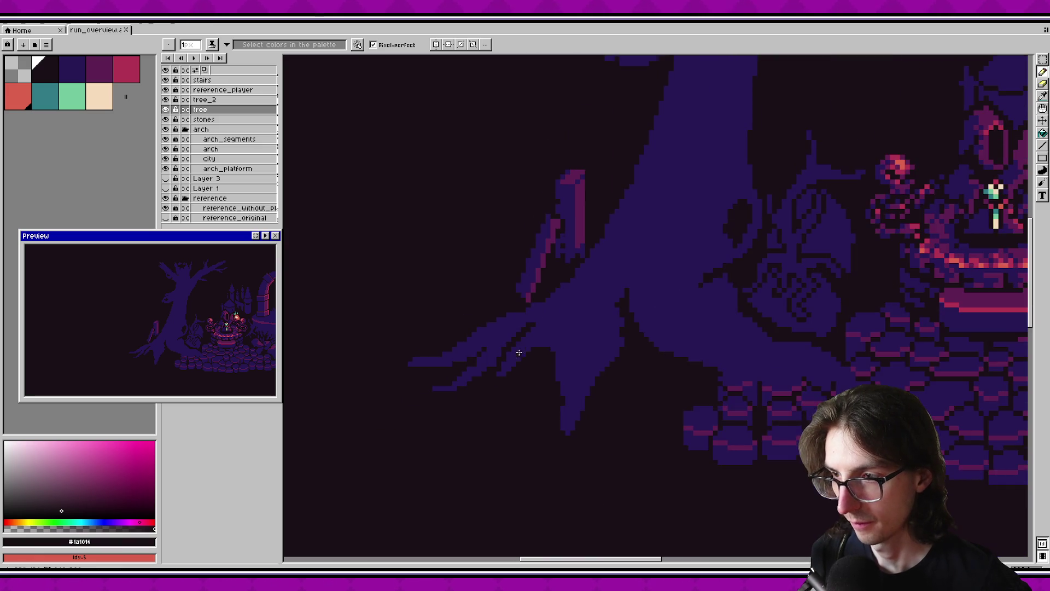
scroll(537, 345, "up", 3)
left_click(540, 321, "alt")
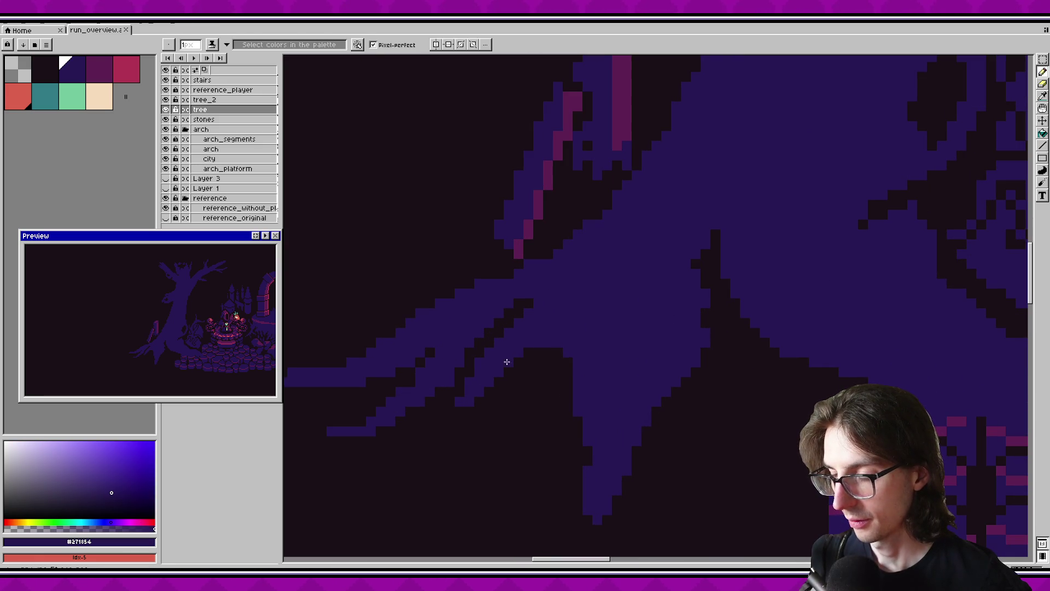
left_click_drag(533, 302, 470, 353)
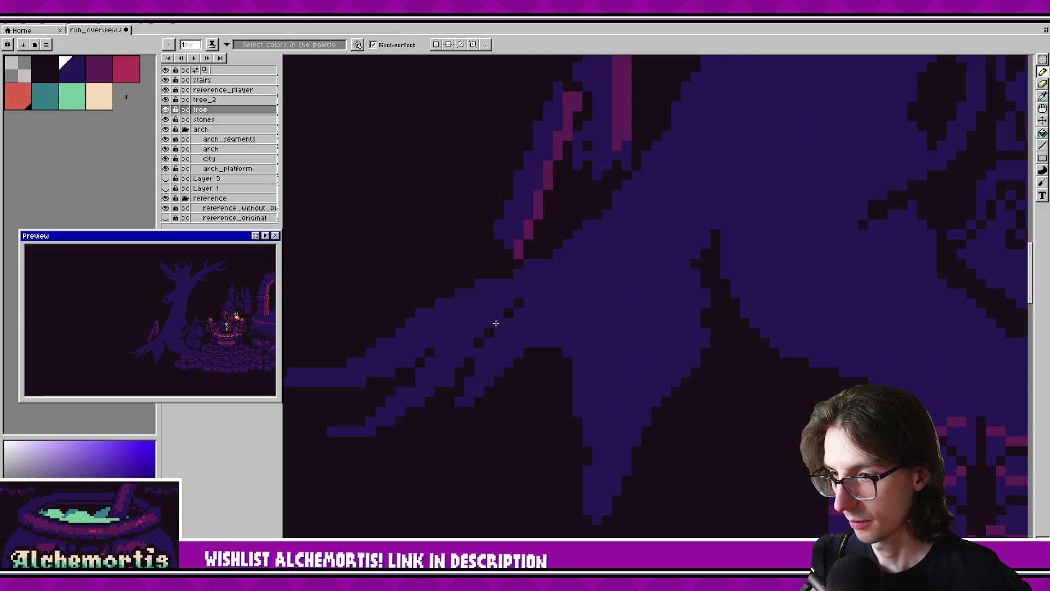
left_click_drag(450, 400, 361, 424)
left_click(458, 417)
left_click(469, 365)
mouse_move(521, 305)
left_mouse_down()
mouse_move(489, 331)
mouse_move(529, 283)
left_mouse_up()
scroll(532, 326, "down", 3)
left_click(458, 328, "alt")
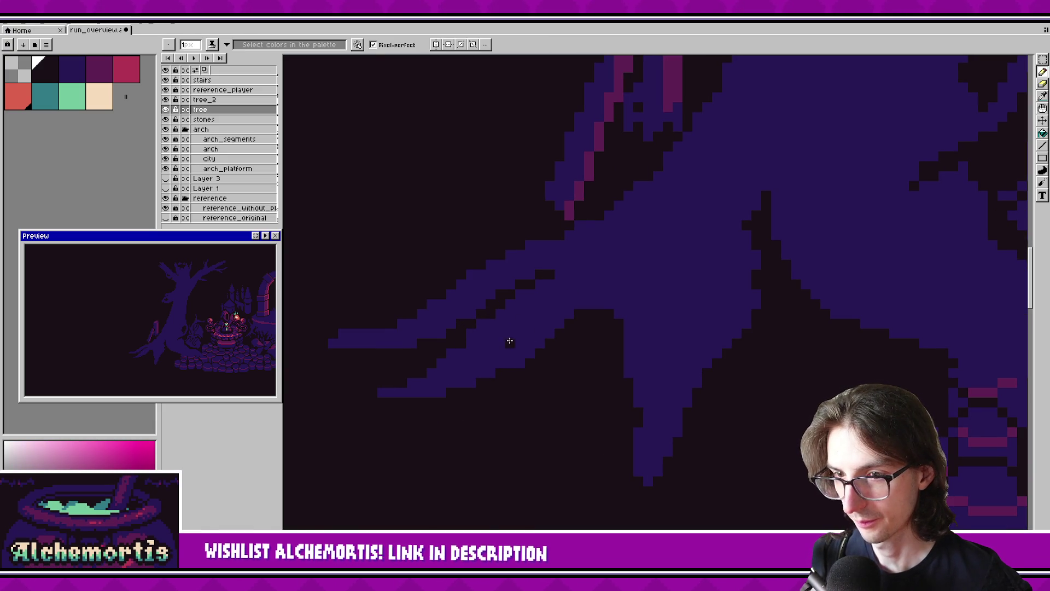
Redraw a dark stepped line along the branch edge, darken one more pixel, and save.
scroll(535, 369, "right", 3)
key("ctrl+s")
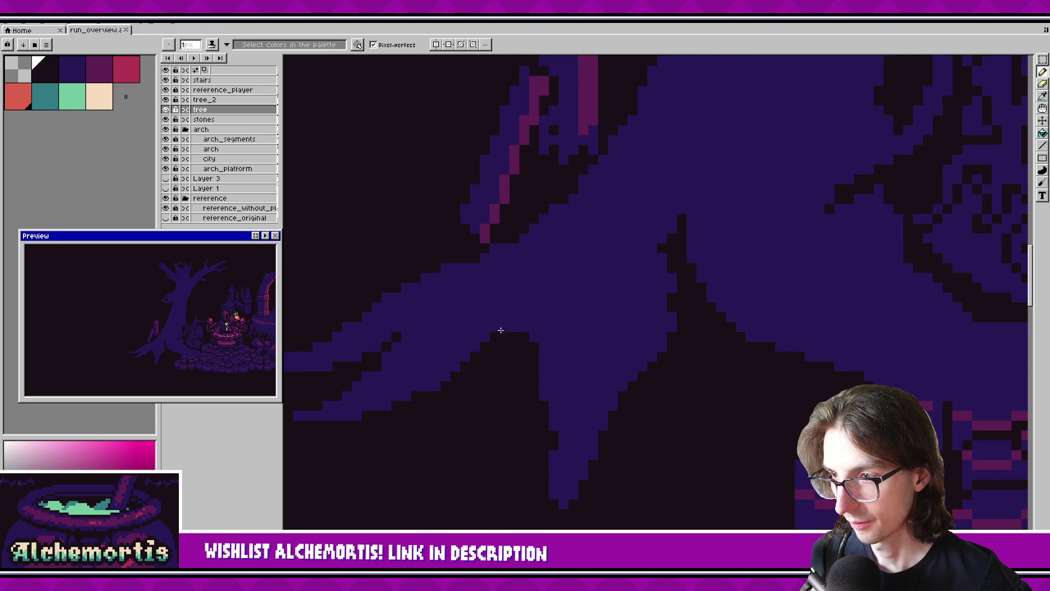
key("ctrl+z")
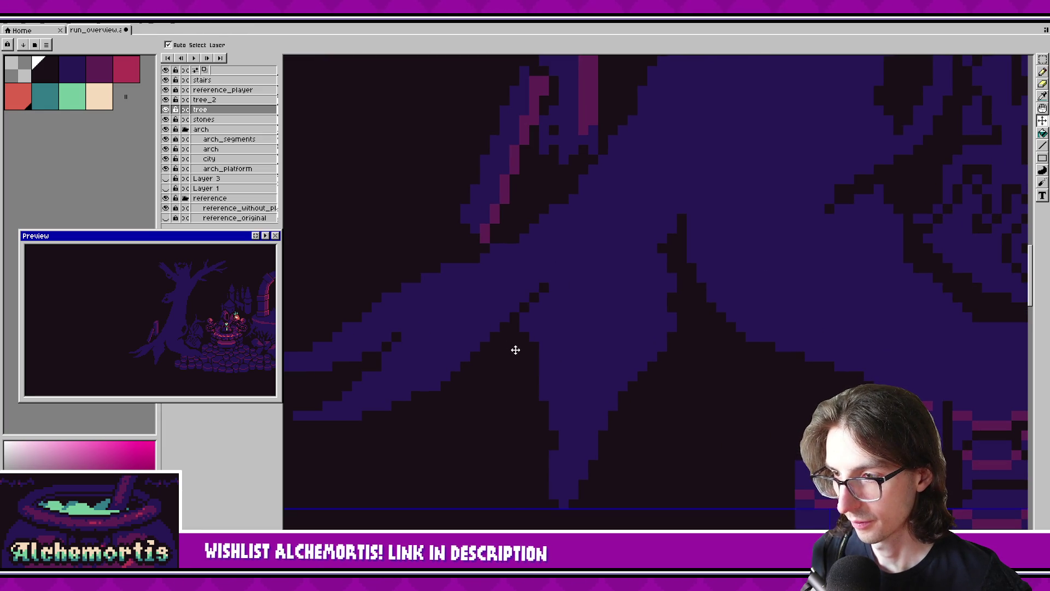
mouse_move(544, 290)
left_mouse_down()
mouse_move(558, 265)
mouse_move(509, 332)
left_mouse_up()
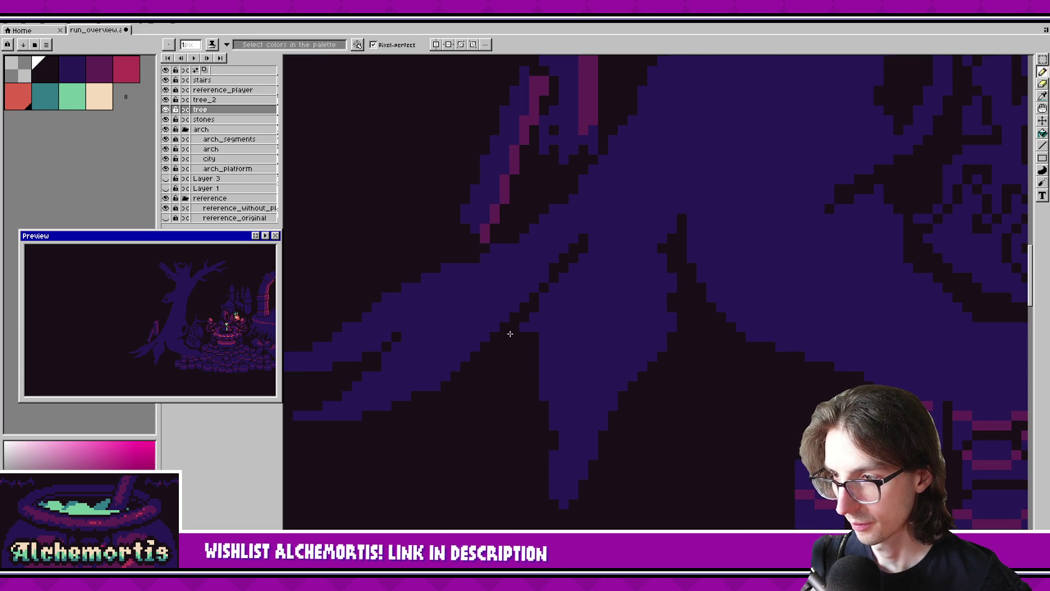
key("ctrl+z")
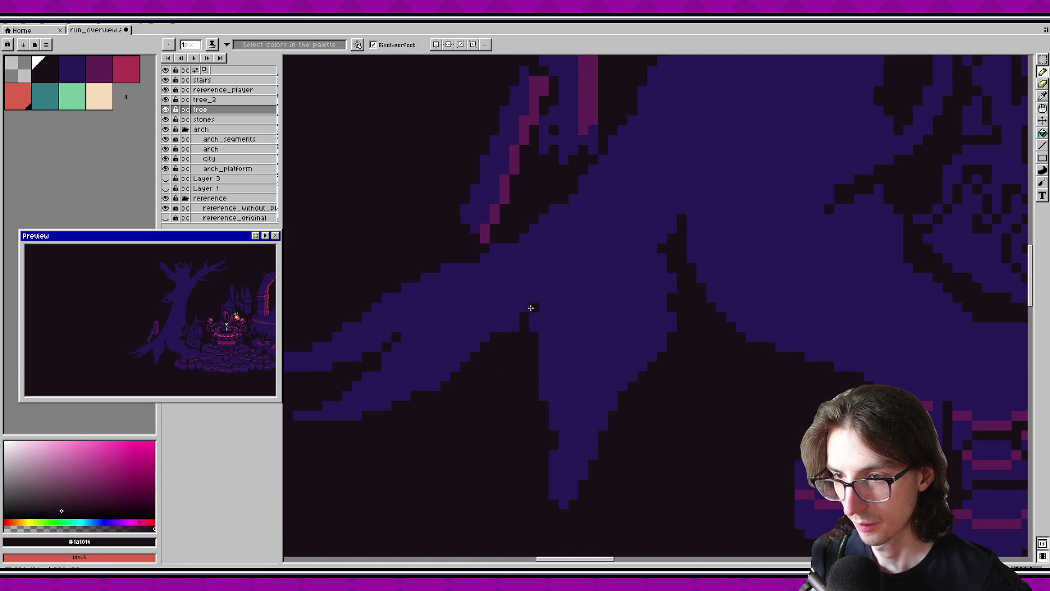
left_click_drag(563, 264, 501, 334)
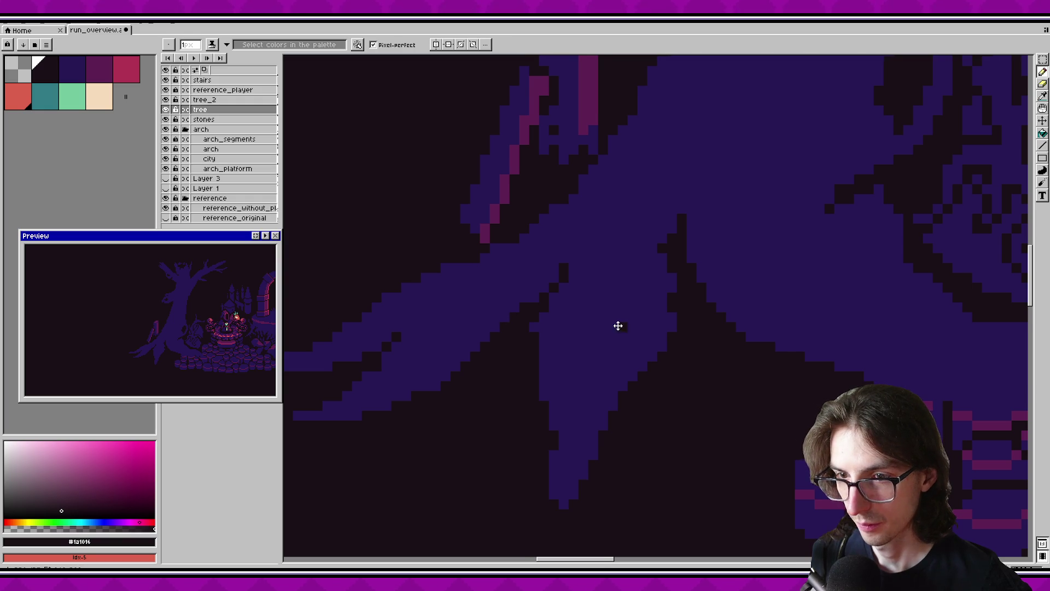
scroll(617, 326, "down", 2)
left_click(369, 373)
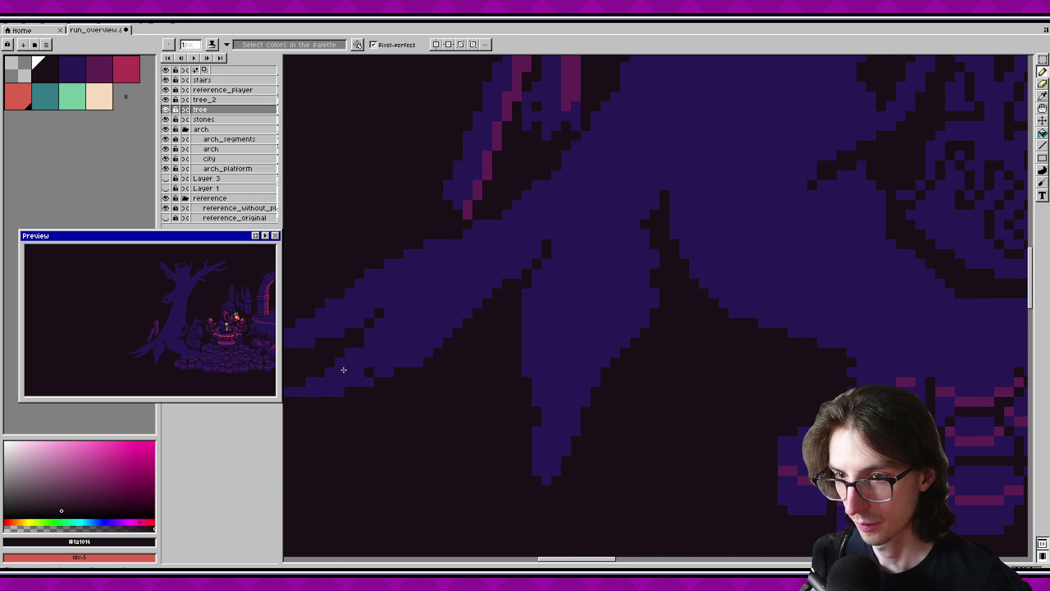
key("ctrl+s")
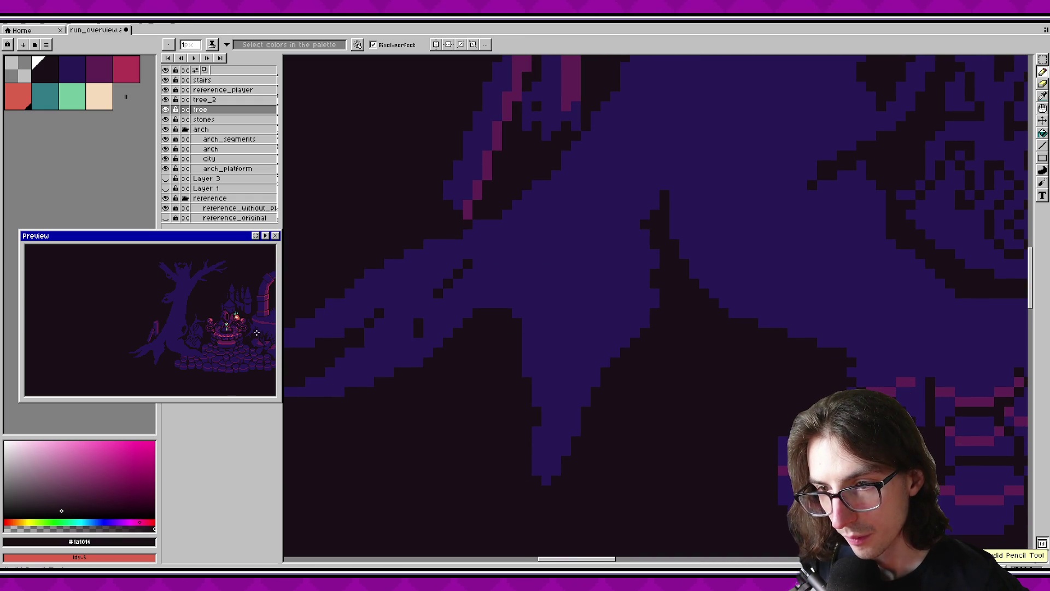
left_click_drag(634, 348, 571, 362)
scroll(571, 362, "down", 3)
scroll(568, 335, "down", 1)
scroll(605, 363, "down", 1)
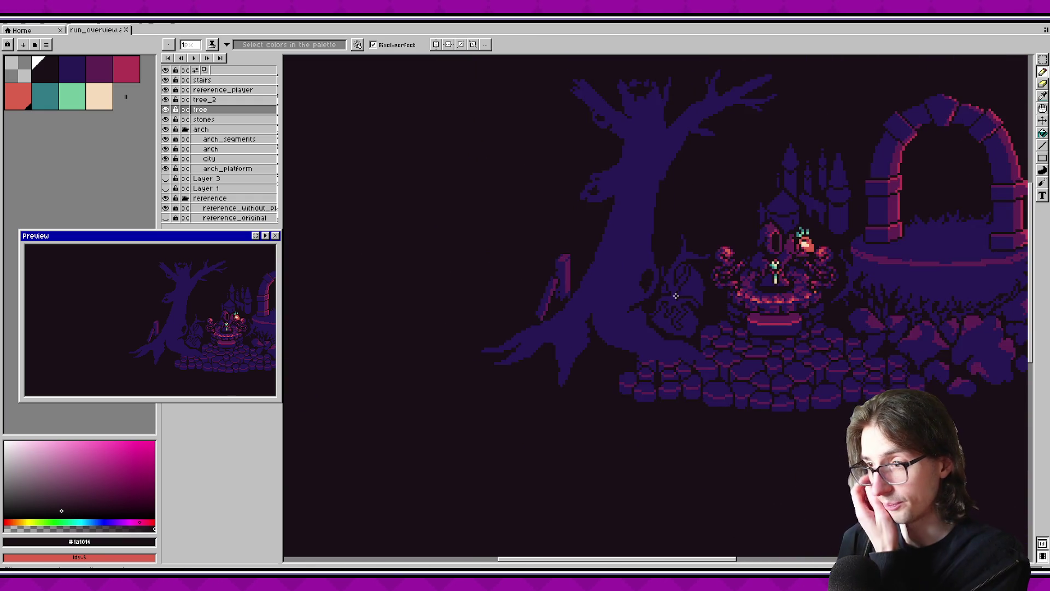
scroll(645, 313, "down", 2)
scroll(646, 312, "up", 2)
scroll(629, 306, "up", 2)
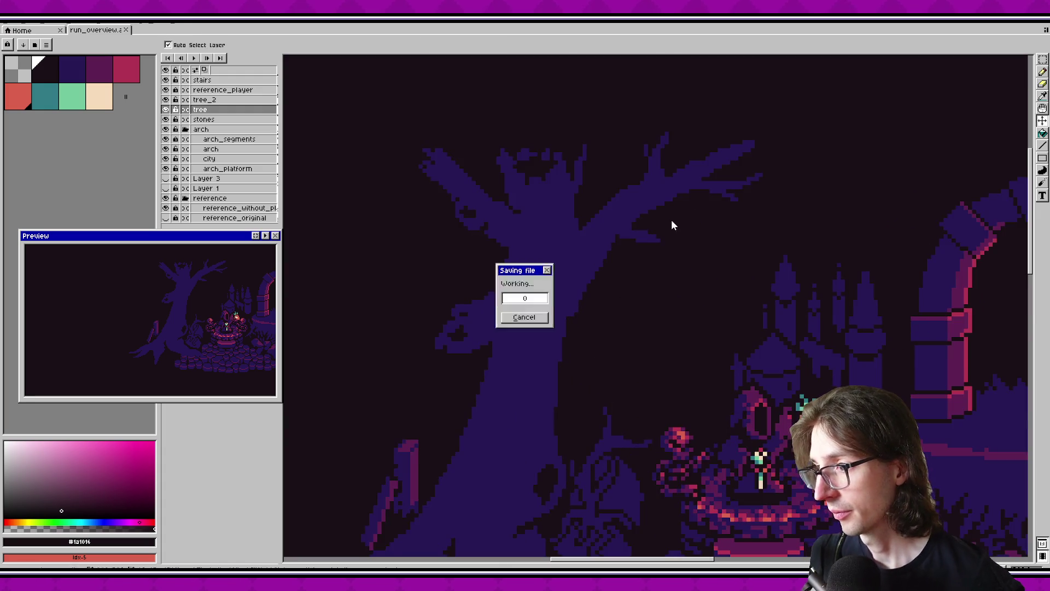
Sample the tree purple, fill two pixels on the branch's lower edge, and save.
scroll(622, 245, "up", 1)
left_click(565, 253, "alt")
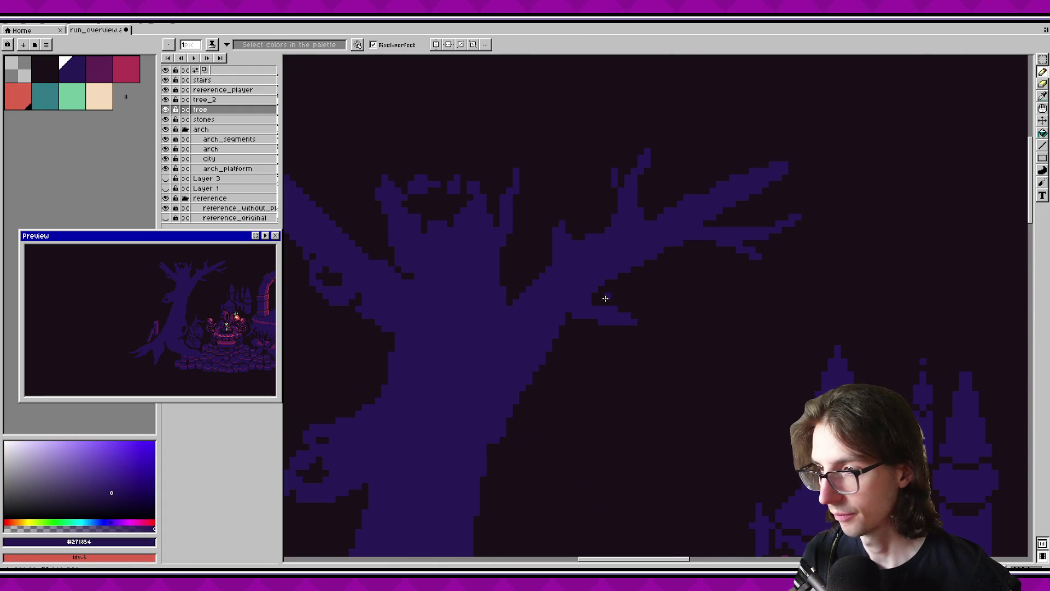
scroll(605, 299, "down", 1)
scroll(586, 264, "up", 2)
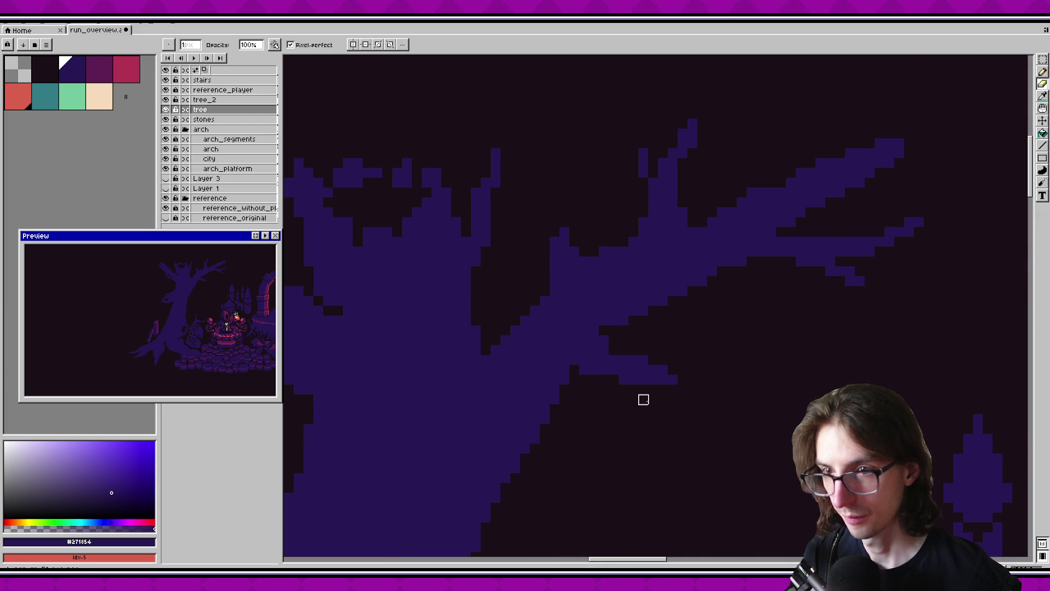
scroll(223, 271, "up", 1)
left_click(594, 321)
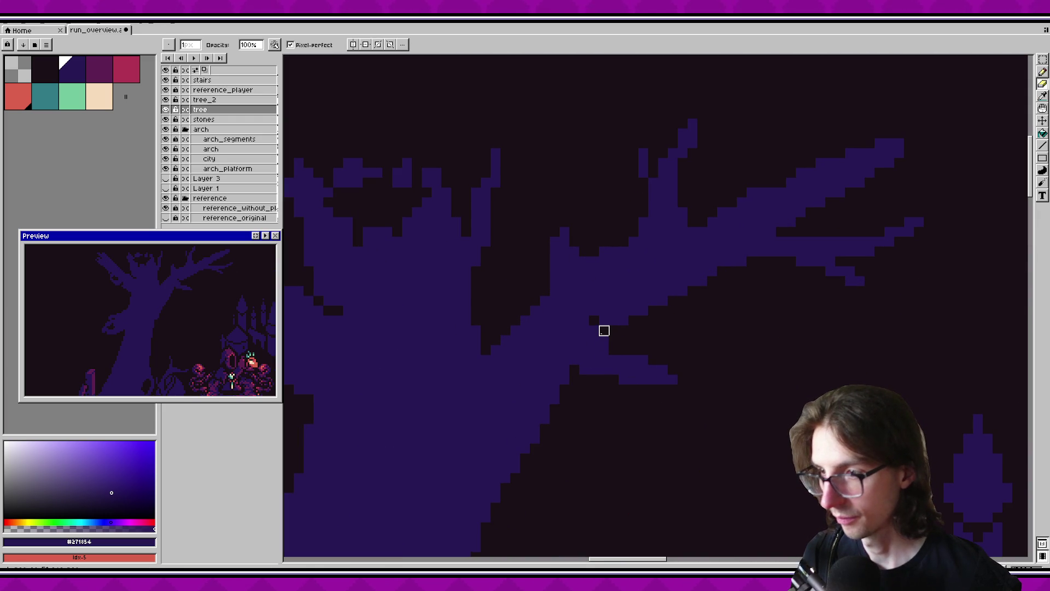
left_click(584, 330)
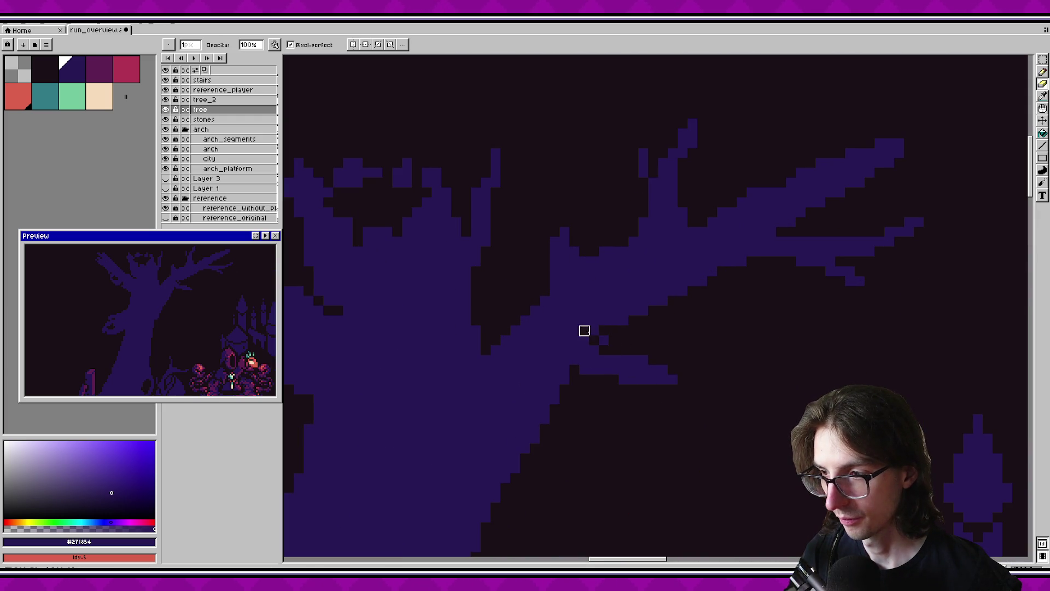
key("ctrl+s")
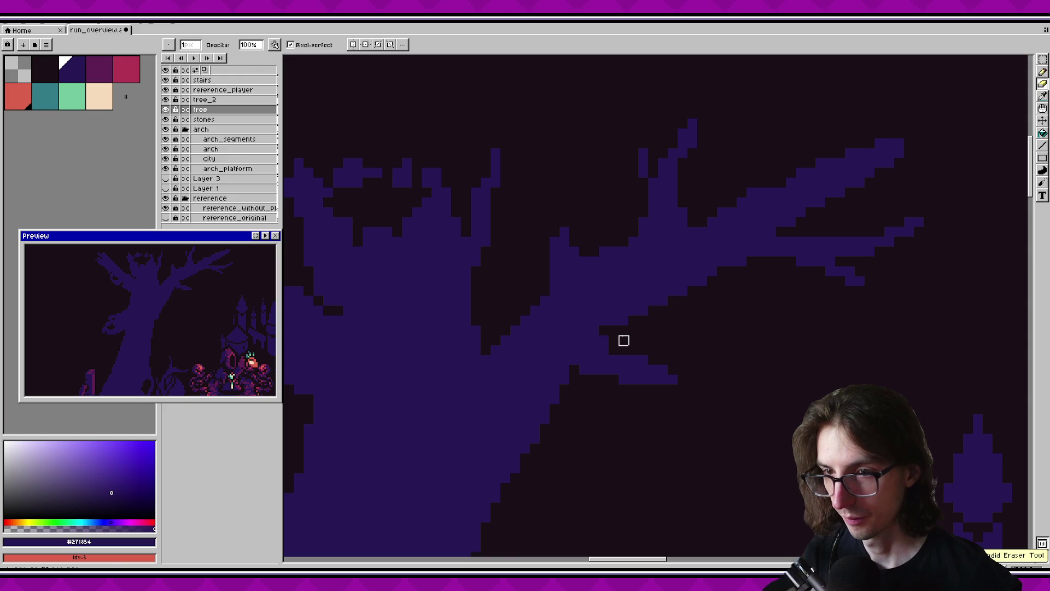
Paint dark pixels along the branch's diagonal edge and save.
scroll(623, 339, "down", 2)
scroll(673, 319, "up", 1)
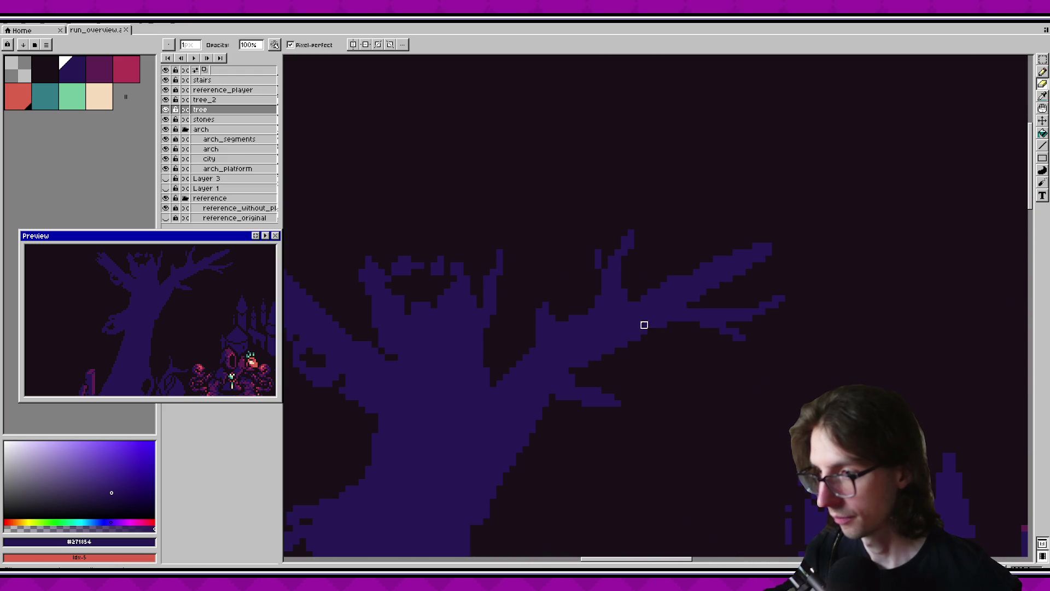
scroll(683, 294, "up", 1)
scroll(631, 230, "up", 1)
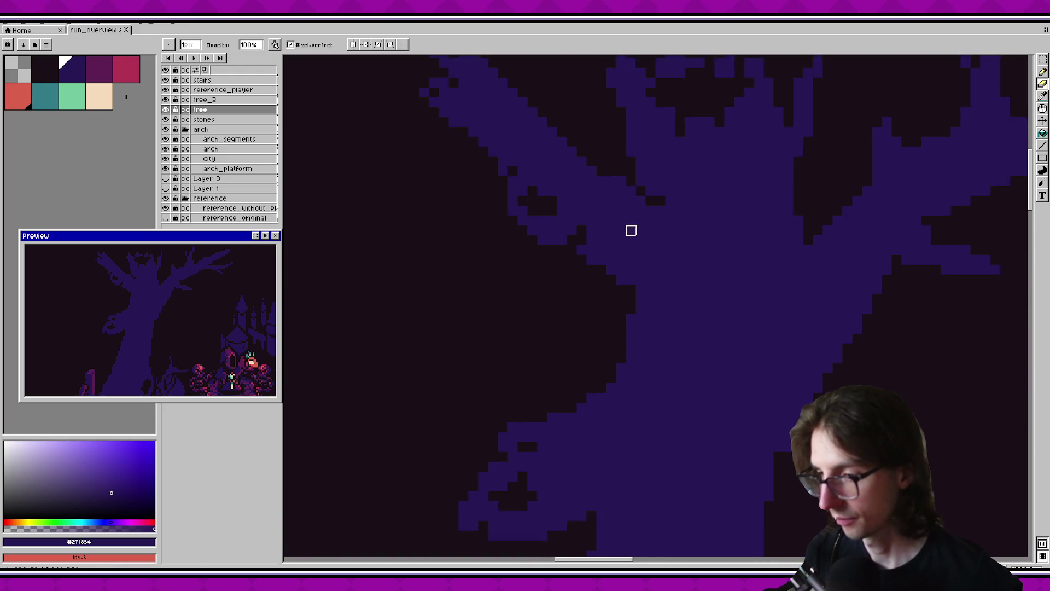
scroll(610, 235, "down", 3)
scroll(586, 288, "up", 1)
scroll(586, 287, "up", 1)
mouse_move(586, 268)
left_mouse_down()
mouse_move(617, 237)
mouse_move(595, 265)
left_mouse_up()
key("ctrl+s")
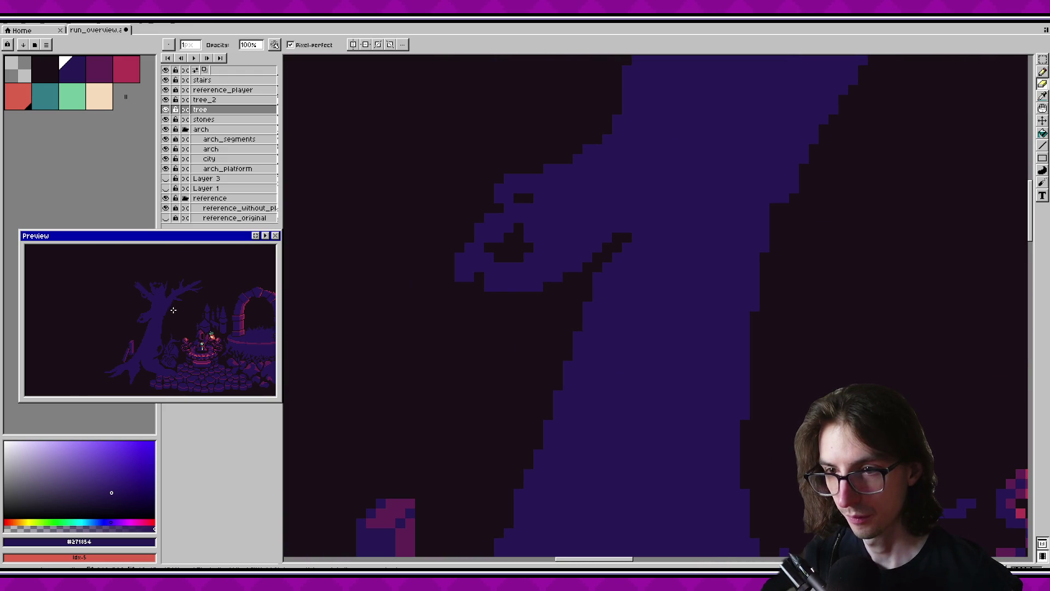
Draw a purple line along the trunk edge, undo a stray right-edge stroke, and save.
left_click_drag(593, 356, 617, 287)
scroll(633, 344, "down", 2)
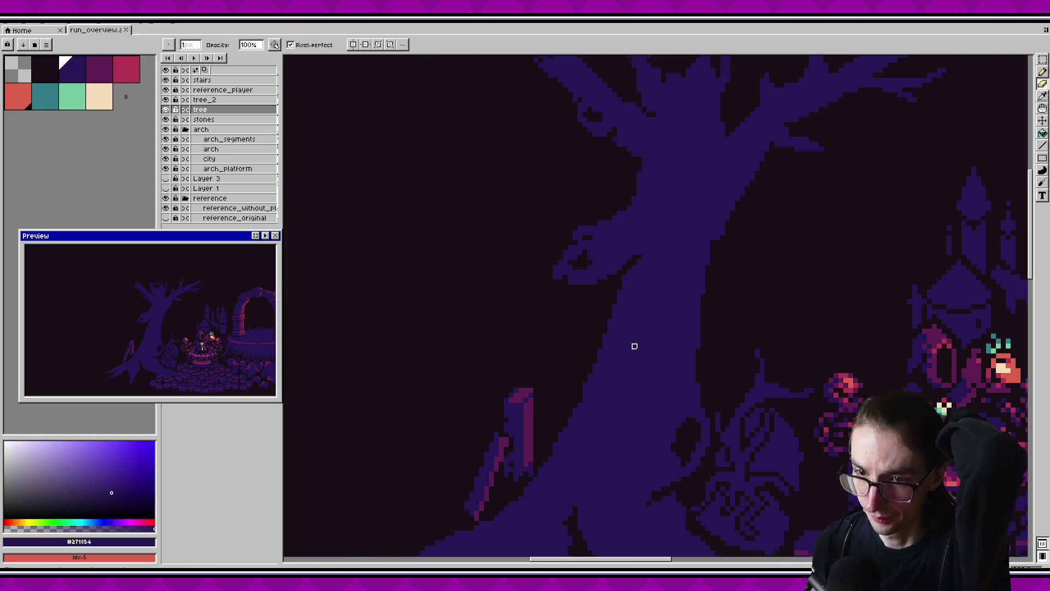
mouse_move(644, 345)
left_mouse_down()
mouse_move(605, 301)
mouse_move(568, 347)
mouse_move(582, 297)
left_mouse_up()
key("b")
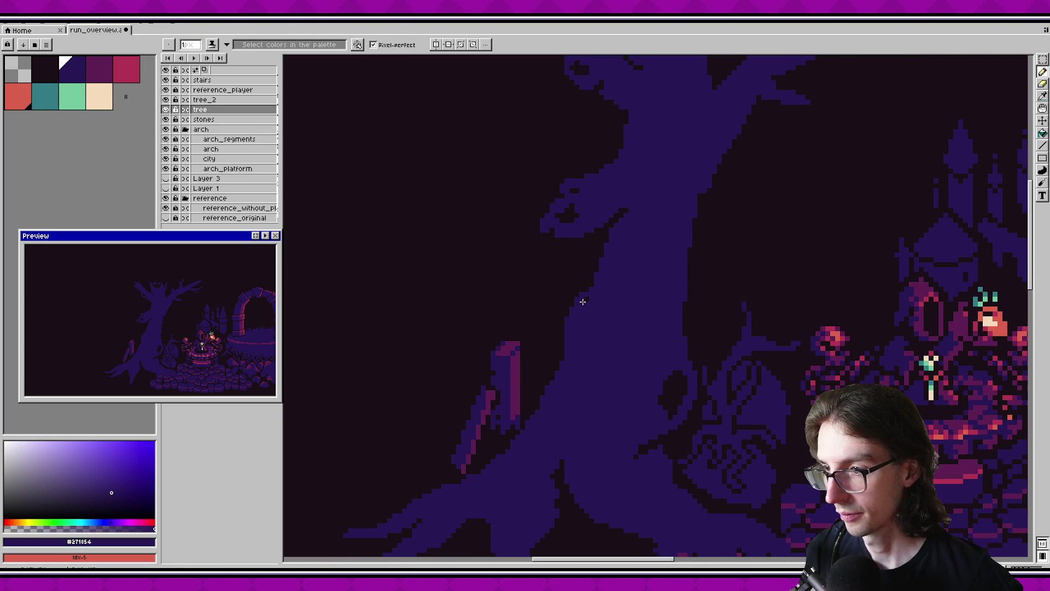
scroll(654, 296, "right", 1)
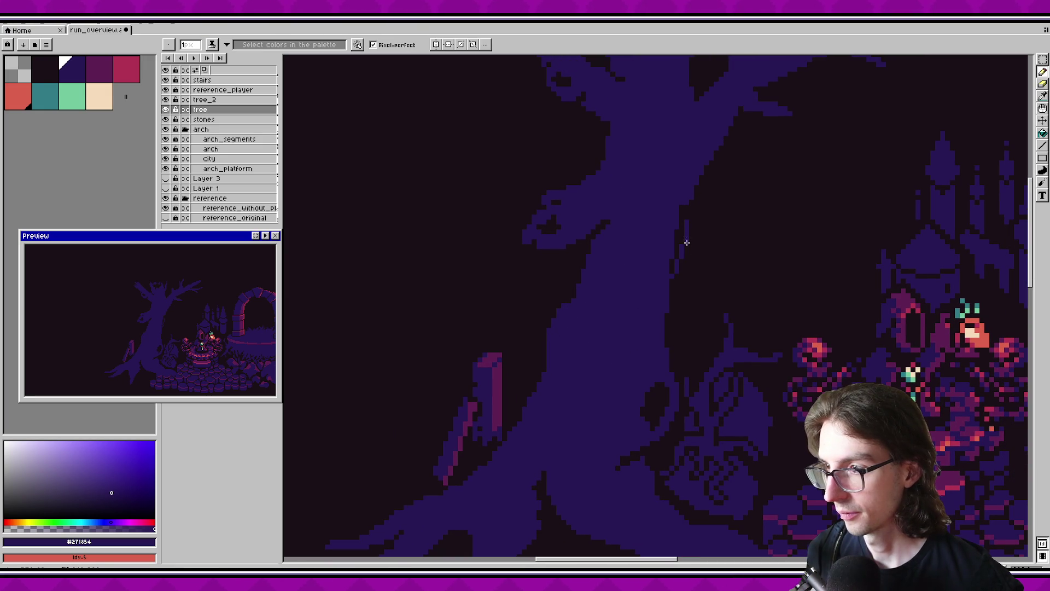
left_click_drag(675, 257, 677, 246)
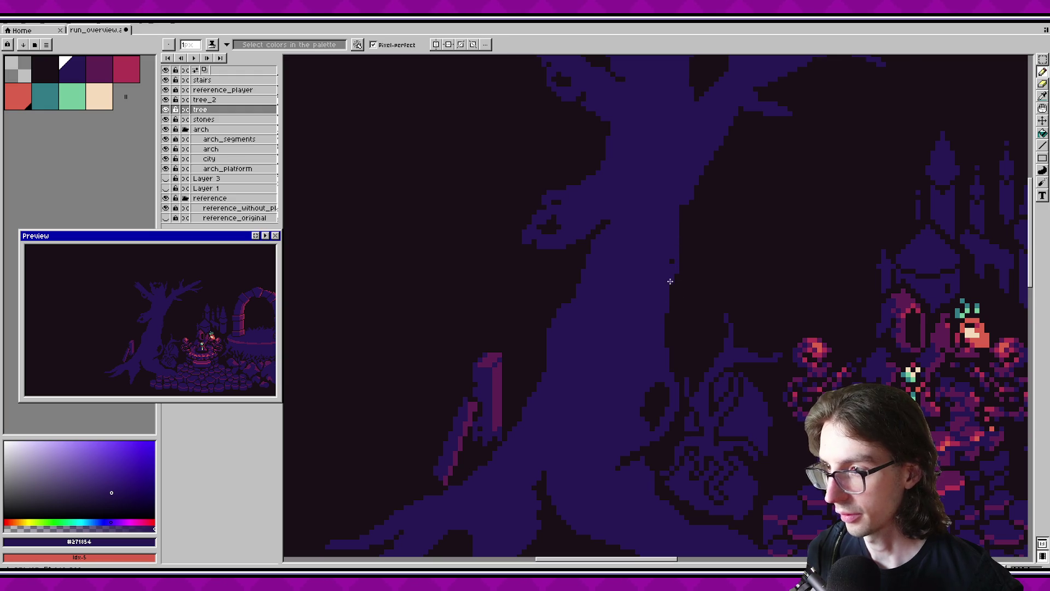
scroll(612, 305, "right", 3)
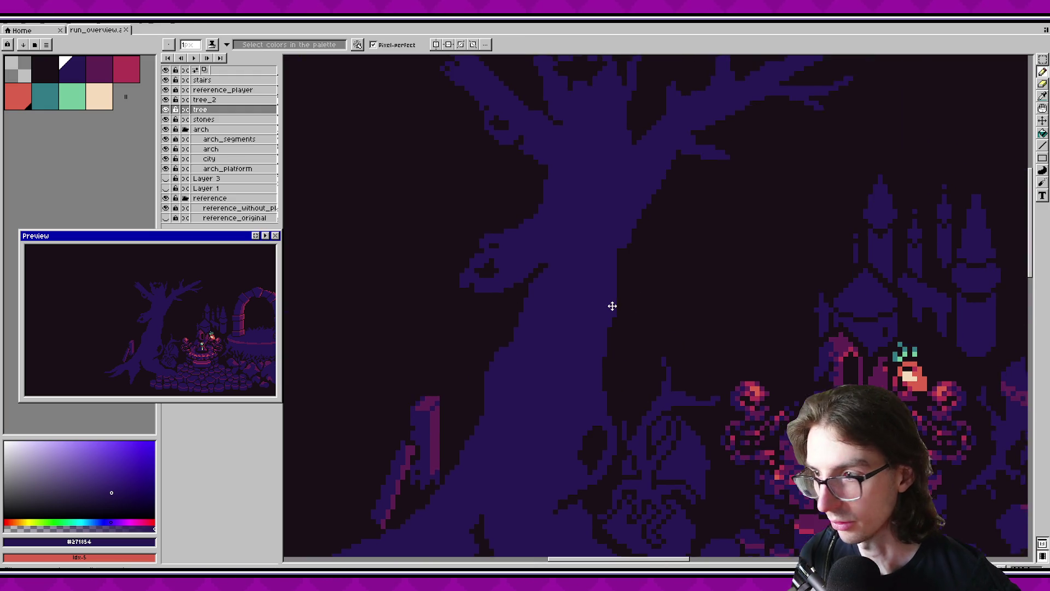
scroll(609, 251, "up", 2)
key("ctrl+z")
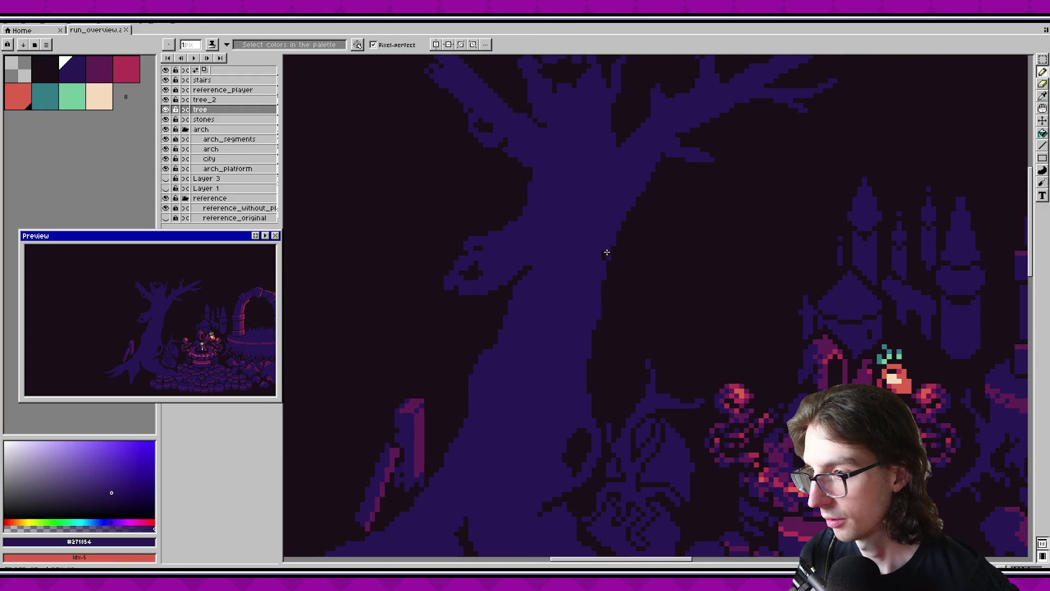
key("ctrl+s")
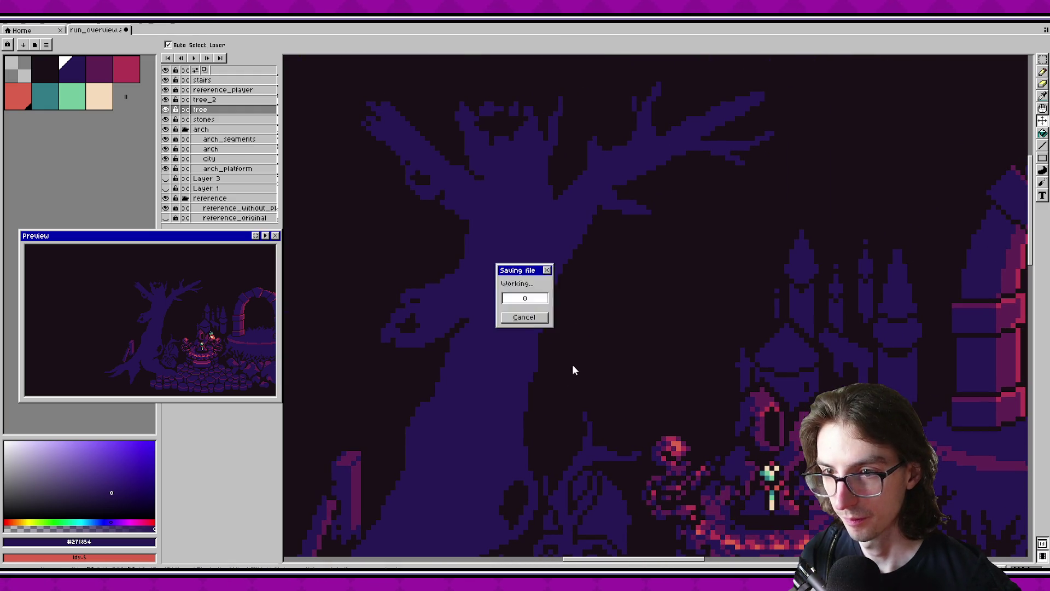
scroll(574, 253, "down", 2)
scroll(666, 256, "down", 1)
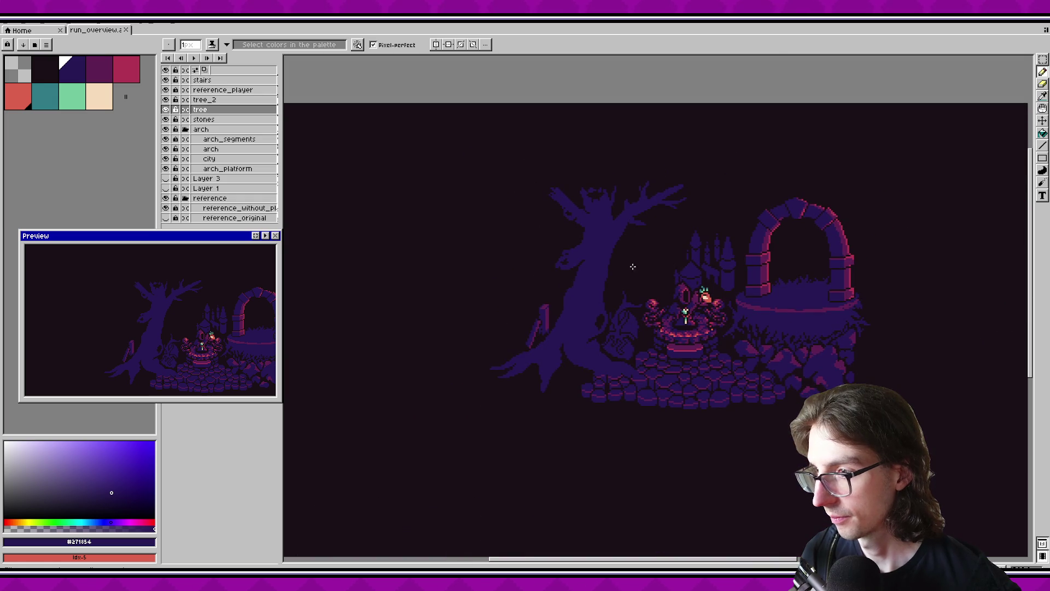
Pick the near-black swatch and apply an Outline effect around the tree.
scroll(634, 315, "up", 2)
scroll(622, 241, "down", 1)
scroll(630, 247, "down", 1)
scroll(631, 247, "up", 1)
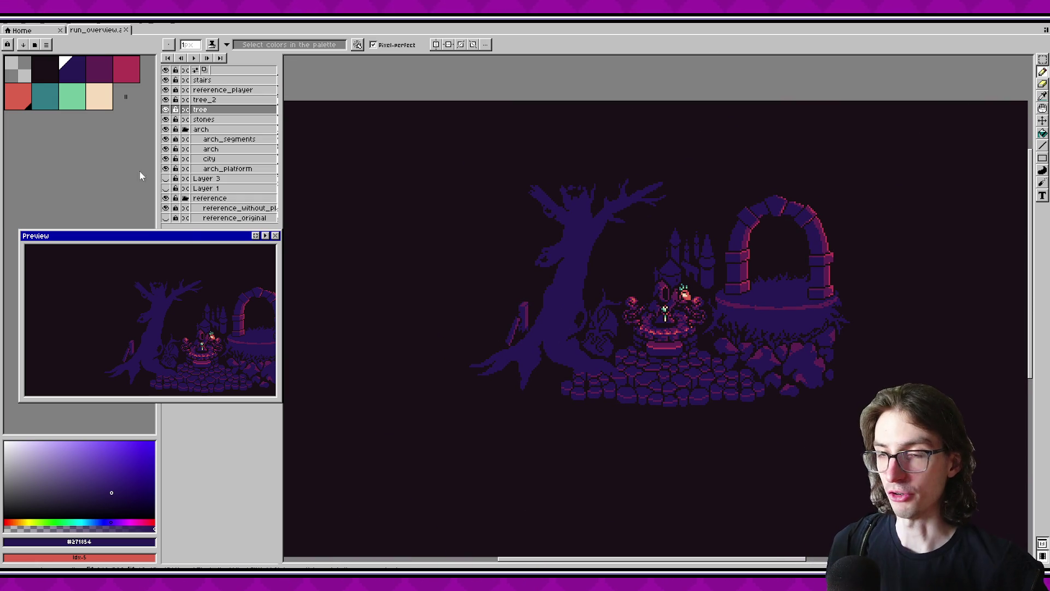
left_click(57, 76)
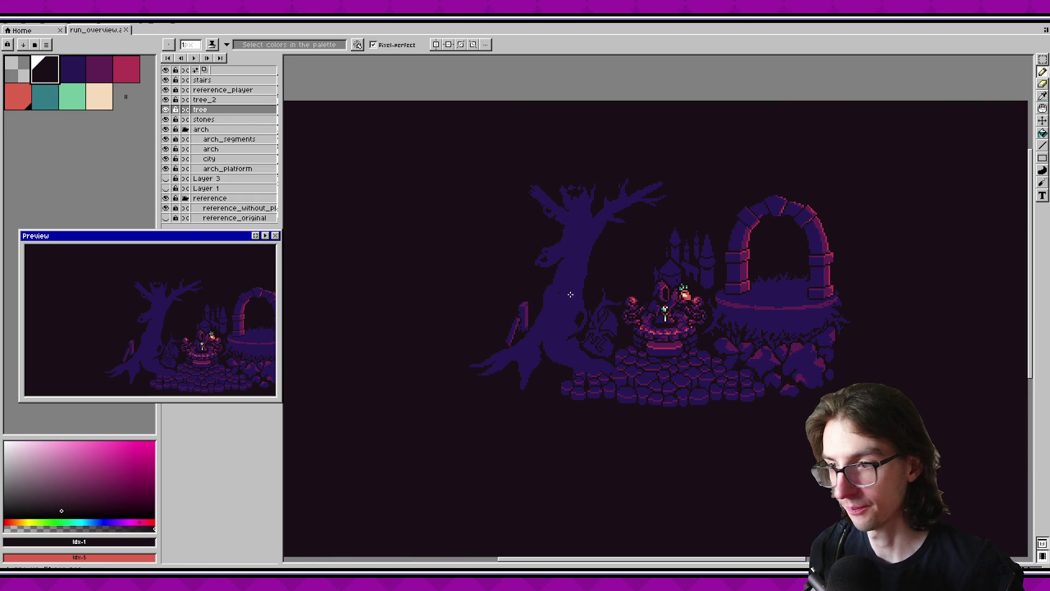
key("shift+o")
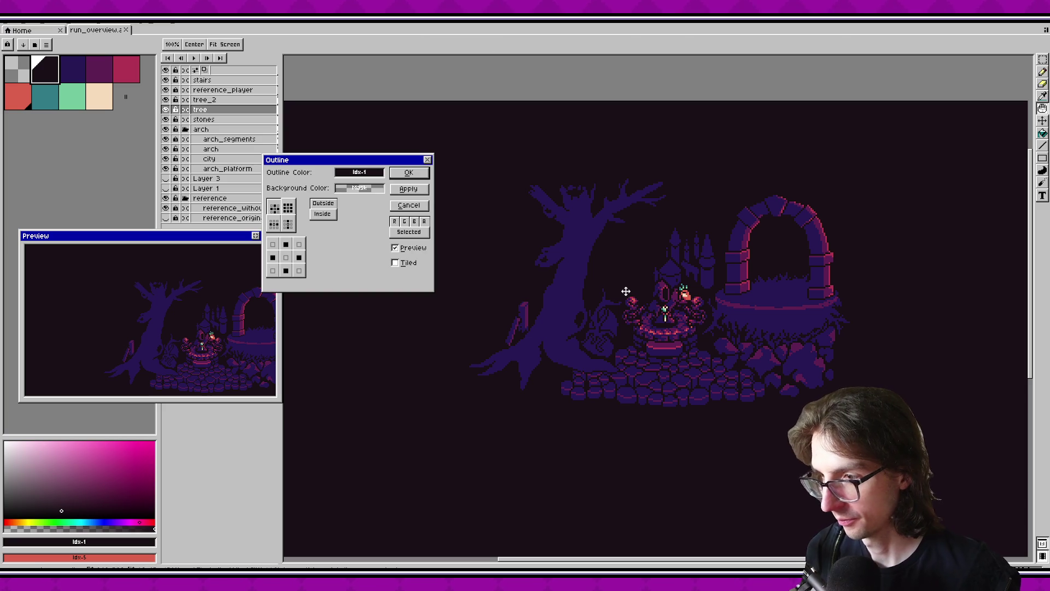
left_click(409, 173)
Darken the stray pink pixels along the cobblestone row's top edge.
scroll(665, 416, "up", 4)
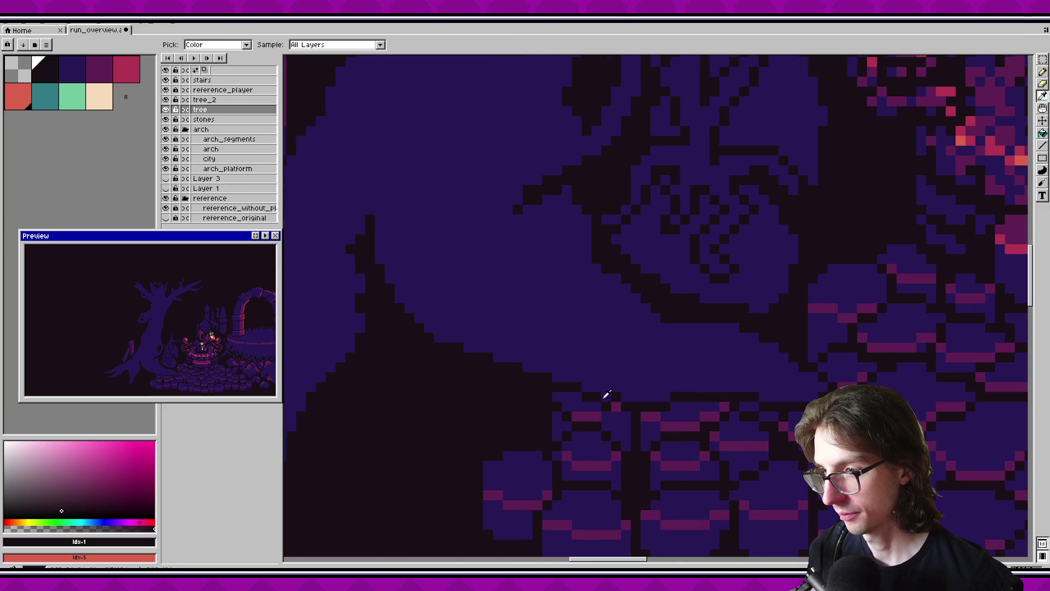
left_click_drag(681, 406, 772, 415)
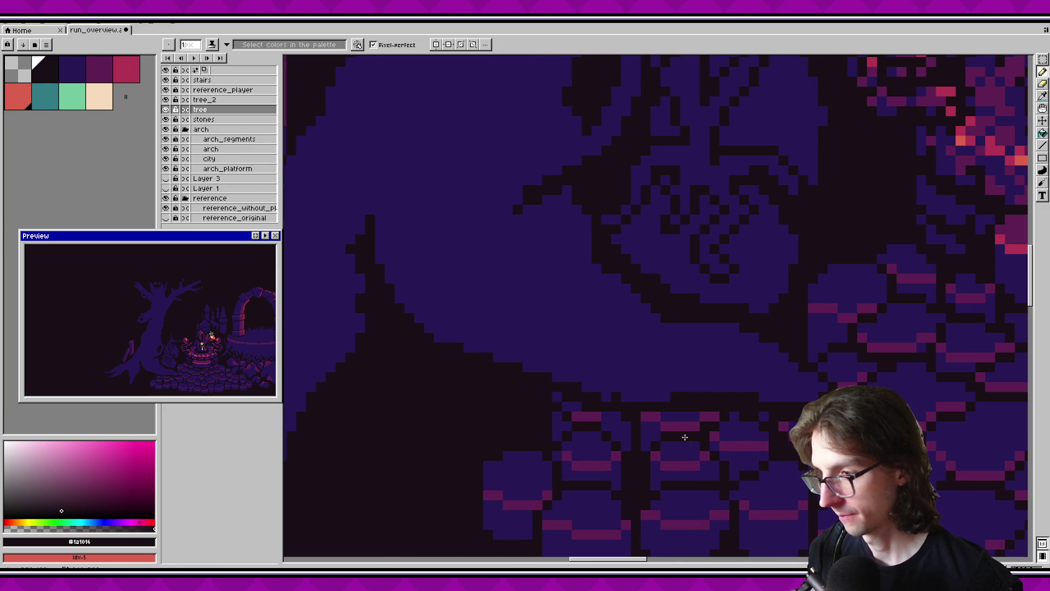
scroll(692, 428, "down", 2)
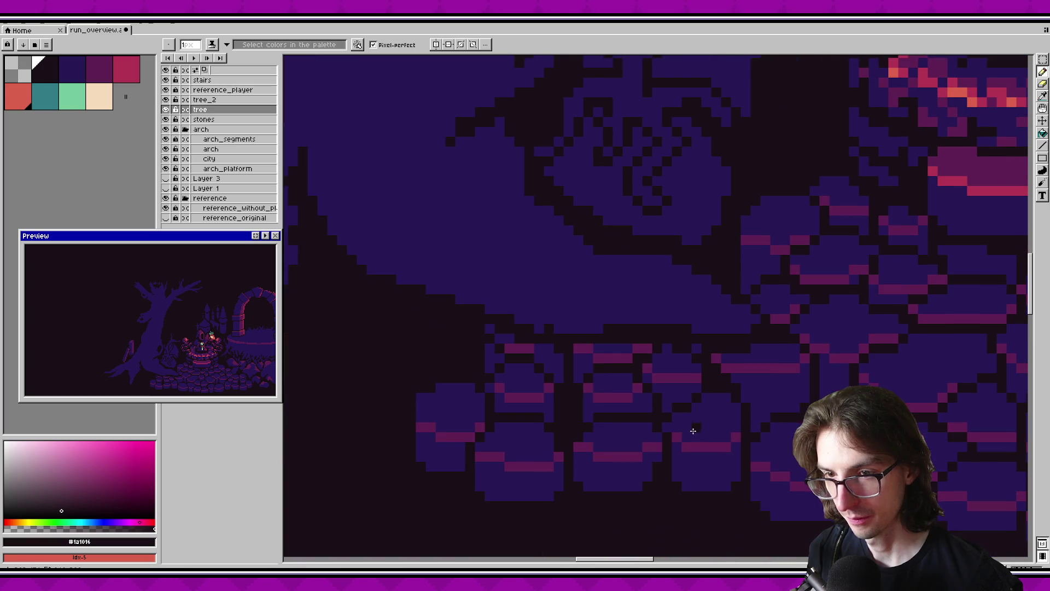
left_click_drag(564, 348, 629, 348)
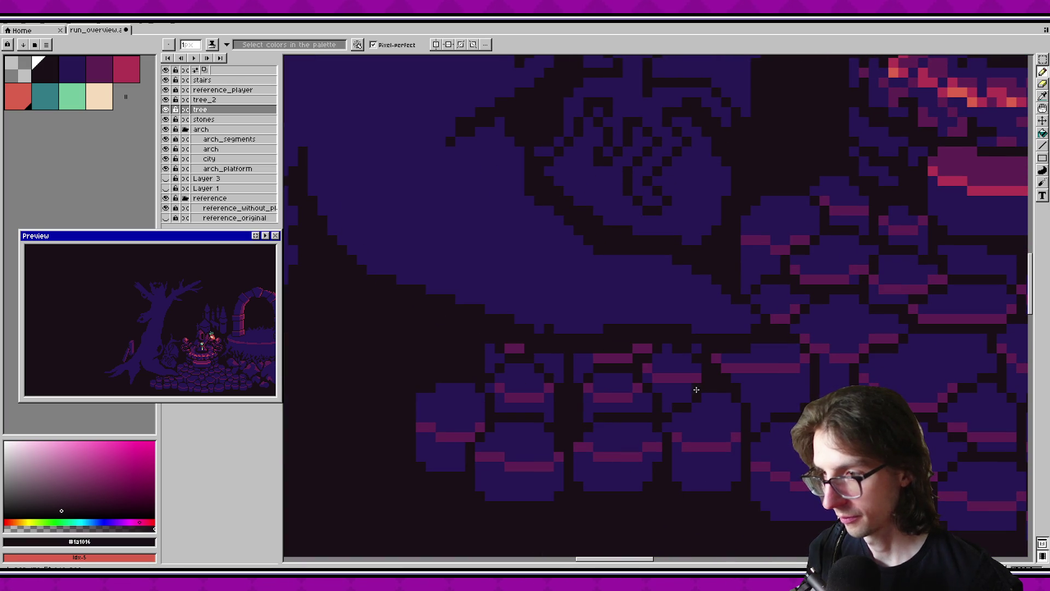
scroll(537, 348, "right", 2)
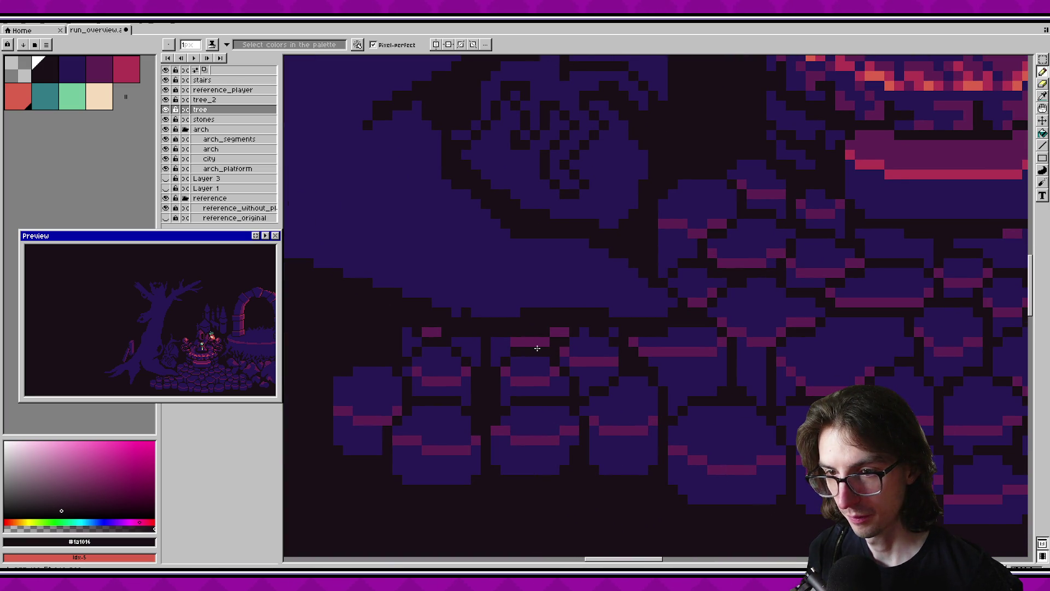
scroll(673, 368, "down", 2)
scroll(664, 339, "down", 2)
scroll(662, 317, "down", 2)
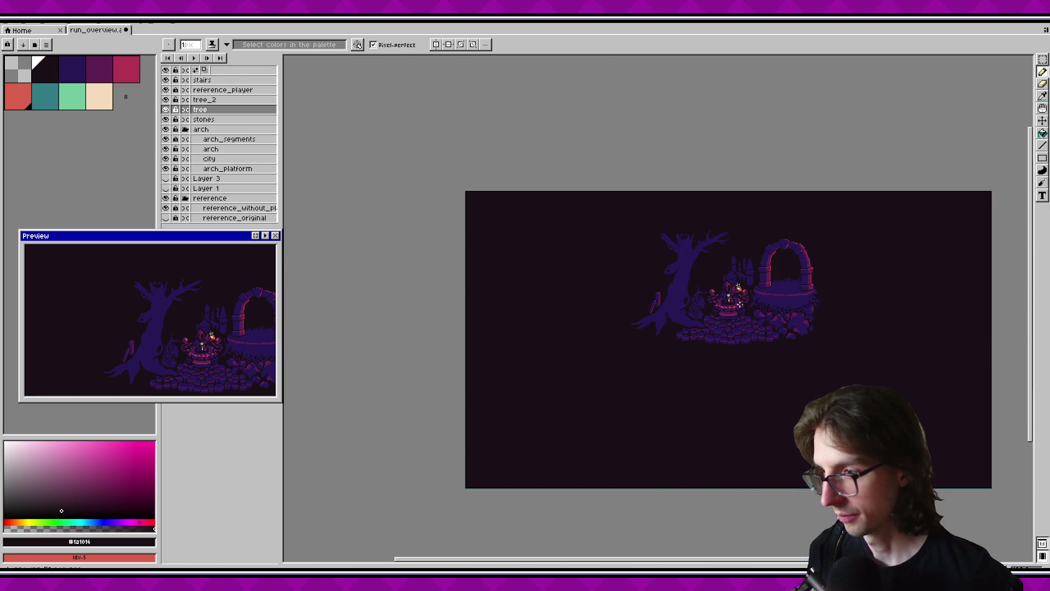
scroll(662, 317, "up", 2)
scroll(637, 391, "up", 1)
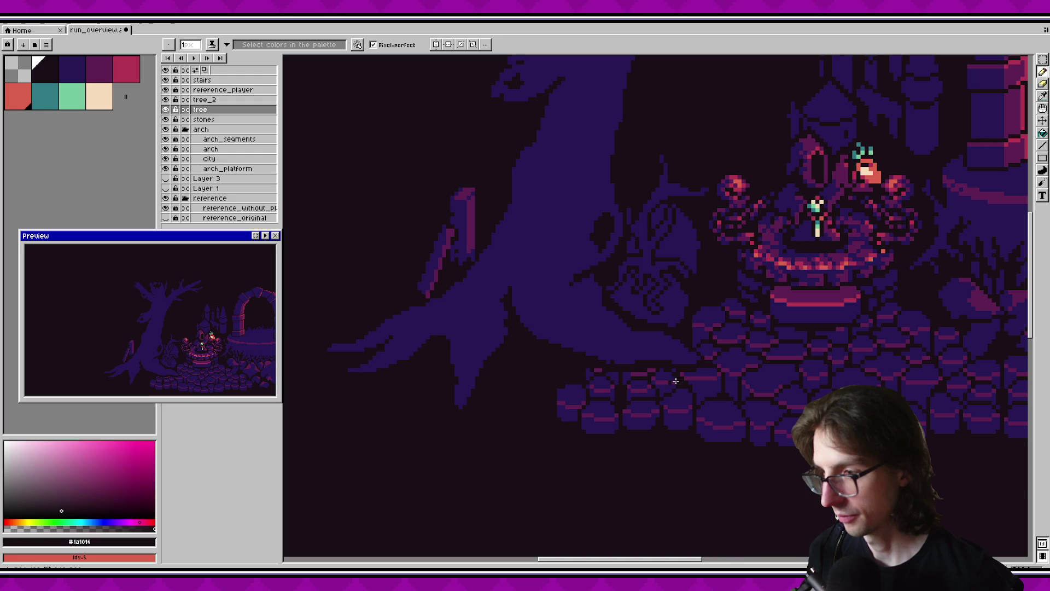
scroll(701, 364, "down", 3)
Save run_overview.aseprite and move to VS Code's source control commit message box.
key("ctrl+s")
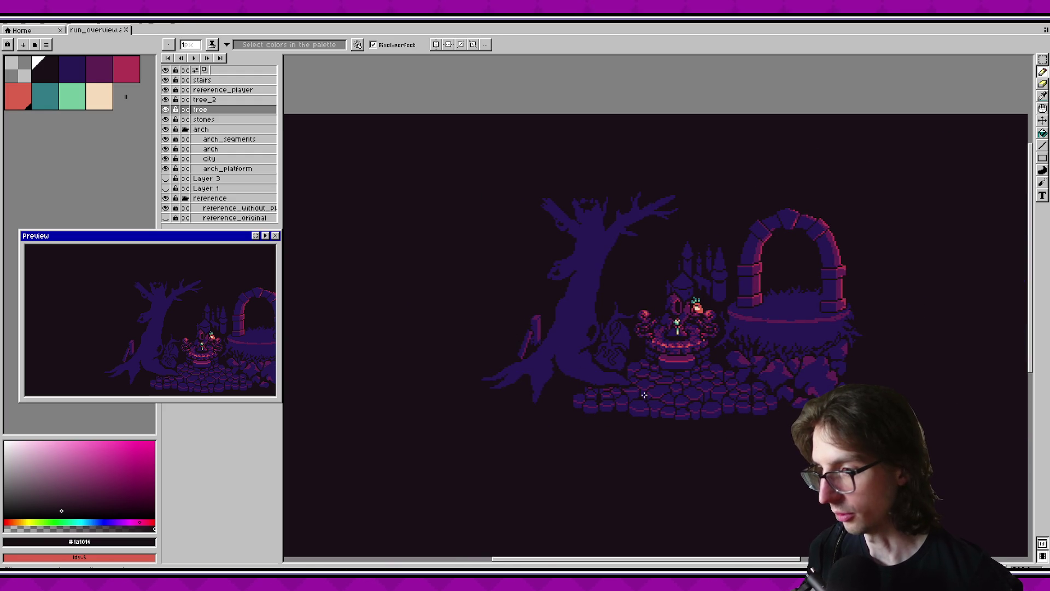
scroll(564, 373, "up", 2)
scroll(614, 389, "up", 1)
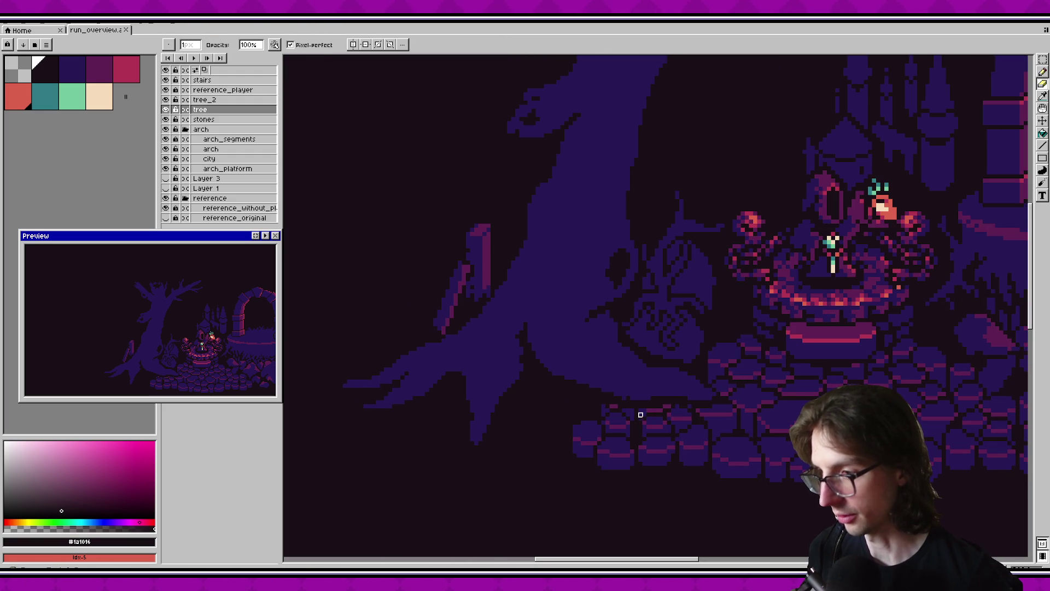
key("ctrl+s")
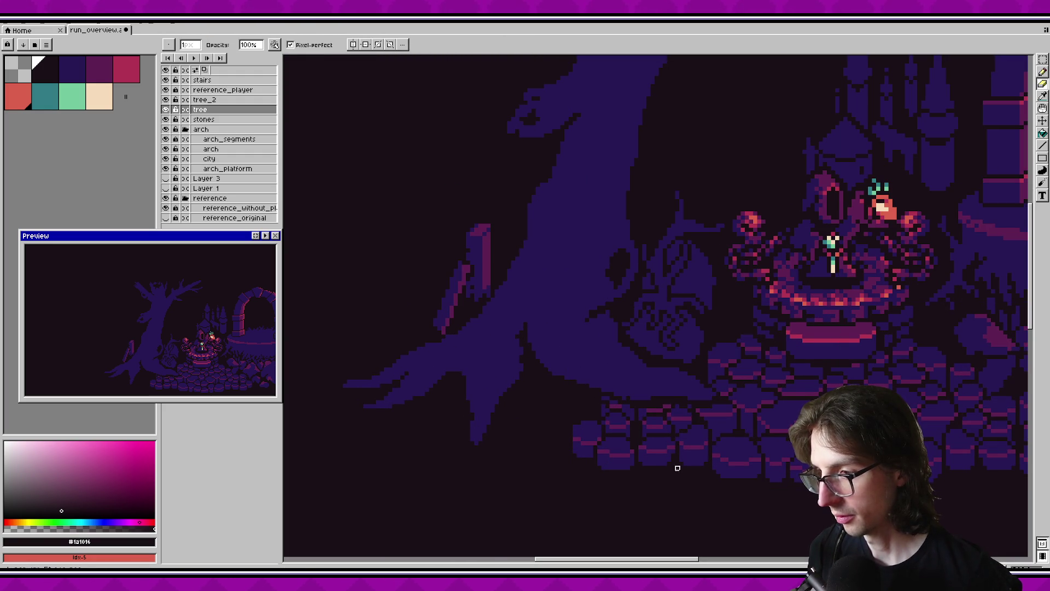
key("ctrl+s")
scroll(663, 393, "down", 1)
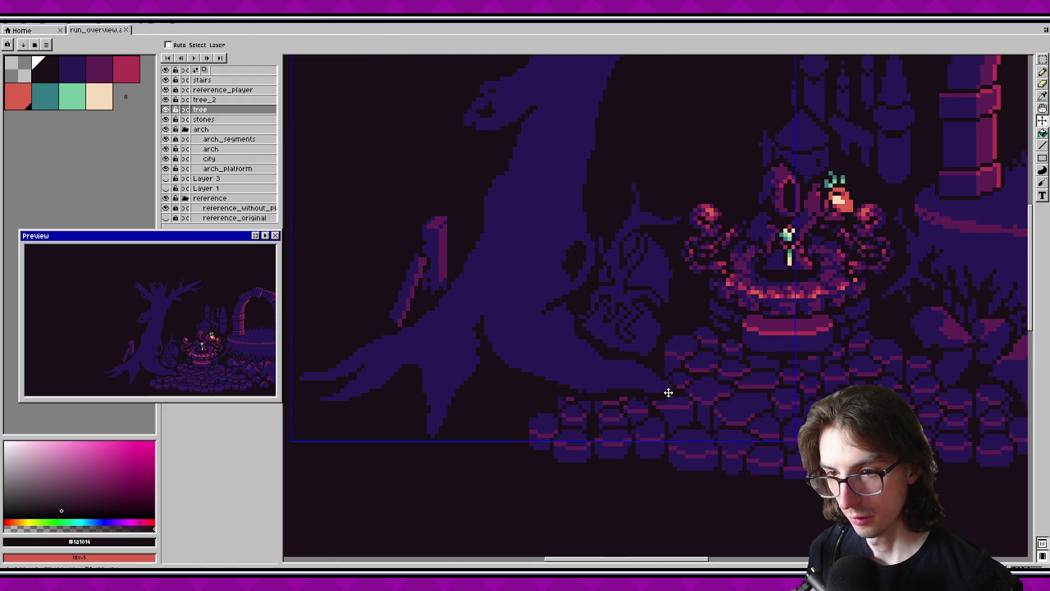
scroll(694, 369, "down", 2)
scroll(694, 369, "down", 2)
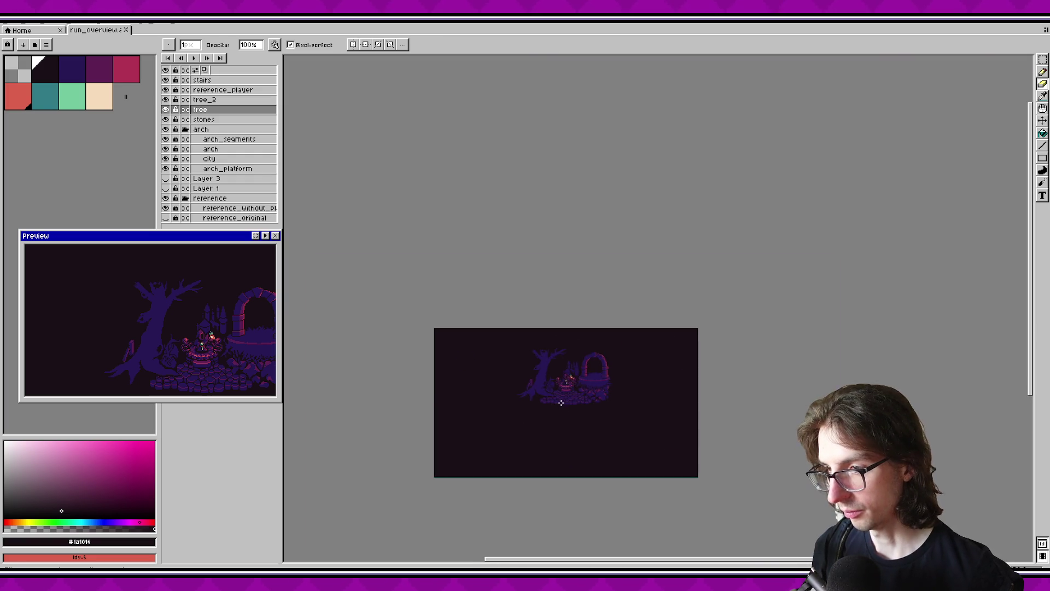
scroll(560, 399, "up", 2)
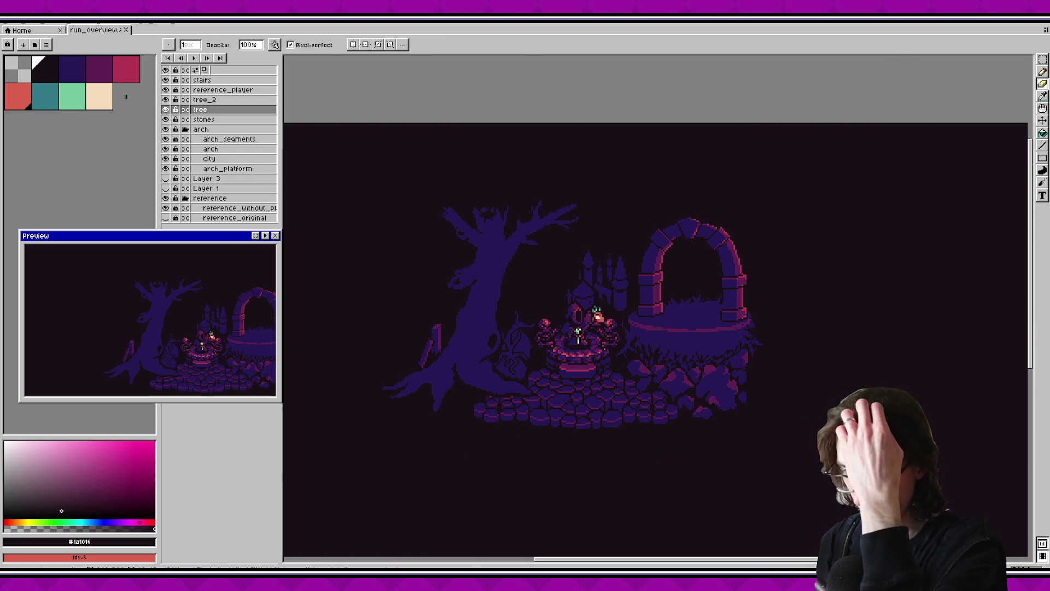
key("alt+Tab")
left_click(105, 71)
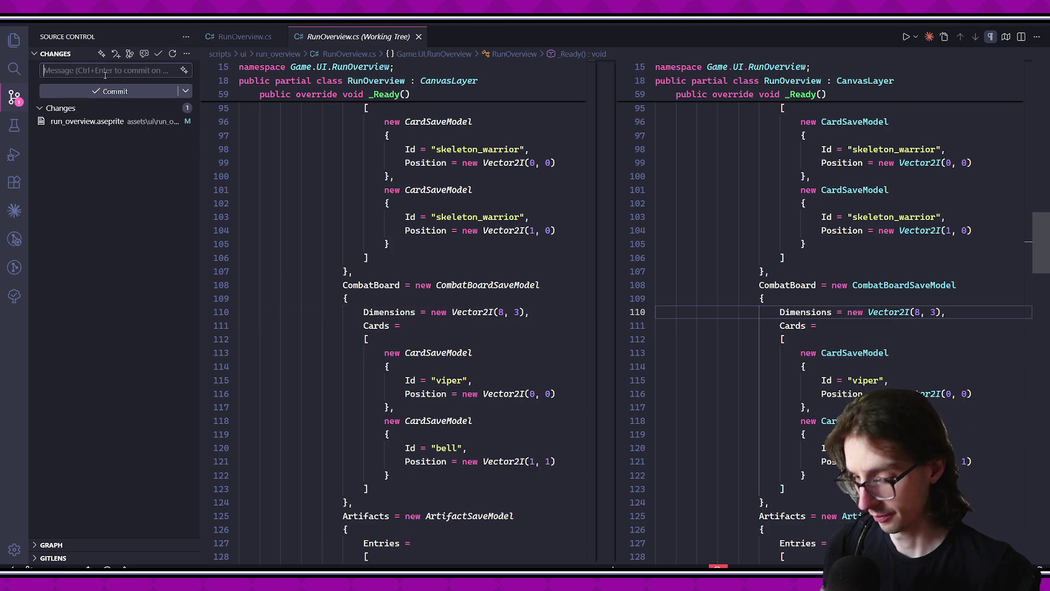
Commit the run_overview.aseprite change with the message 'art'.
type("art")
key("ctrl+Return")
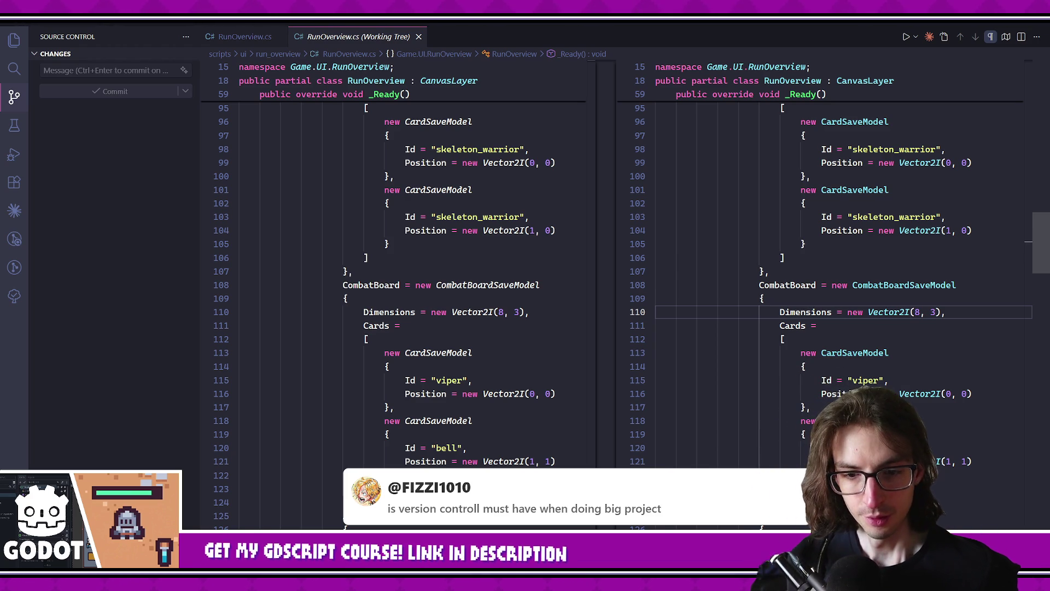
Close the RunOverview.cs (Working Tree) diff tab and switch to the Godot editor.
middle_click(347, 35)
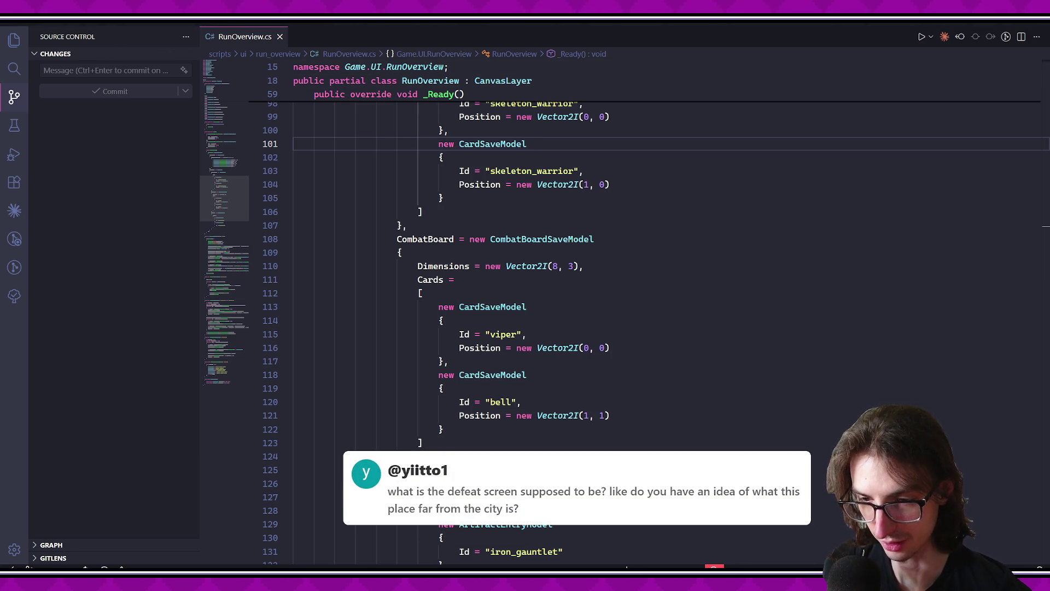
key("alt+Tab")
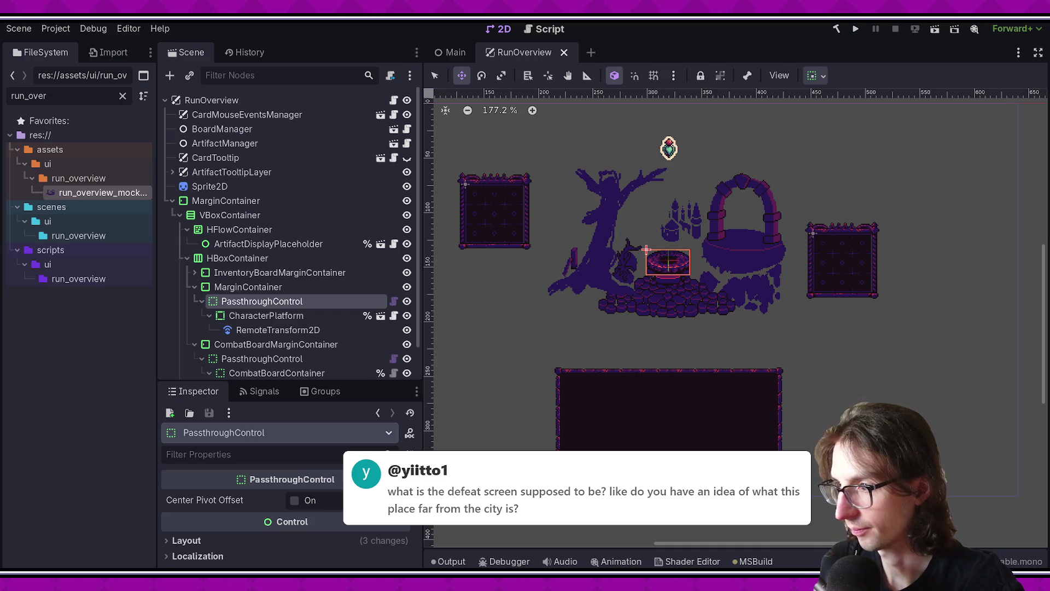
scroll(734, 177, "up", 3)
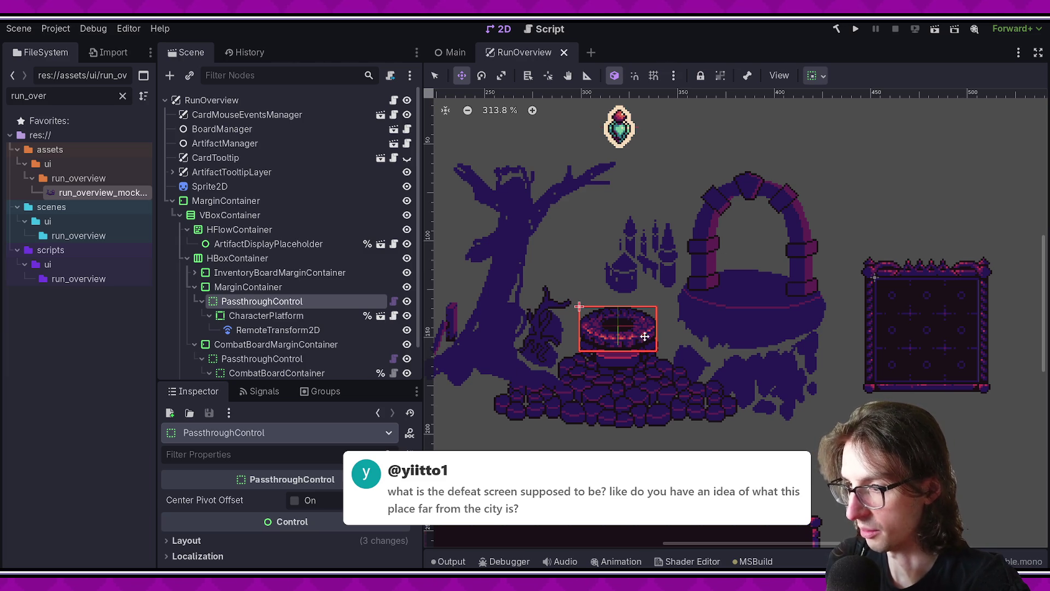
scroll(742, 425, "up", 1)
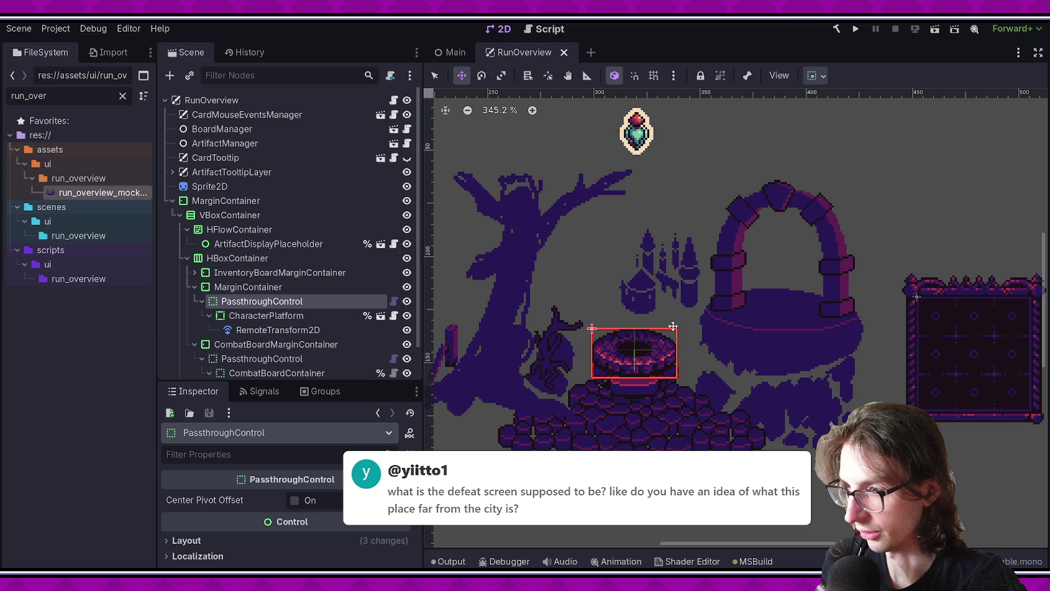
scroll(758, 262, "down", 2)
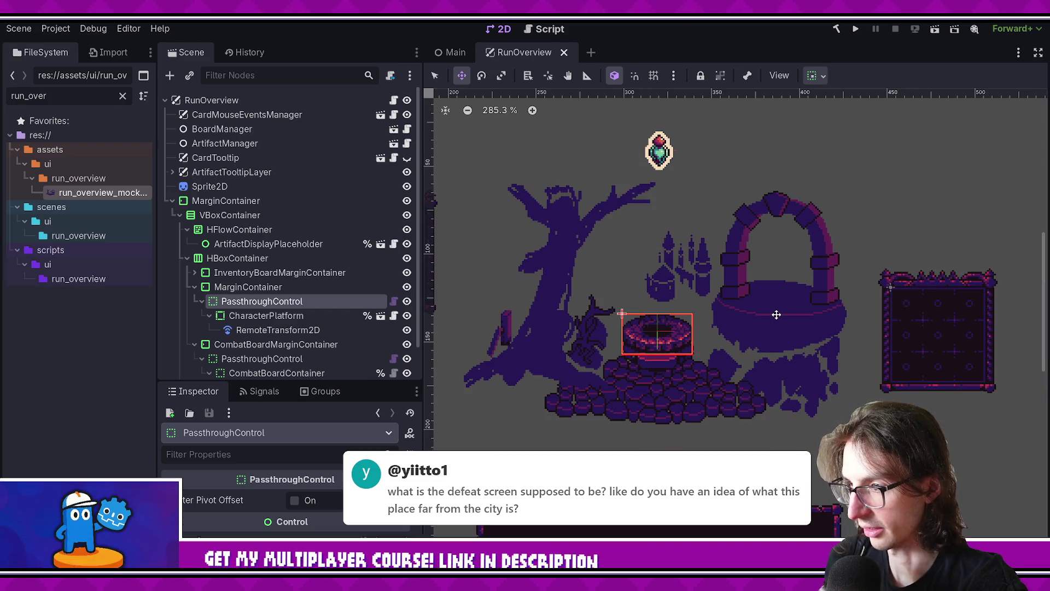
scroll(777, 315, "up", 1)
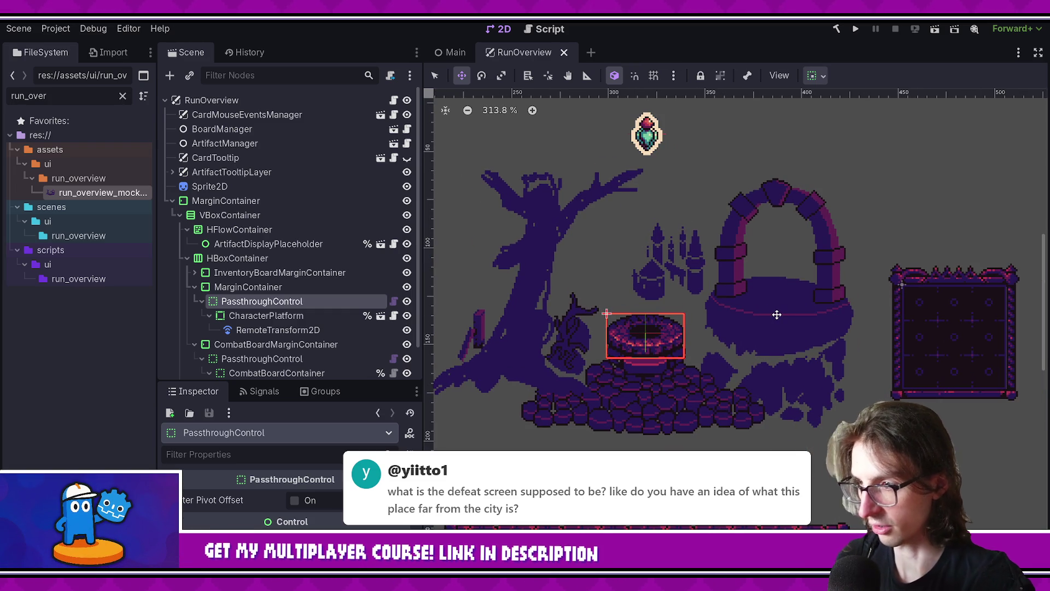
scroll(764, 313, "down", 1)
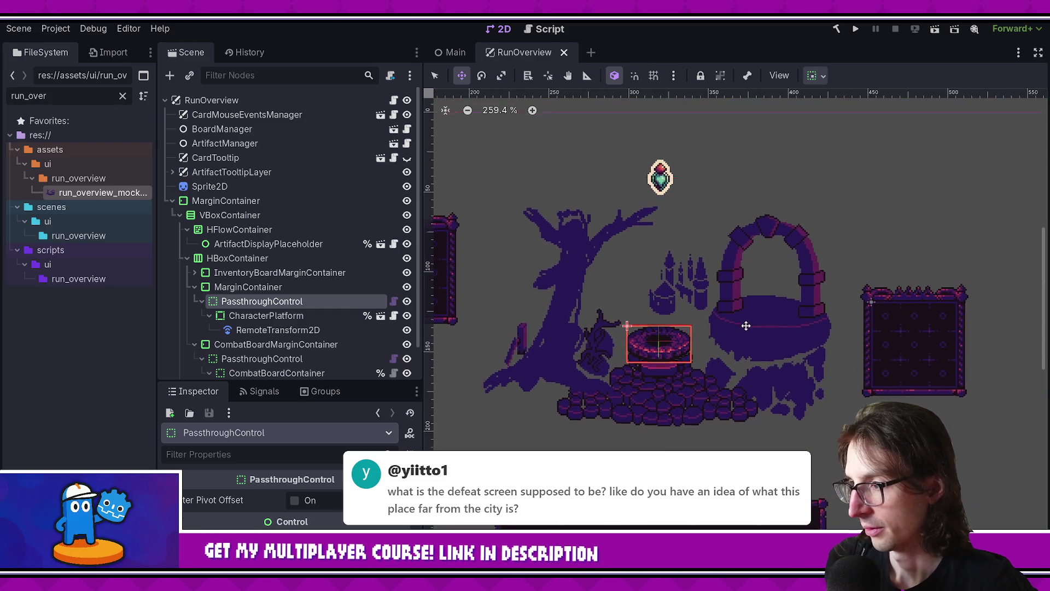
scroll(738, 333, "down", 1)
scroll(727, 342, "up", 2)
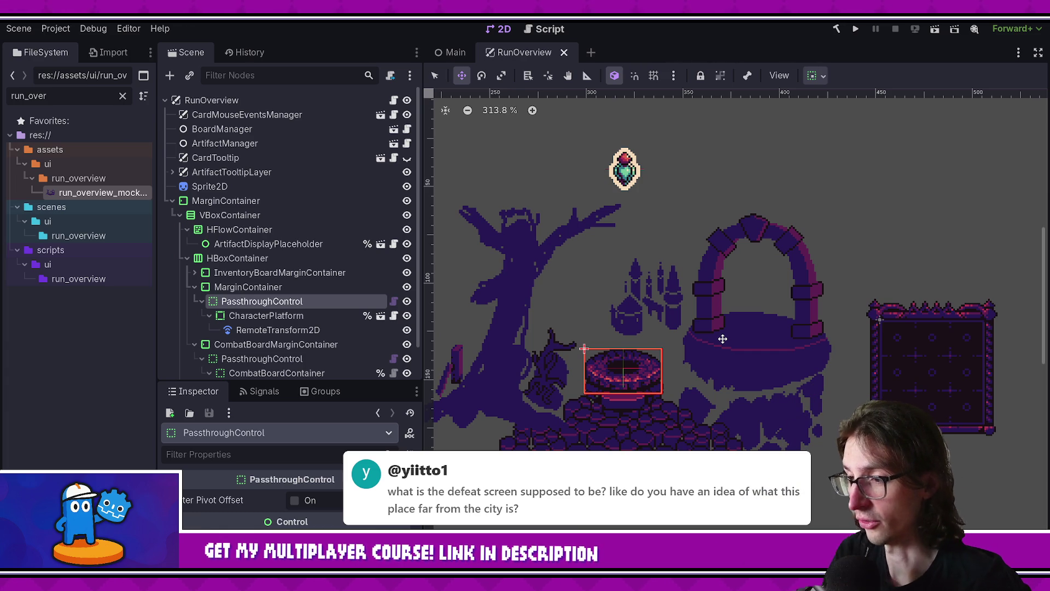
scroll(722, 227, "down", 1)
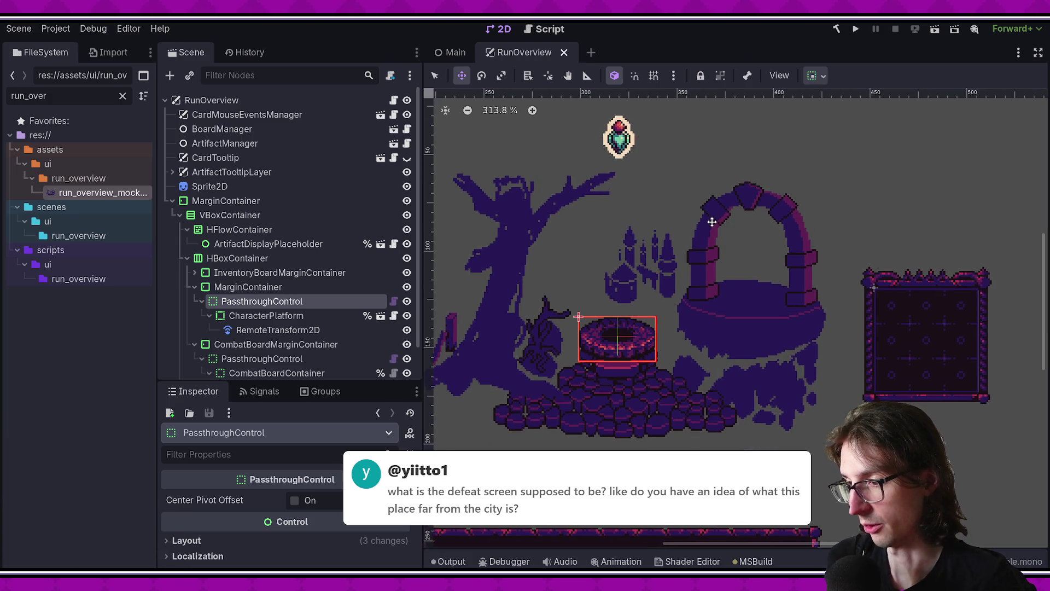
scroll(708, 241, "left", 1)
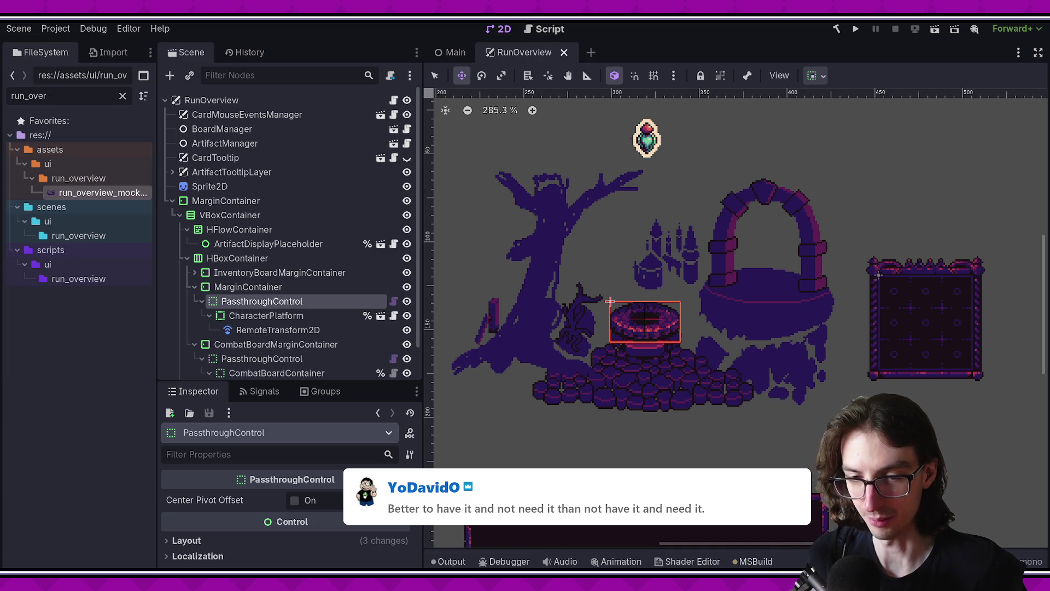
left_click(45, 435)
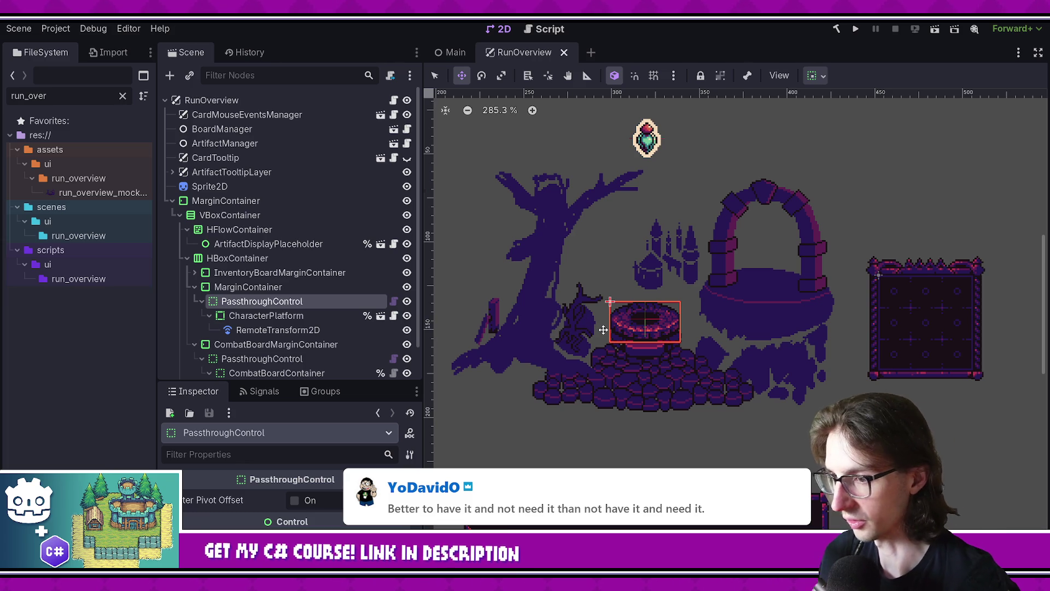
mouse_move(415, 303)
left_mouse_down()
mouse_move(429, 338)
mouse_move(420, 296)
left_mouse_up()
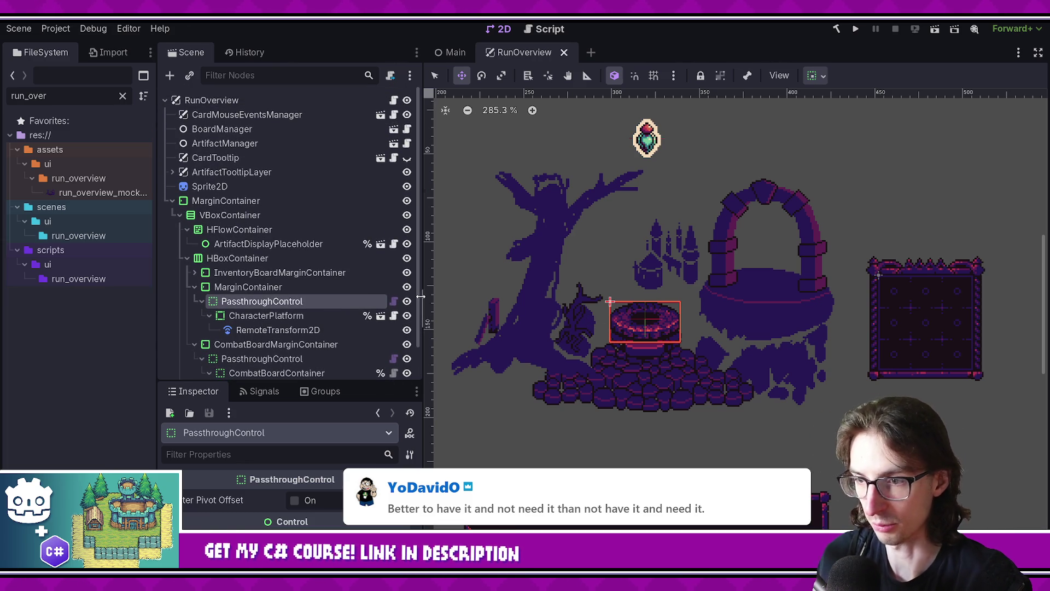
mouse_move(421, 300)
left_mouse_down()
mouse_move(419, 329)
mouse_move(417, 281)
left_mouse_up()
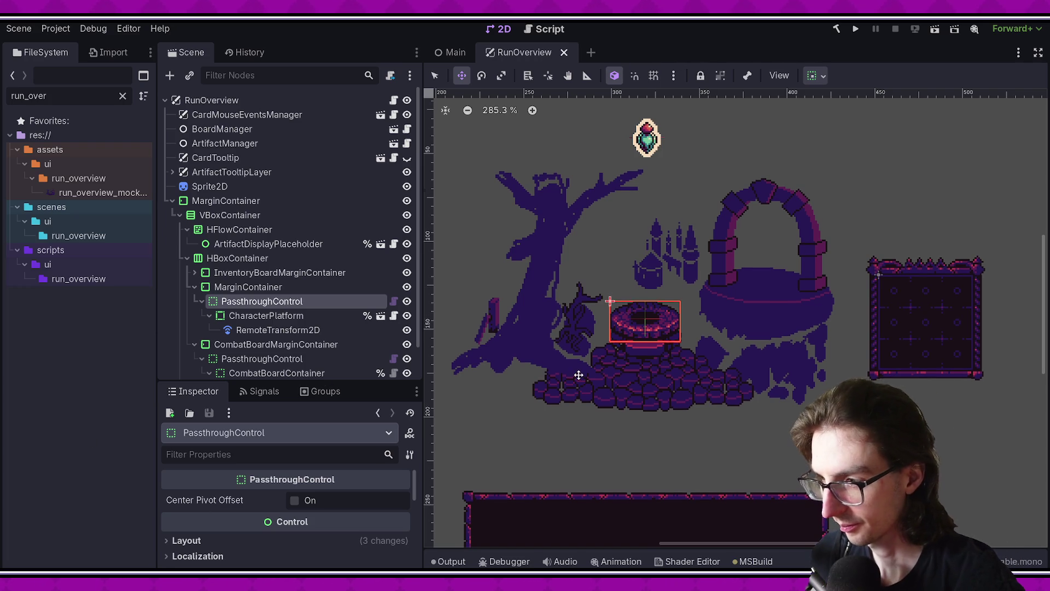
left_click_drag(575, 369, 557, 351)
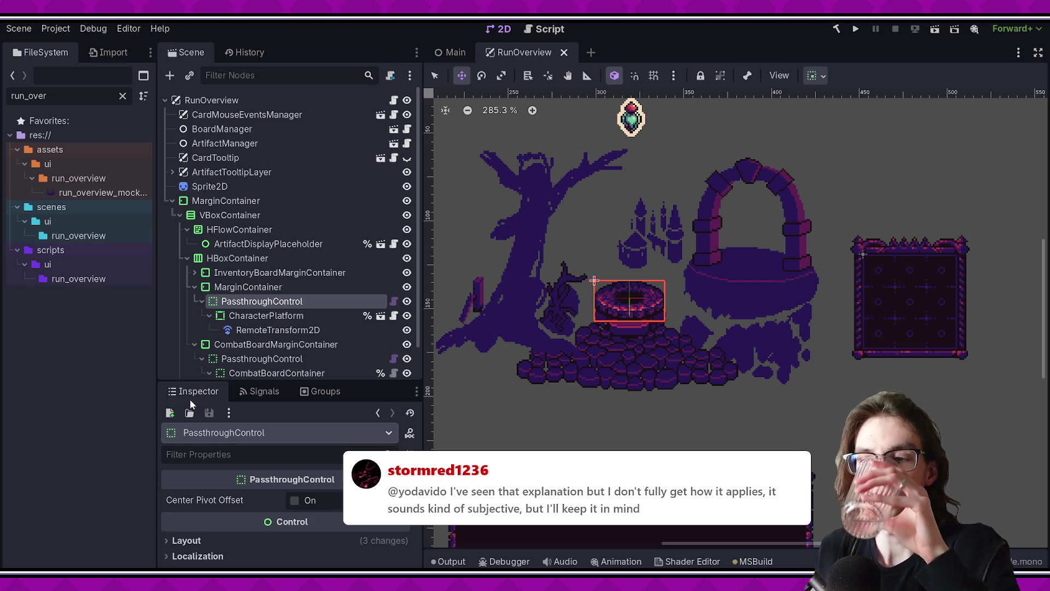
Select CharacterPlatform in the Scene tree, briefly checking RemoteTransform2D, to inspect its properties.
left_click(275, 320)
left_click(285, 303)
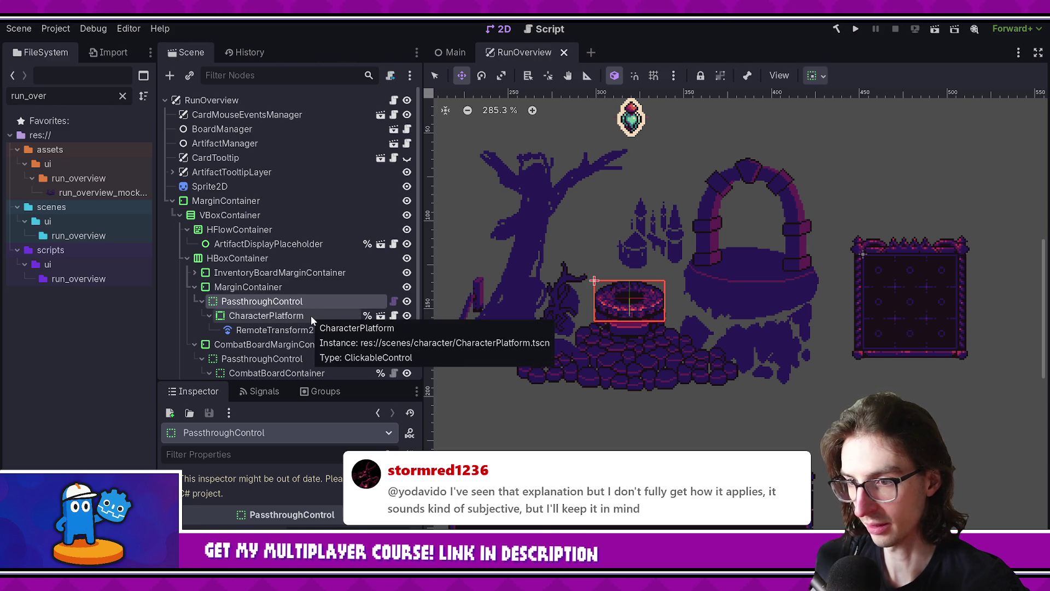
left_click(311, 315)
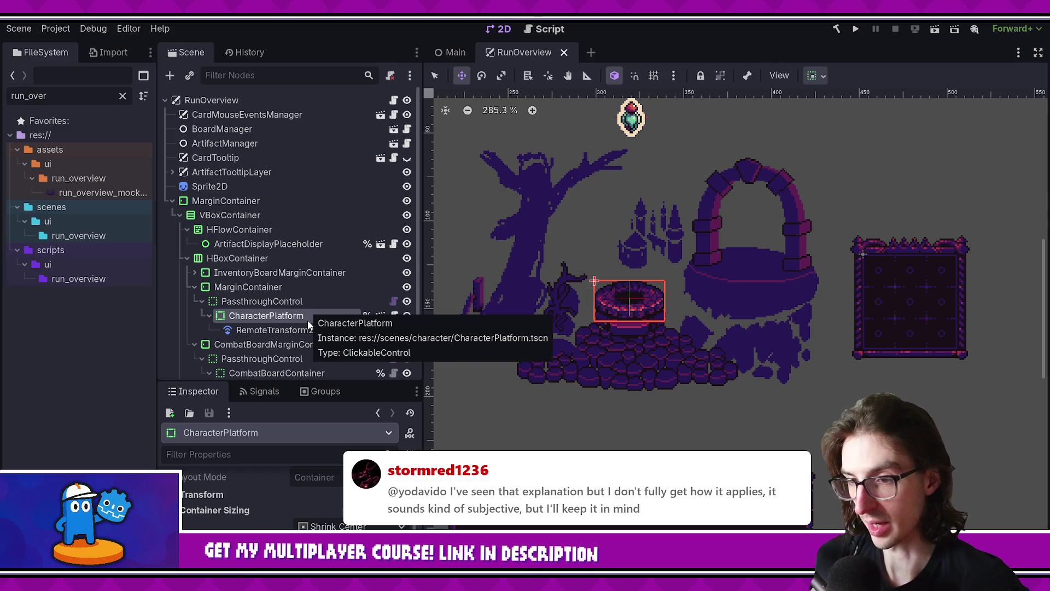
left_click(315, 331)
left_click(314, 316)
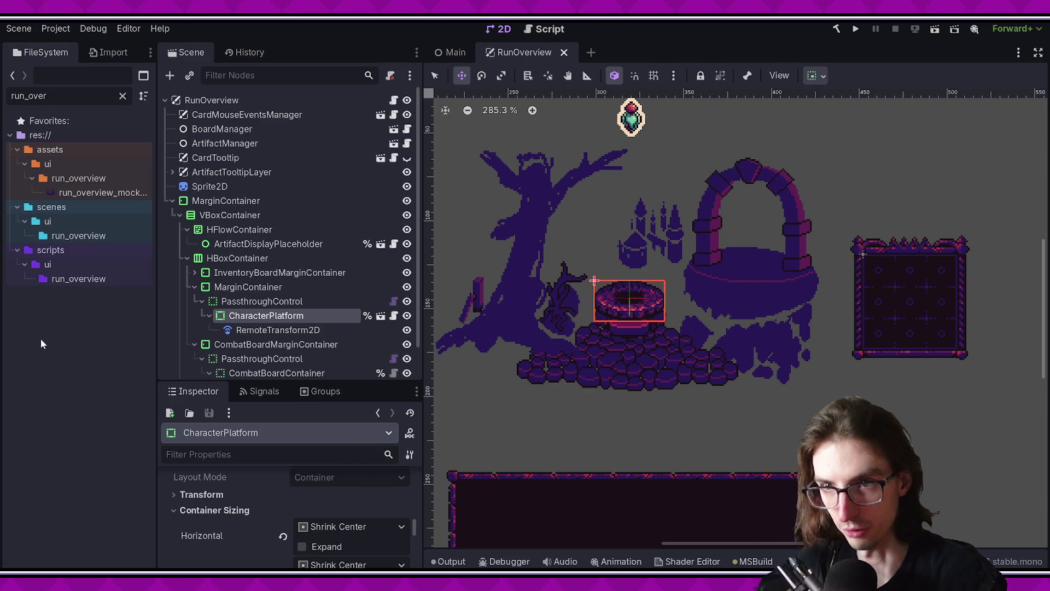
left_click(130, 30)
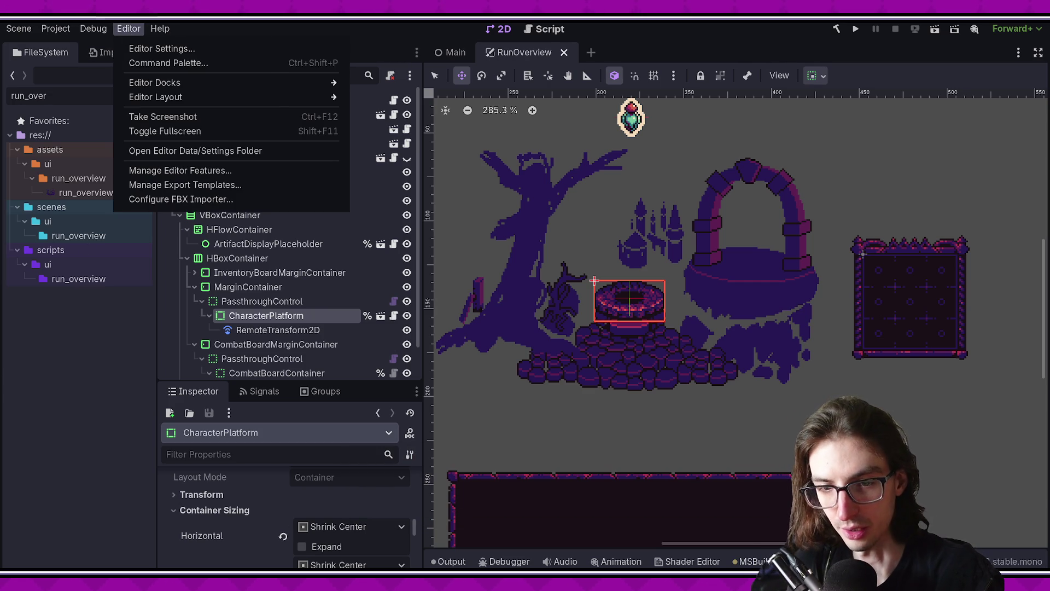
Open Editor Settings at the Interface section and widen the settings window.
left_click(85, 440)
left_click(129, 29)
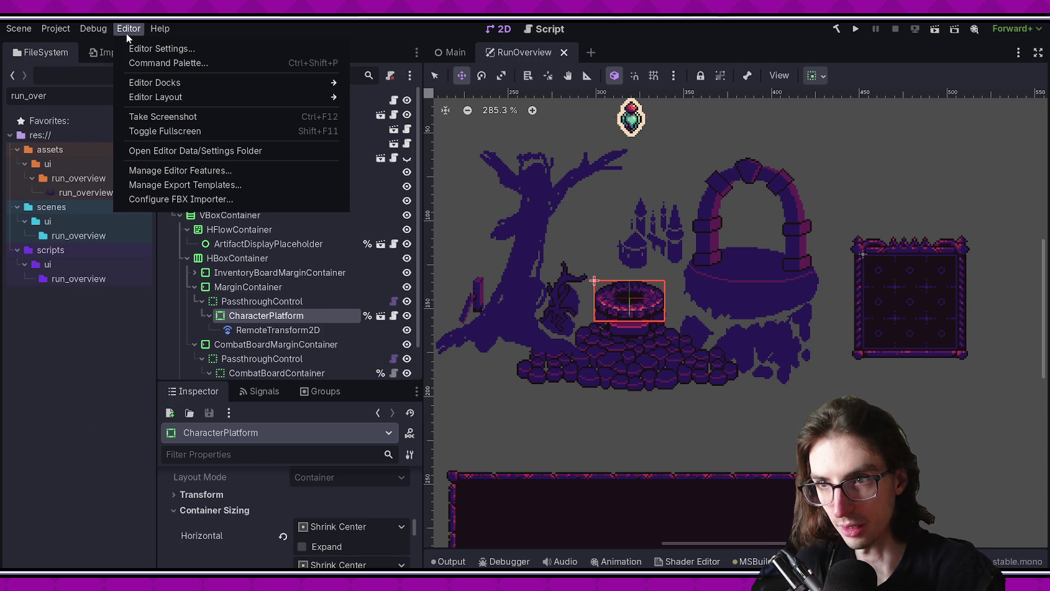
left_click(141, 48)
left_click(488, 231)
left_click_drag(757, 312, 875, 312)
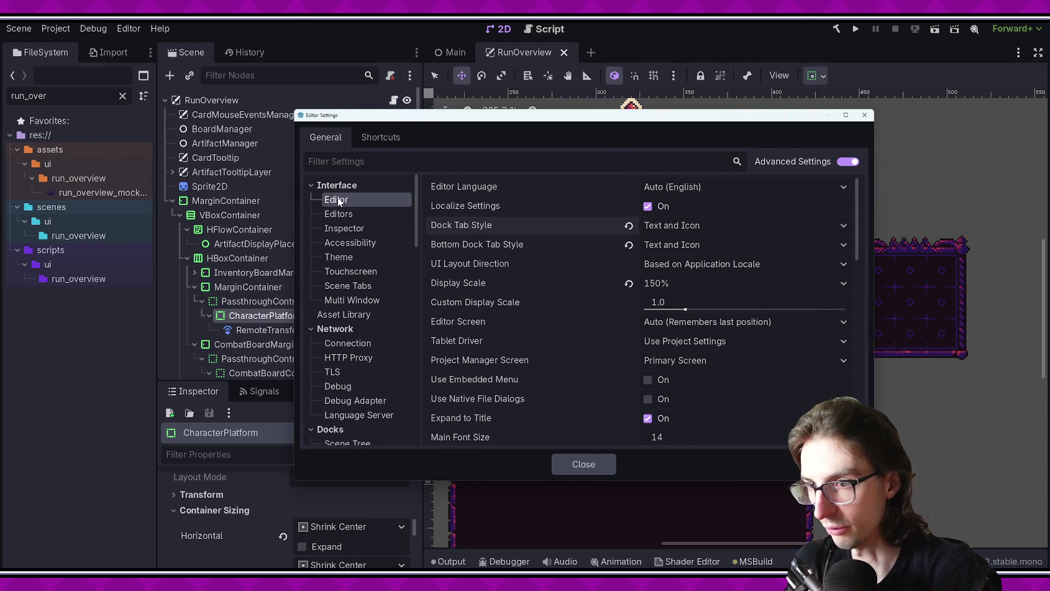
Leave both dock tab styles at Text and Icon, close settings, and enlarge the Inspector area.
left_click(691, 229)
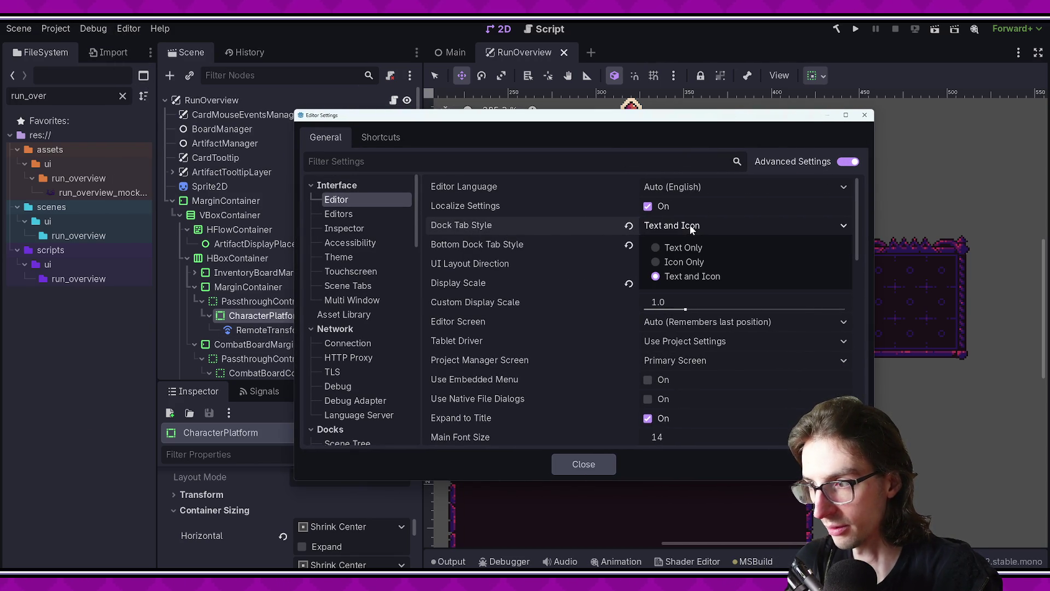
left_click(543, 255)
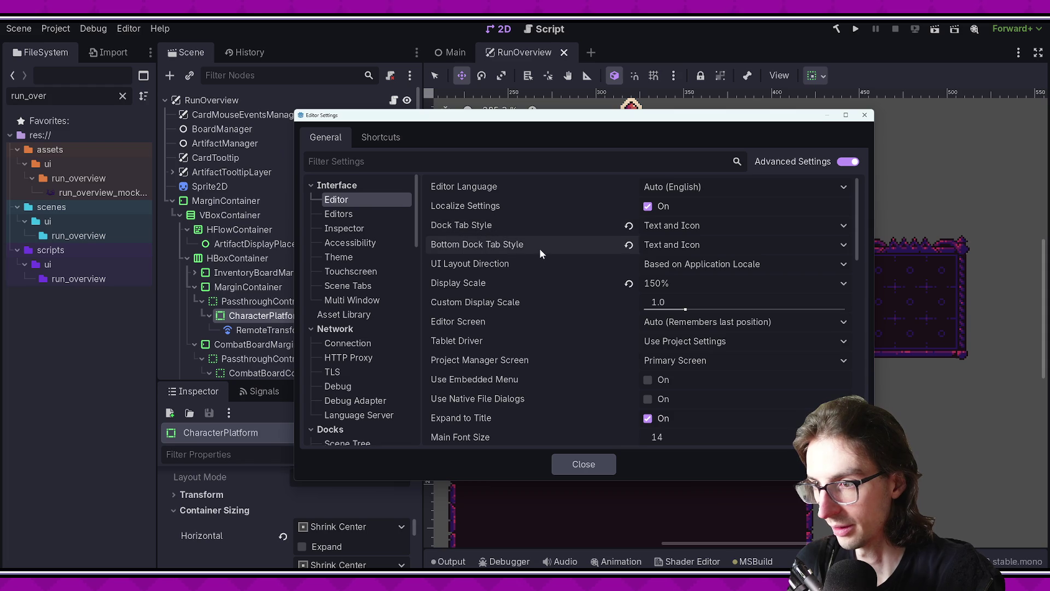
left_click(686, 246)
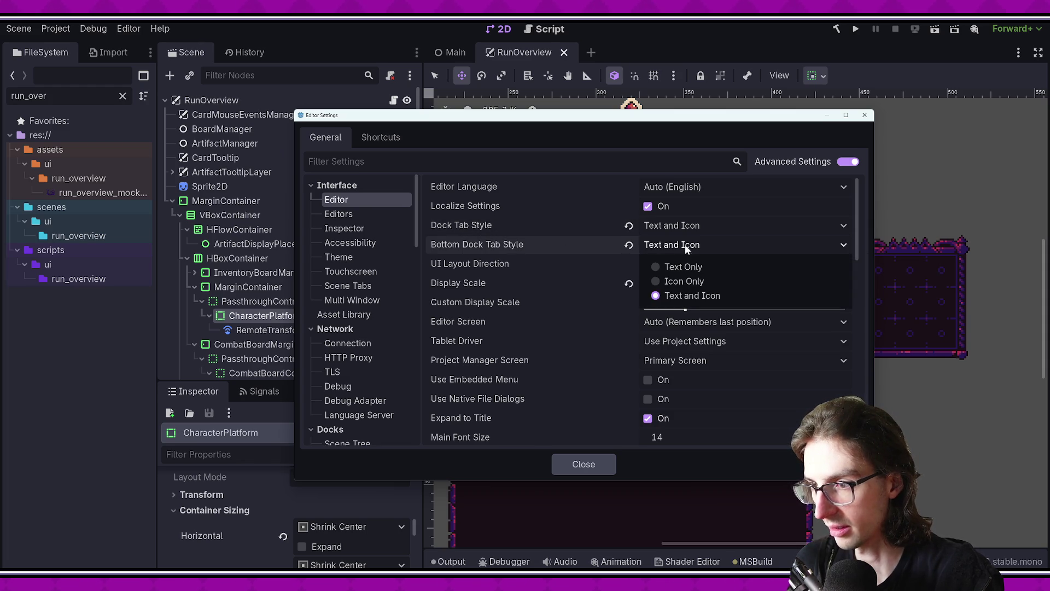
left_click(544, 247)
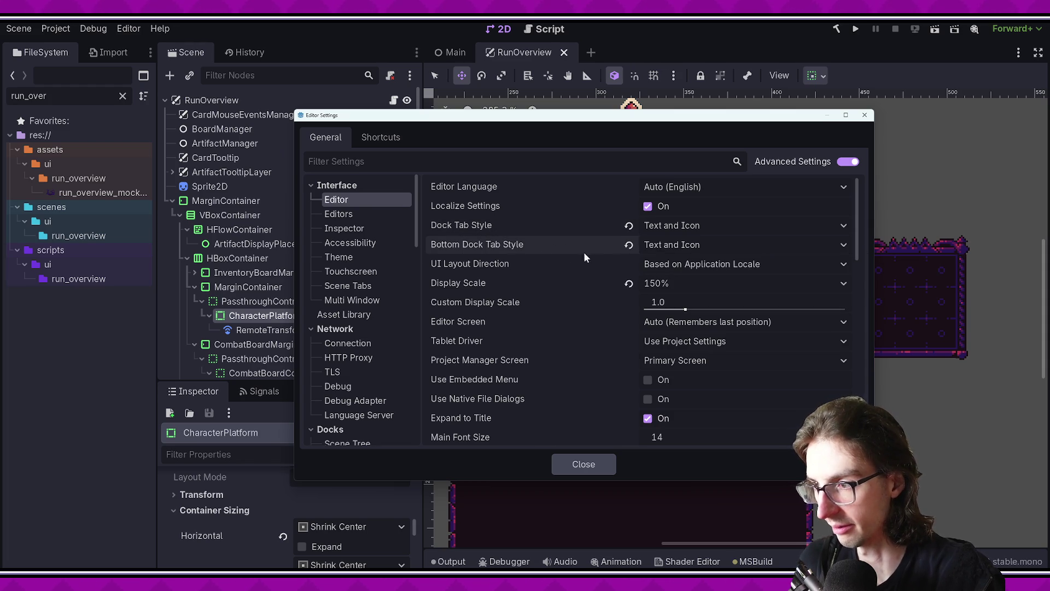
left_click(665, 250)
left_click(665, 250)
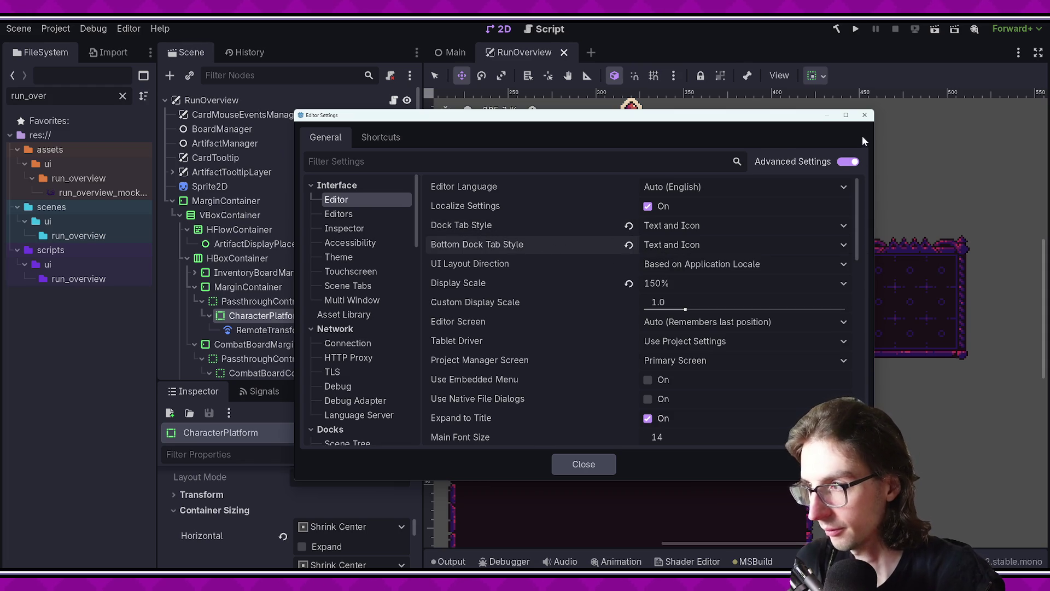
left_click(864, 116)
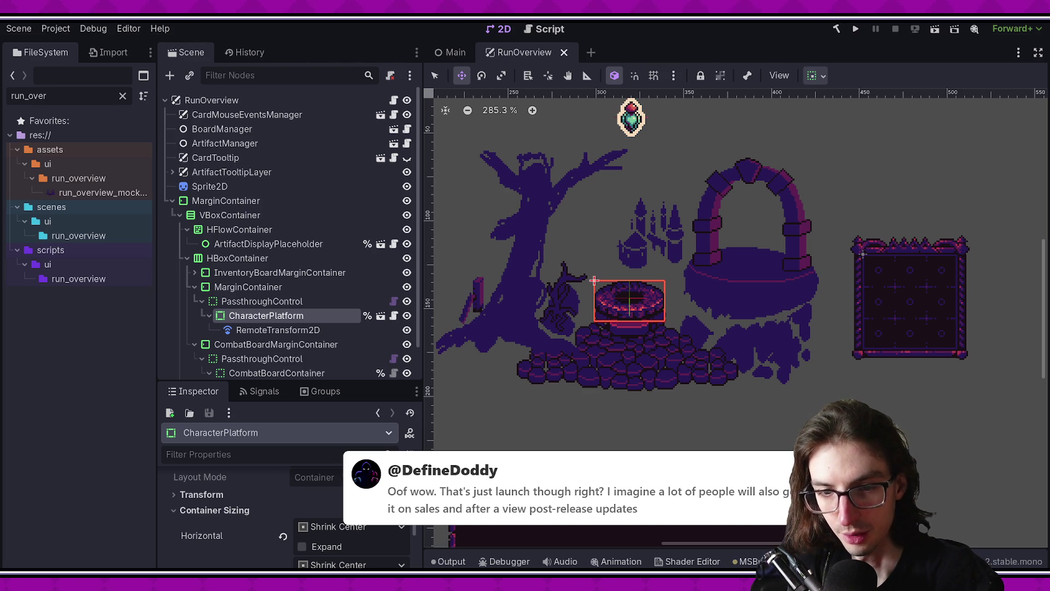
left_click_drag(198, 379, 183, 358)
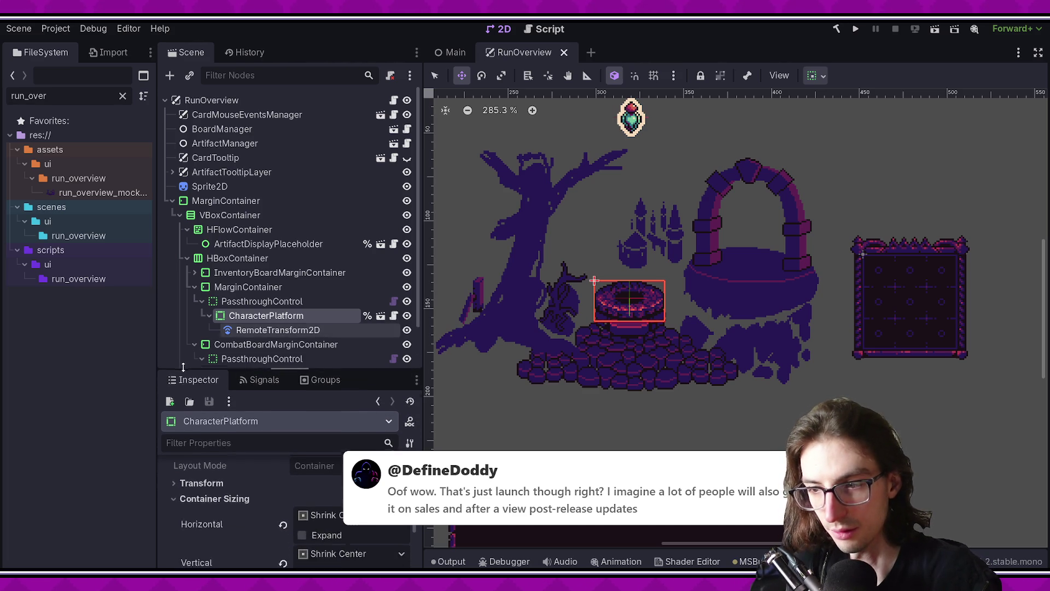
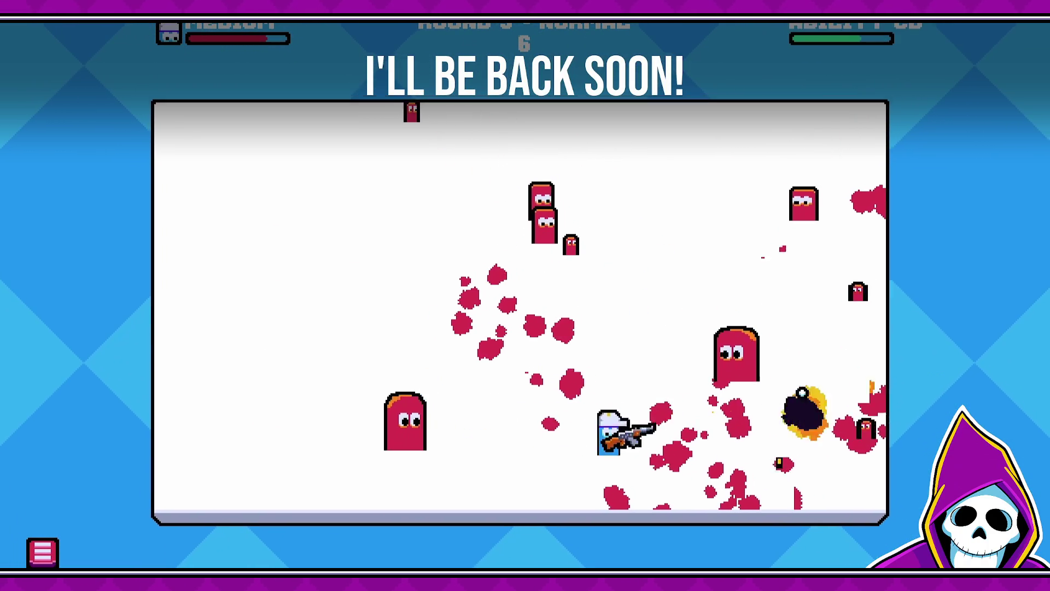
Play through the break-screen game footage until the Godot RunOverview editor returns.
key("w")
key("a")
left_click_drag(748, 392, 449, 400)
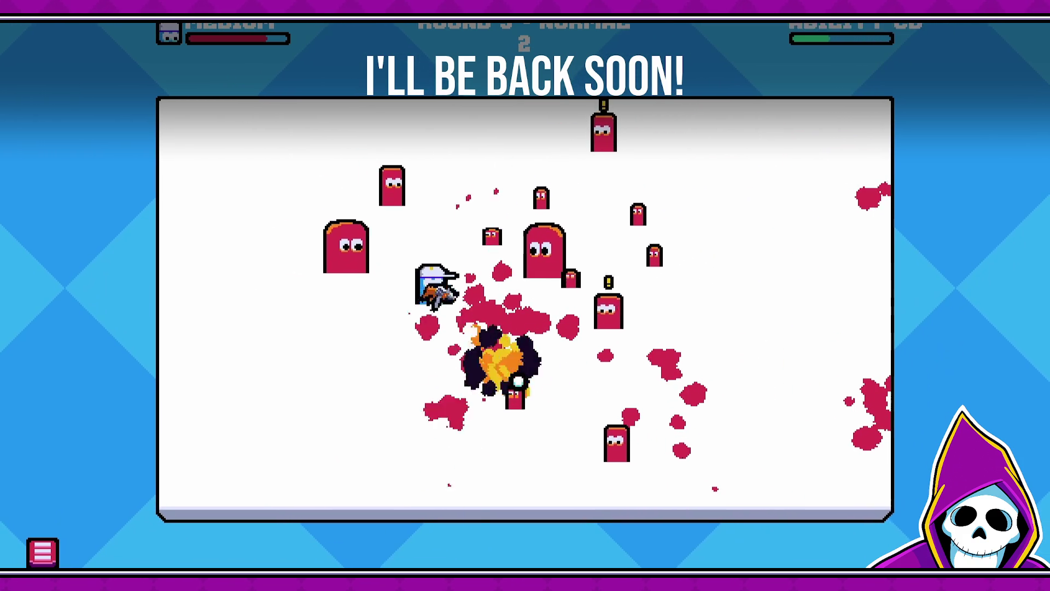
key("a")
key("s")
mouse_move(449, 399)
left_mouse_down()
mouse_move(469, 296)
mouse_move(381, 348)
left_mouse_up()
key("w")
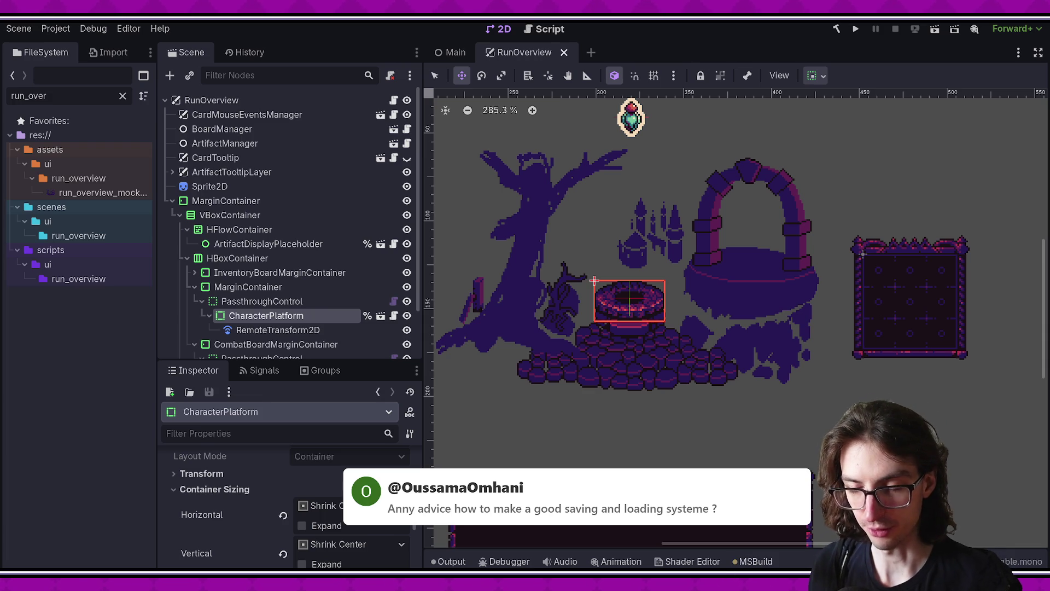
Extend the Scene tree down to CombatBoard, shrinking the Inspector and slightly narrowing FileSystem.
left_click_drag(366, 359, 369, 407)
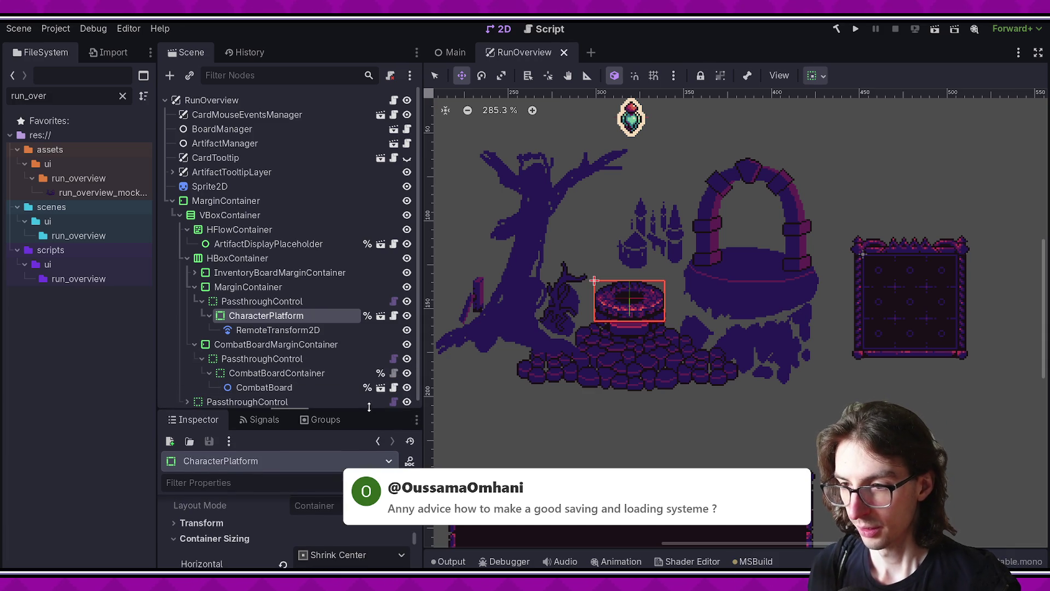
left_click_drag(426, 344, 407, 335)
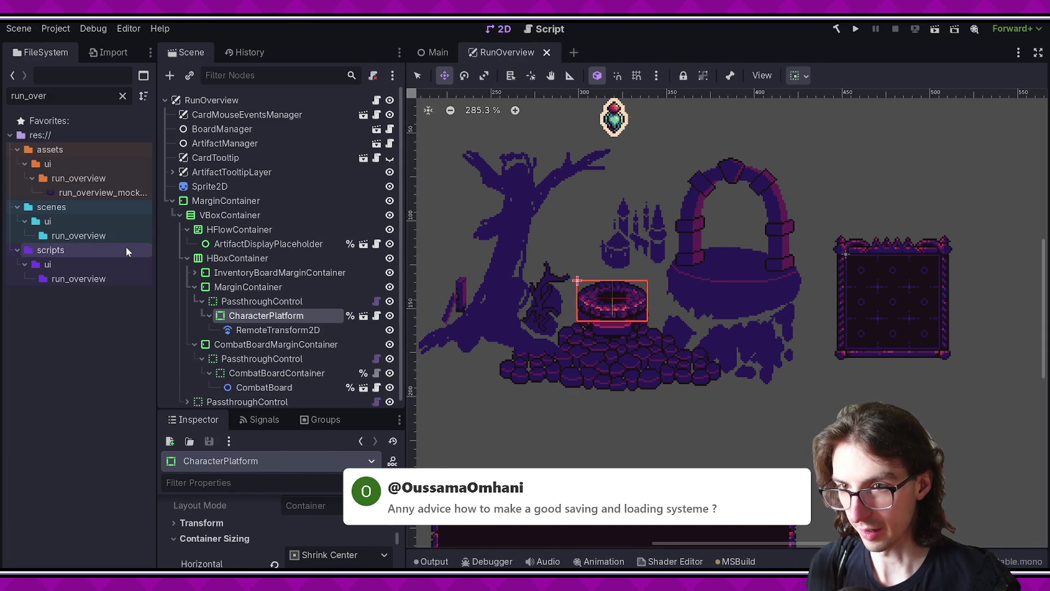
left_click_drag(155, 253, 148, 254)
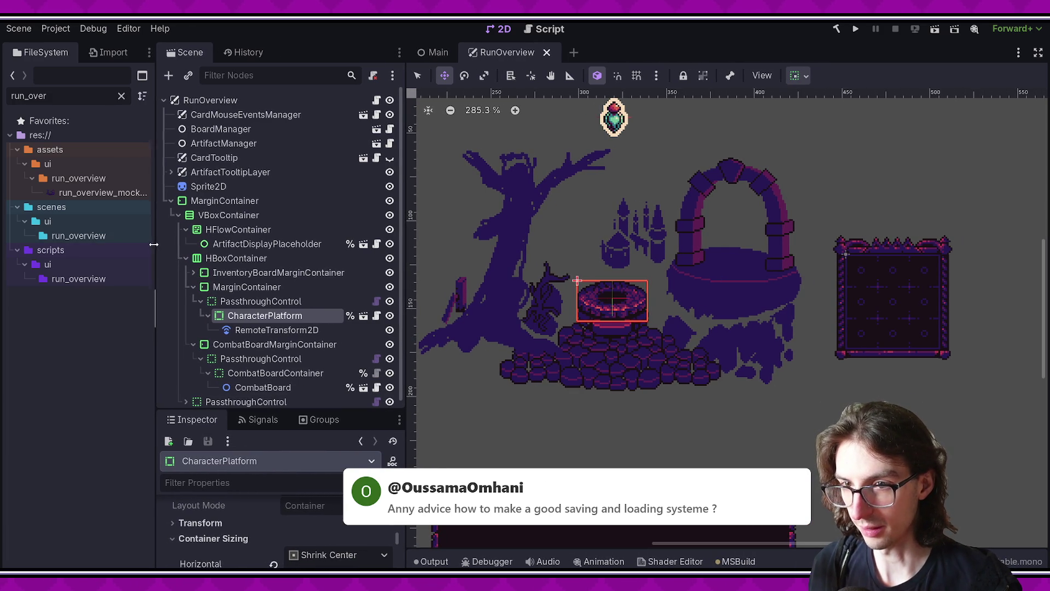
left_click_drag(406, 269, 423, 278)
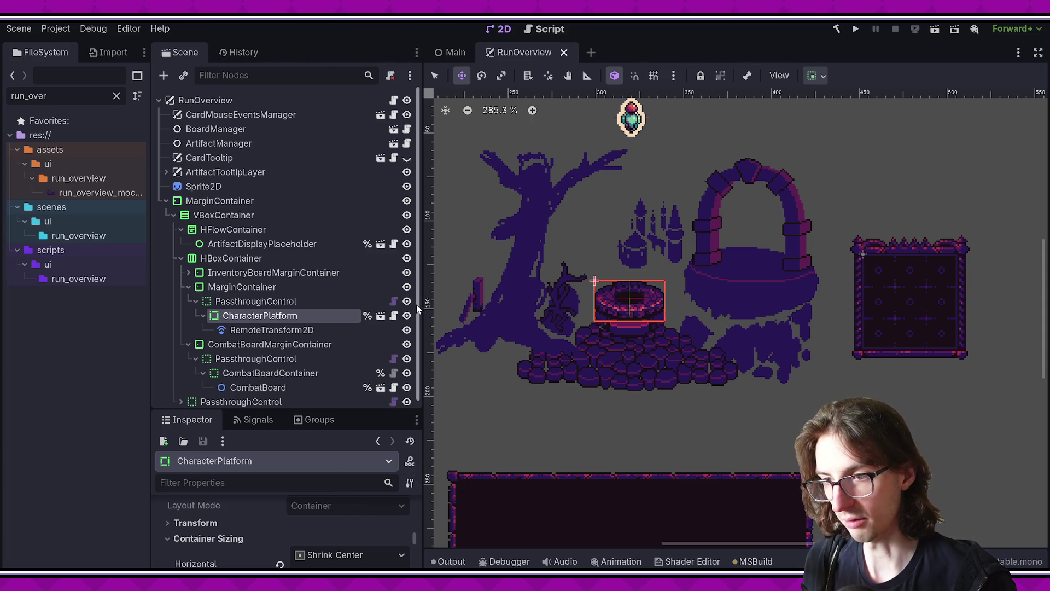
Widen the FileSystem and Scene/Inspector docks and make the Inspector taller than the Scene tree.
scroll(416, 305, "down", 1)
scroll(417, 309, "up", 1)
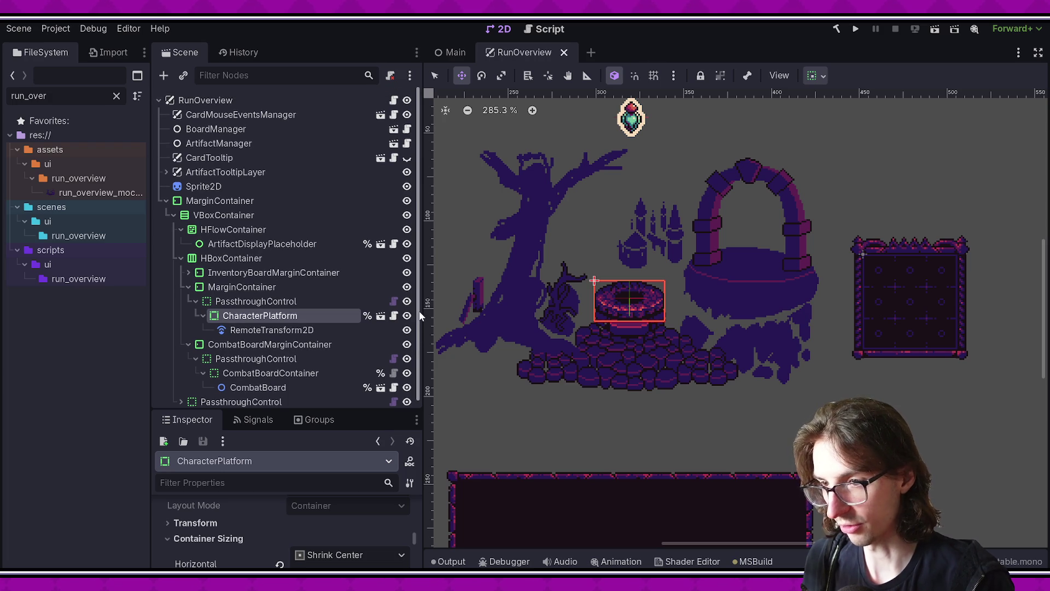
scroll(418, 318, "down", 1)
scroll(417, 323, "up", 1)
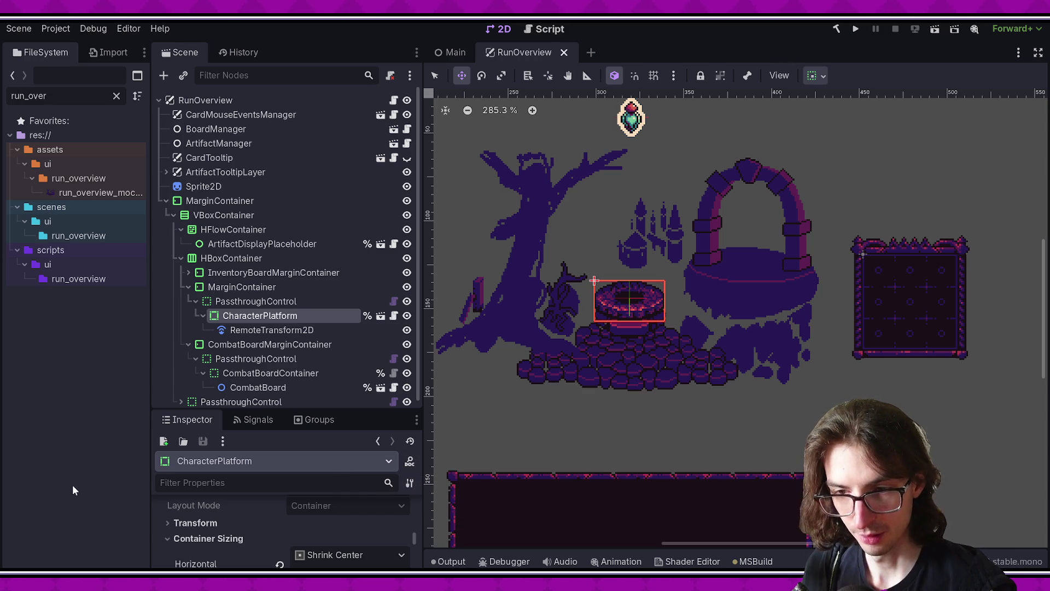
left_click_drag(151, 389, 163, 390)
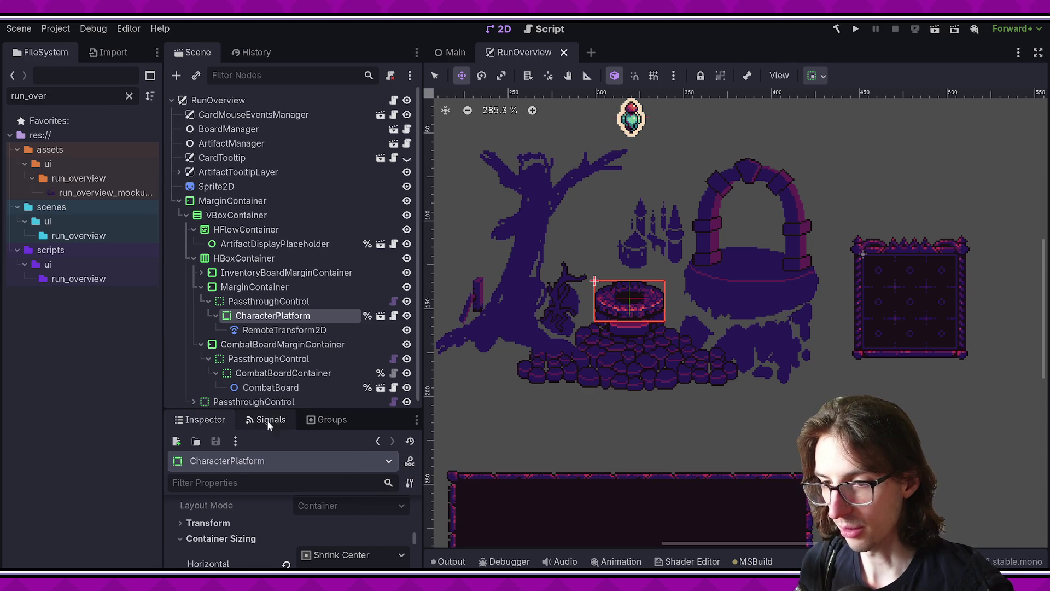
left_click_drag(271, 411, 347, 336)
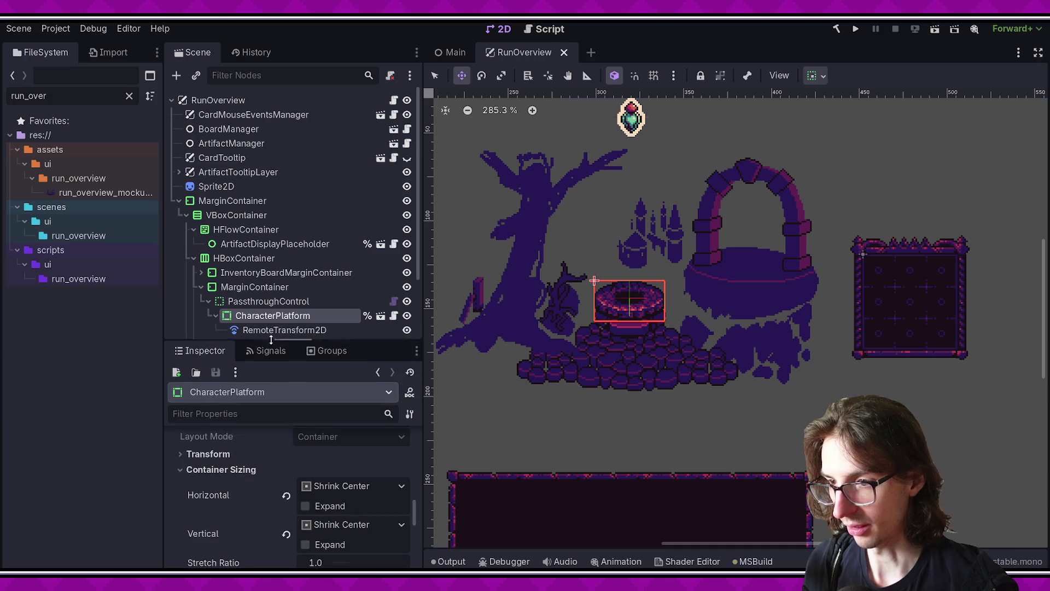
left_click_drag(425, 323, 463, 323)
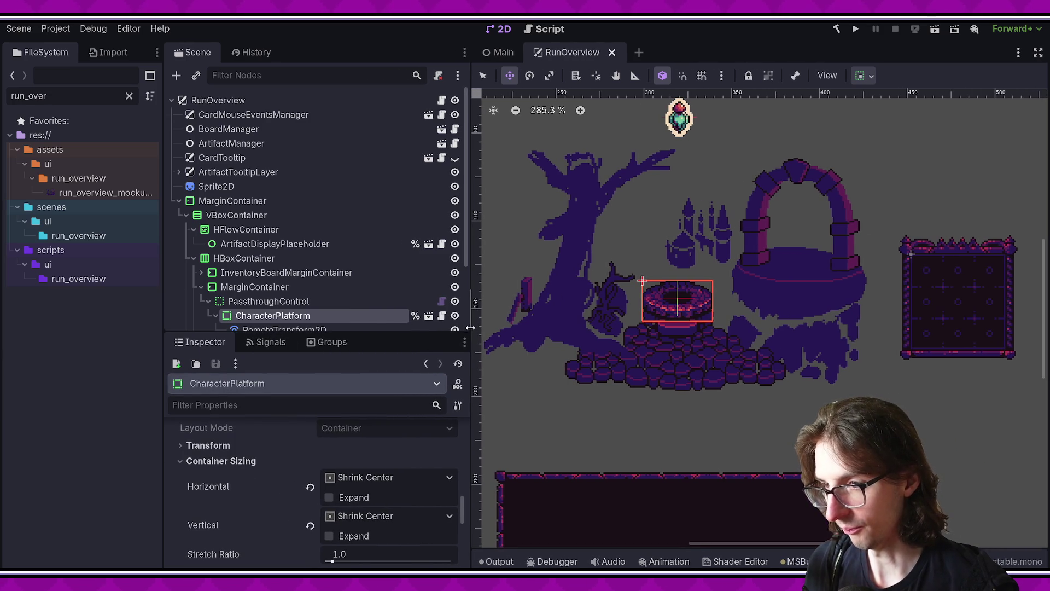
left_click_drag(162, 334, 180, 328)
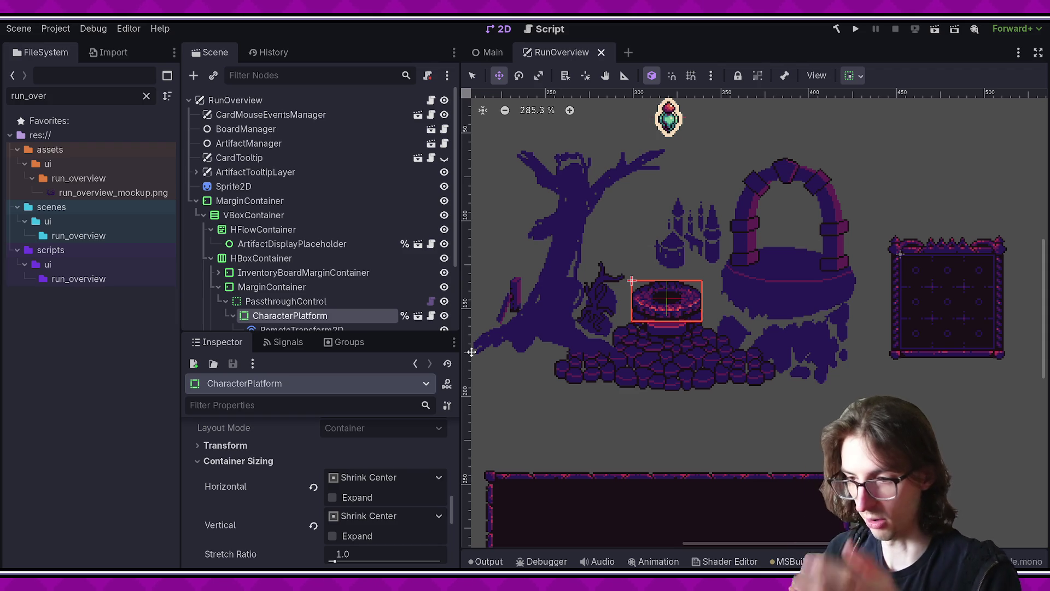
mouse_move(407, 334)
left_mouse_down()
mouse_move(381, 448)
mouse_move(366, 354)
left_mouse_up()
left_click(382, 448)
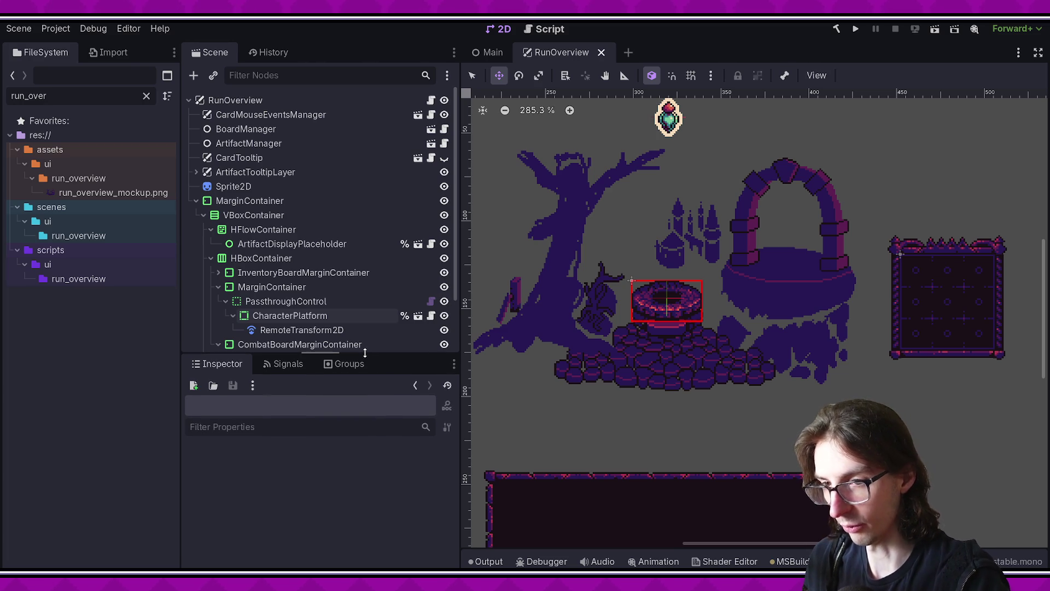
mouse_move(461, 315)
left_mouse_down()
mouse_move(417, 327)
mouse_move(460, 326)
left_mouse_up()
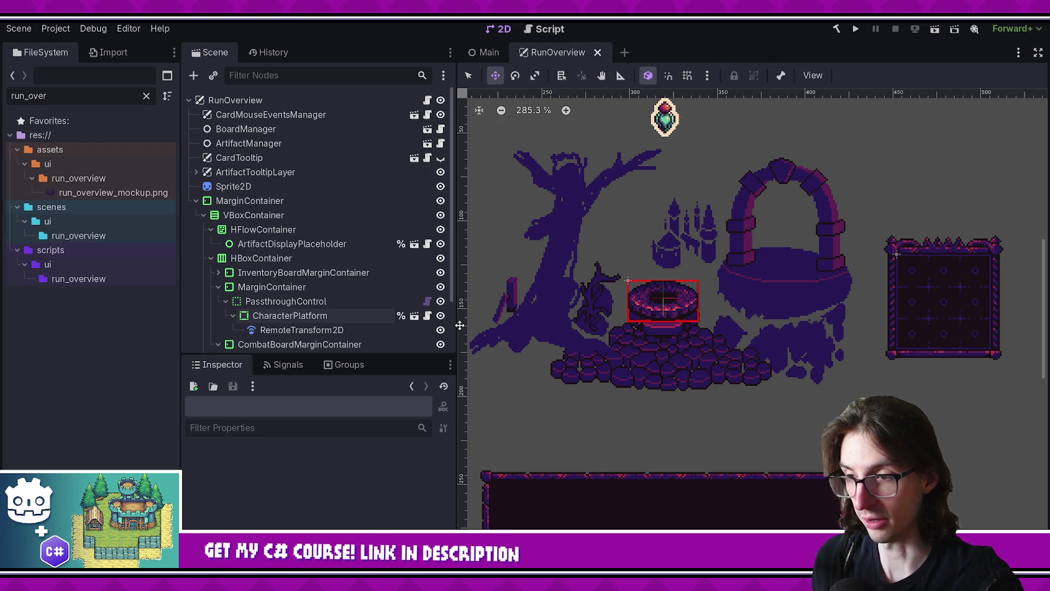
left_click_drag(460, 326, 456, 335)
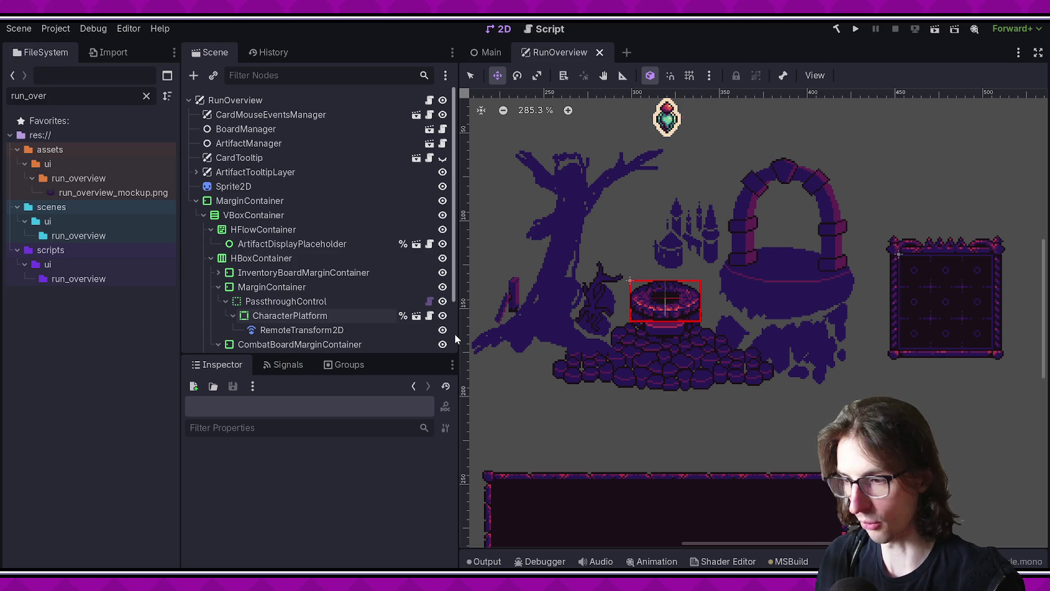
scroll(455, 219, "down", 1)
scroll(455, 219, "up", 1)
mouse_move(396, 356)
left_mouse_down()
mouse_move(399, 455)
mouse_move(352, 325)
mouse_move(353, 345)
left_mouse_up()
left_click_drag(459, 302, 429, 302)
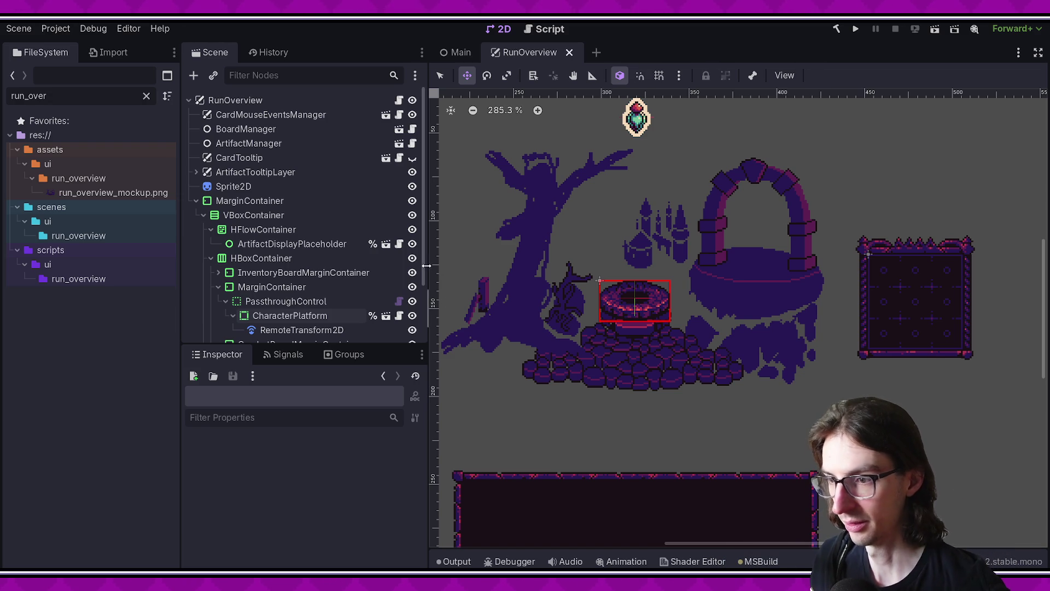
scroll(425, 268, "down", 3)
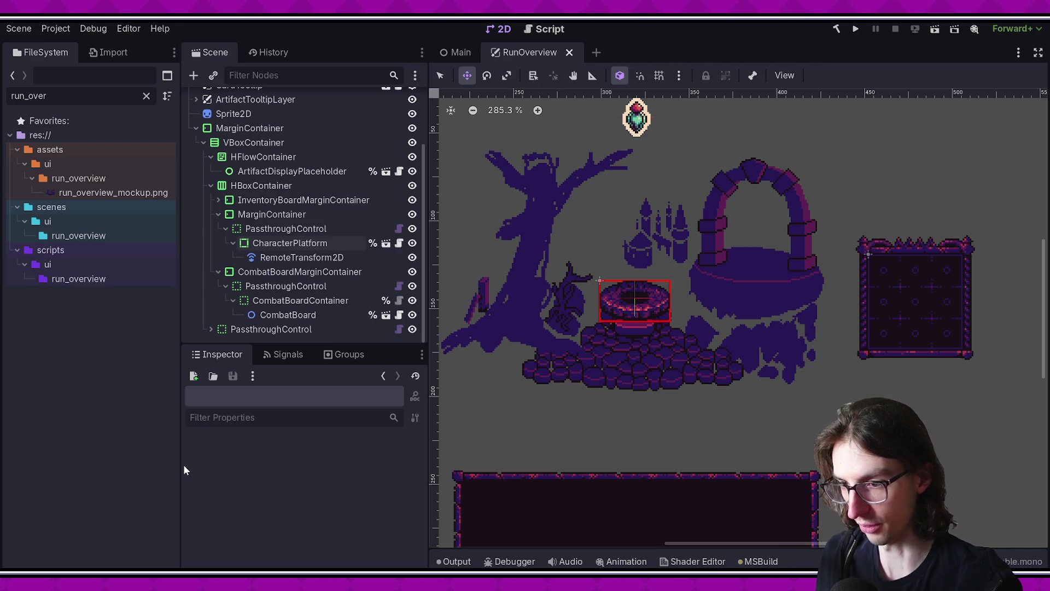
left_click_drag(369, 342, 369, 440)
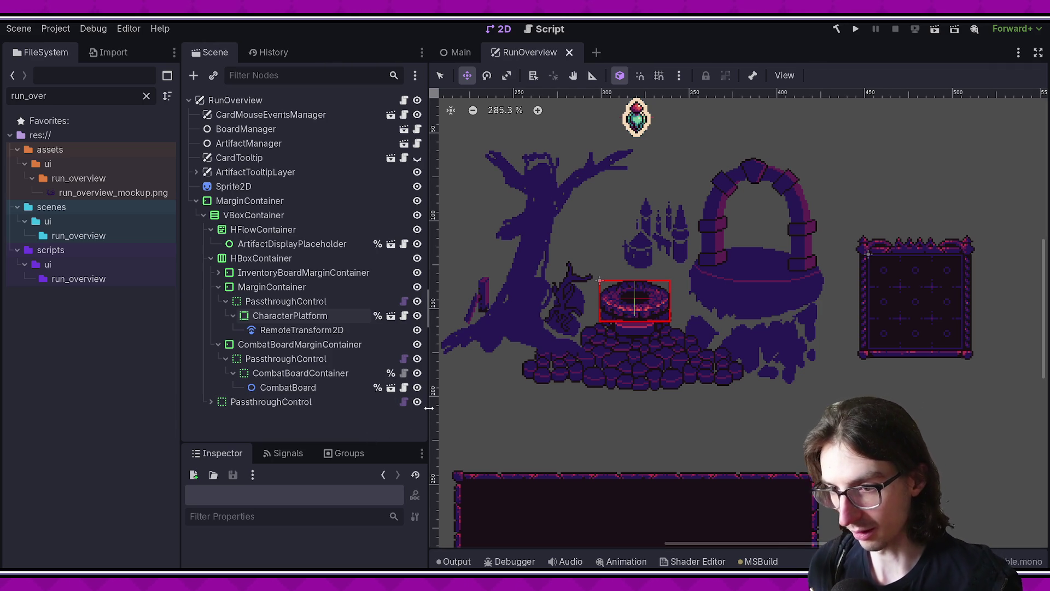
Raise the Scene/Inspector divider so the Inspector dock gains height.
mouse_move(429, 408)
left_mouse_down()
mouse_move(415, 424)
mouse_move(430, 421)
left_mouse_up()
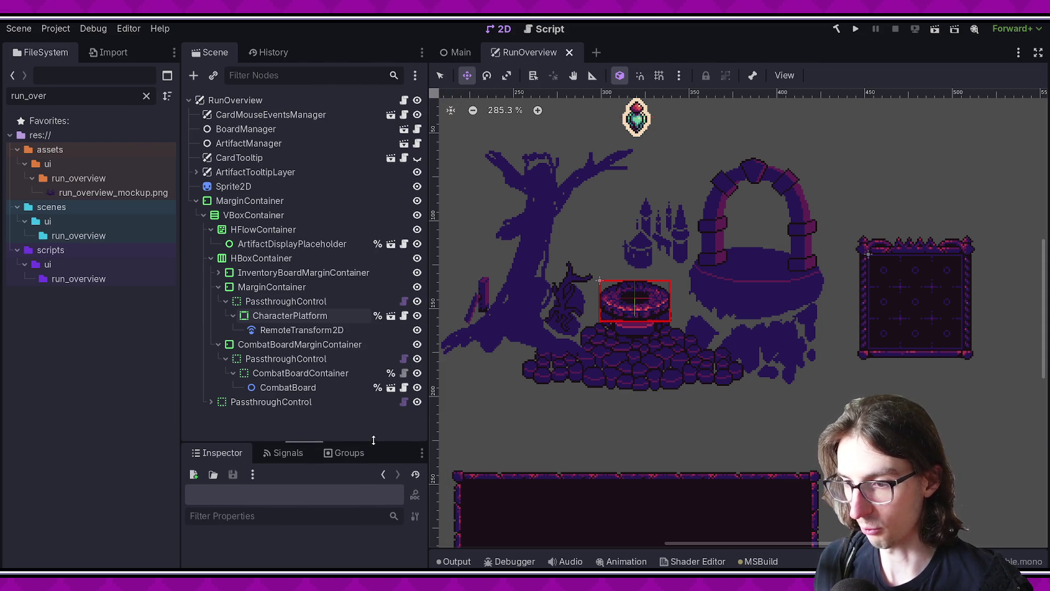
left_click_drag(376, 442, 376, 435)
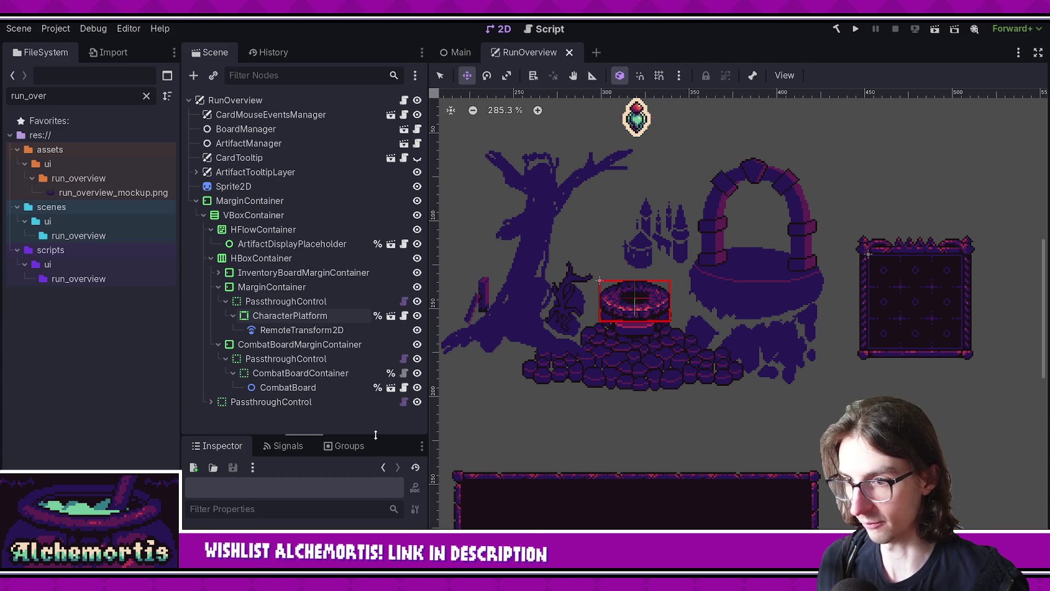
left_click_drag(376, 435, 382, 425)
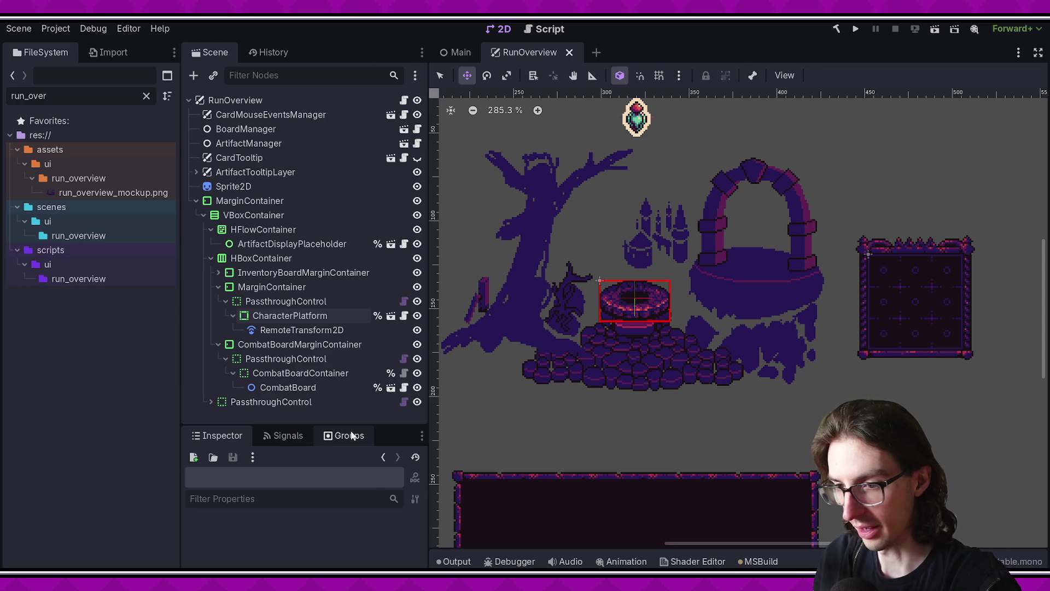
Nudge the Scene/Inspector divider a few pixels back down.
left_click_drag(350, 426, 350, 428)
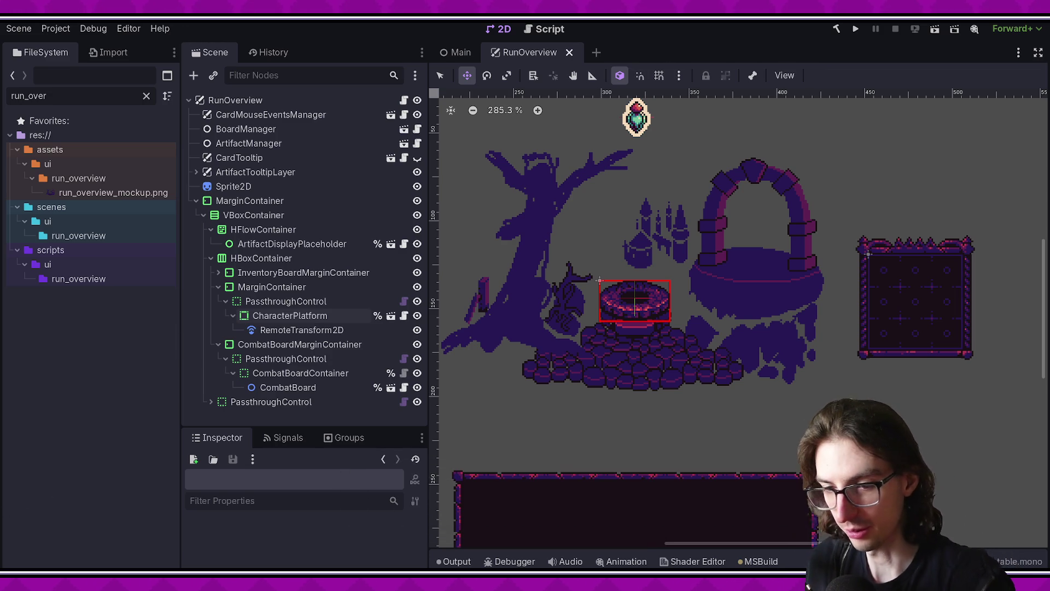
Switch to the Aseprite mockup, zoom onto the tree, and set the pencil for single pixels.
key("alt+Tab")
scroll(628, 333, "up", 1)
scroll(711, 281, "up", 1)
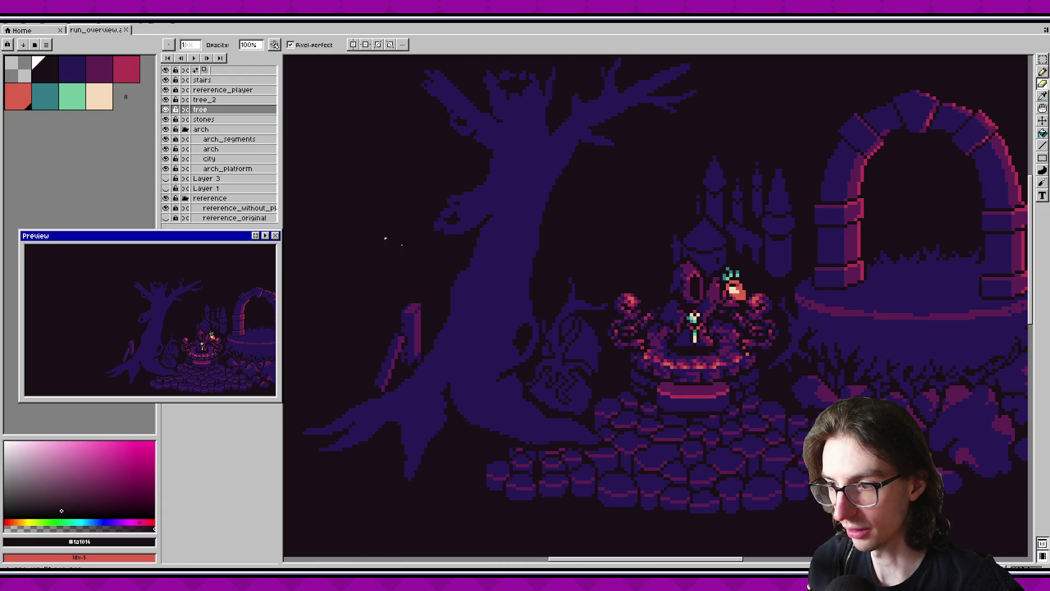
left_click_drag(439, 256, 476, 262)
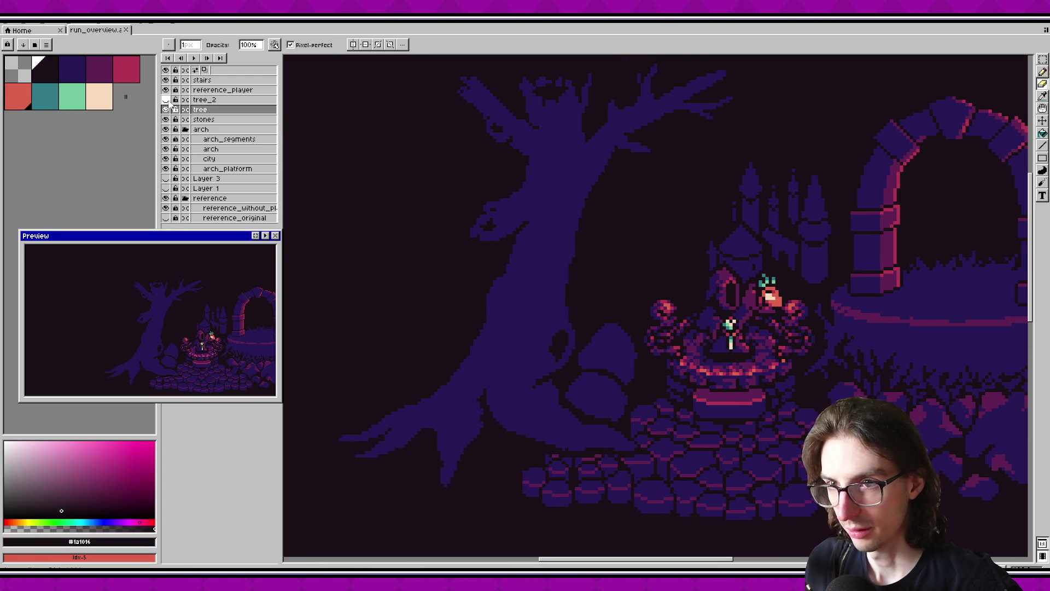
left_click_drag(505, 215, 500, 304)
left_click(559, 276, "alt")
left_click_drag(558, 277, 556, 276)
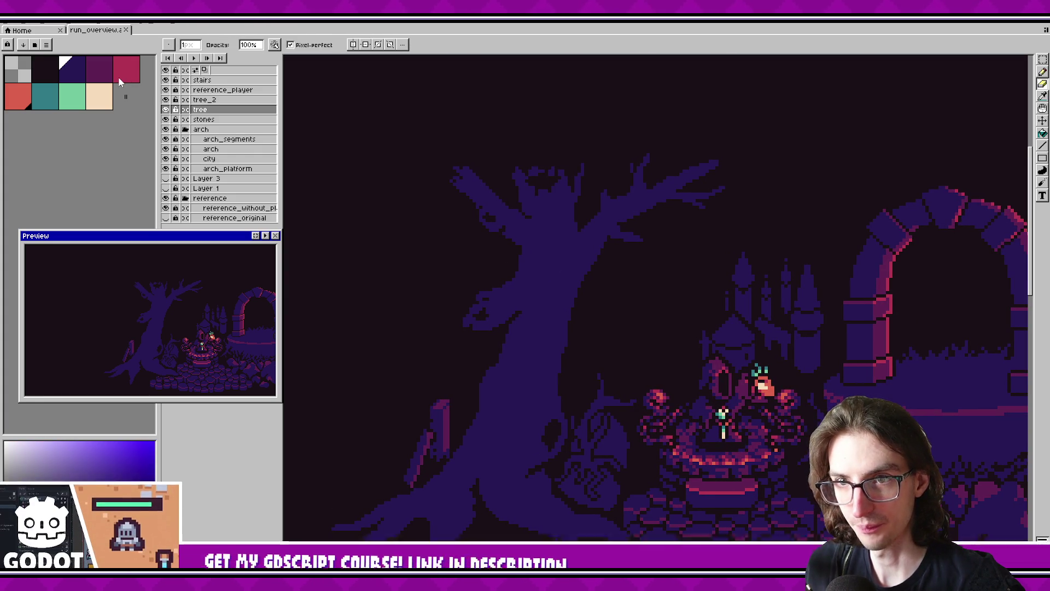
key("bracketright")
scroll(630, 202, "up", 2)
scroll(467, 284, "up", 2)
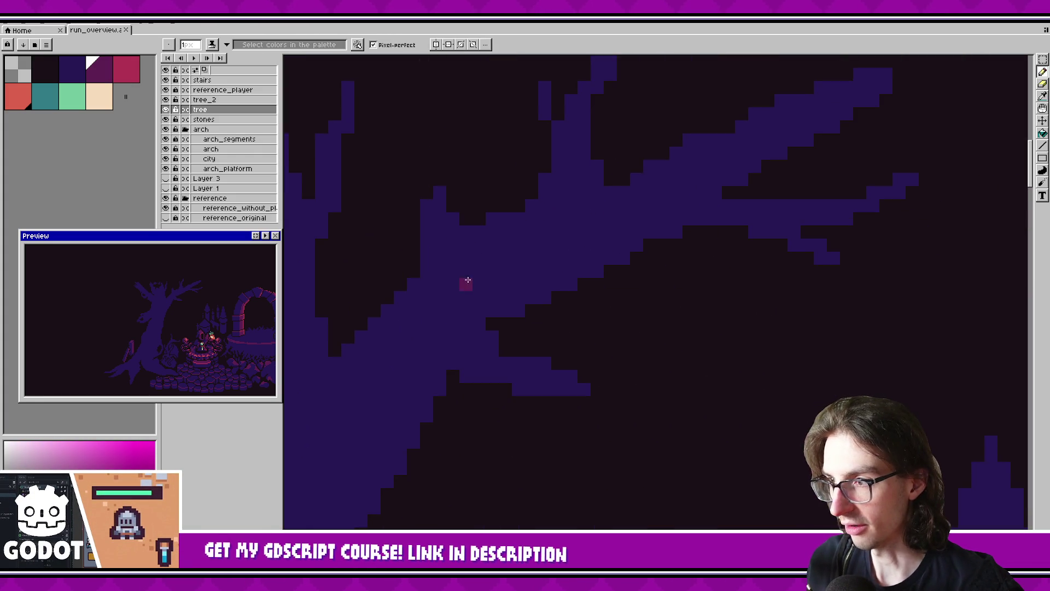
Place magenta highlight pixels along the upper branch, removing one misplaced stroke.
mouse_move(502, 298)
left_mouse_down()
mouse_move(510, 211)
mouse_move(510, 314)
left_mouse_up()
key("ctrl+z")
left_click(510, 289)
left_click(498, 315)
left_click(485, 302)
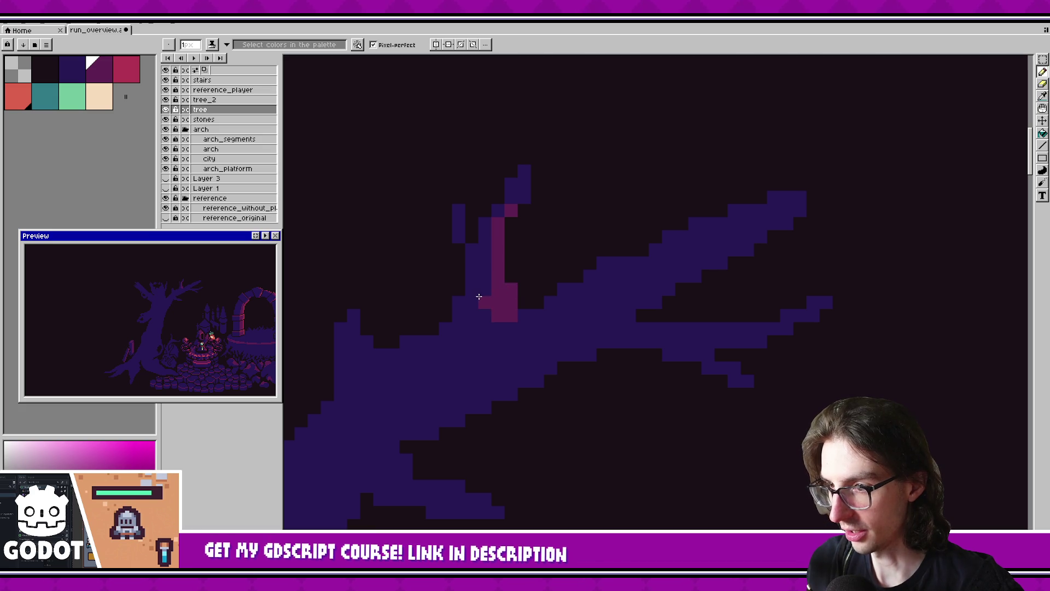
Highlight the right-hand branch with magenta pixels and a short line toward its tip.
left_click_drag(649, 297, 542, 281)
mouse_move(599, 249)
left_mouse_down()
mouse_move(683, 215)
mouse_move(544, 281)
left_mouse_up()
key("ctrl+z")
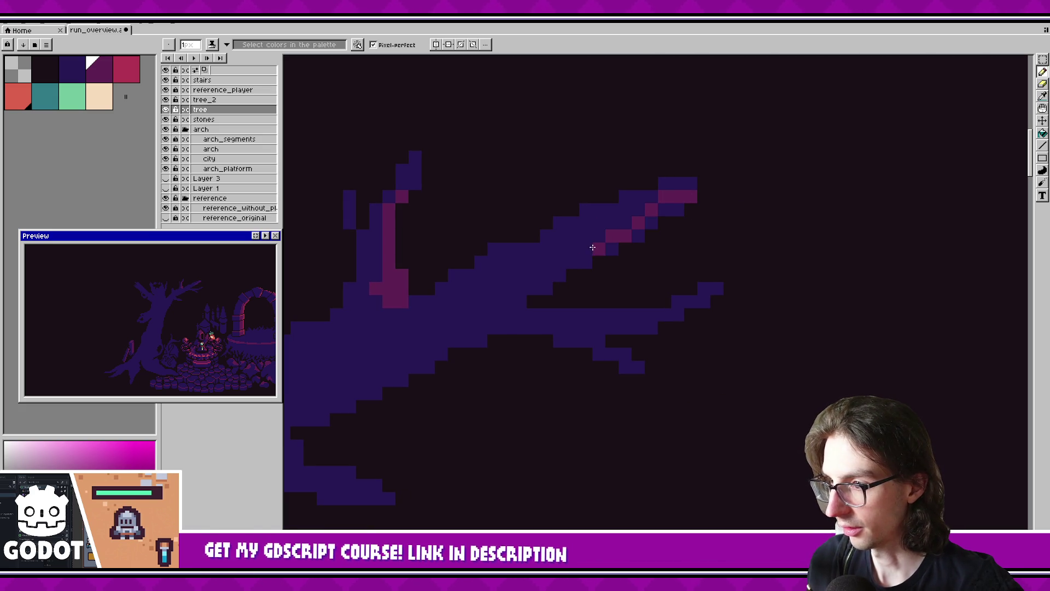
left_click(547, 289)
left_click(625, 237)
left_click_drag(613, 249, 639, 235)
left_click(652, 221)
scroll(519, 298, "left", 2)
scroll(638, 277, "left", 2)
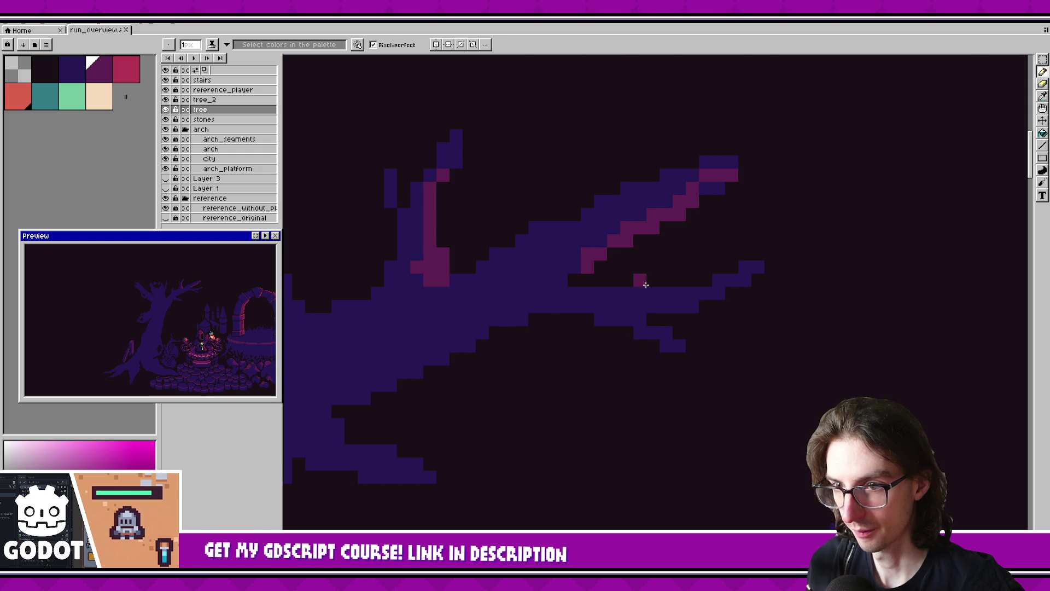
Cover excess highlight pixels with the branch's indigo, switch back to magenta, and save.
left_click(664, 188, "alt")
left_click_drag(685, 193, 693, 203)
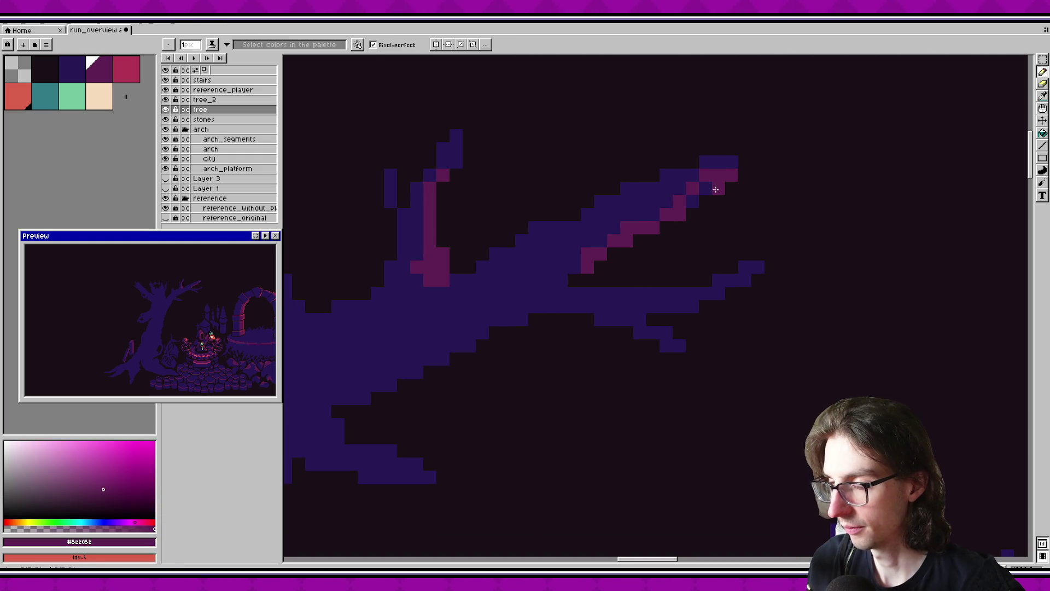
left_click(722, 180, "alt")
left_click(693, 202)
left_click(678, 188, "alt")
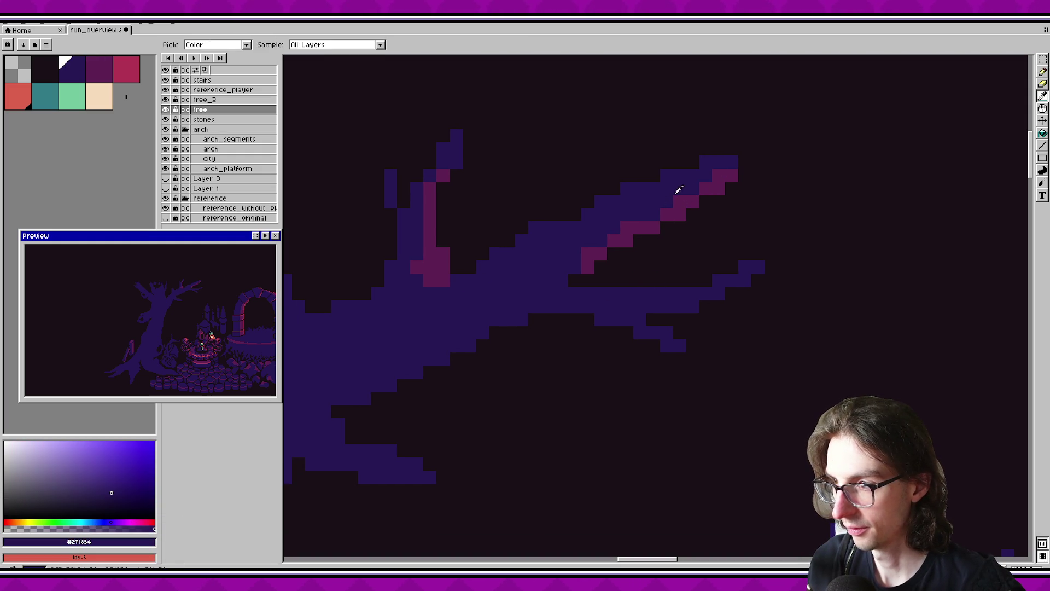
scroll(709, 220, "left", 1)
scroll(709, 220, "down", 1)
left_click(604, 242, "alt")
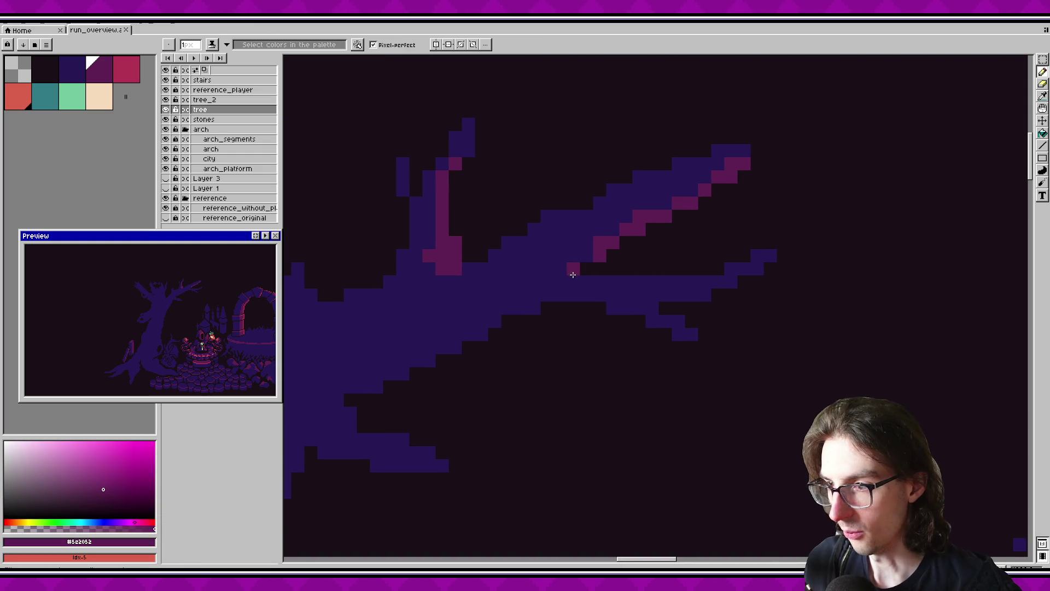
key("ctrl+s")
key("ctrl+s")
Add magenta highlight strokes along the trunk's edge and top, discarding stray ones, then save.
scroll(688, 331, "down", 2)
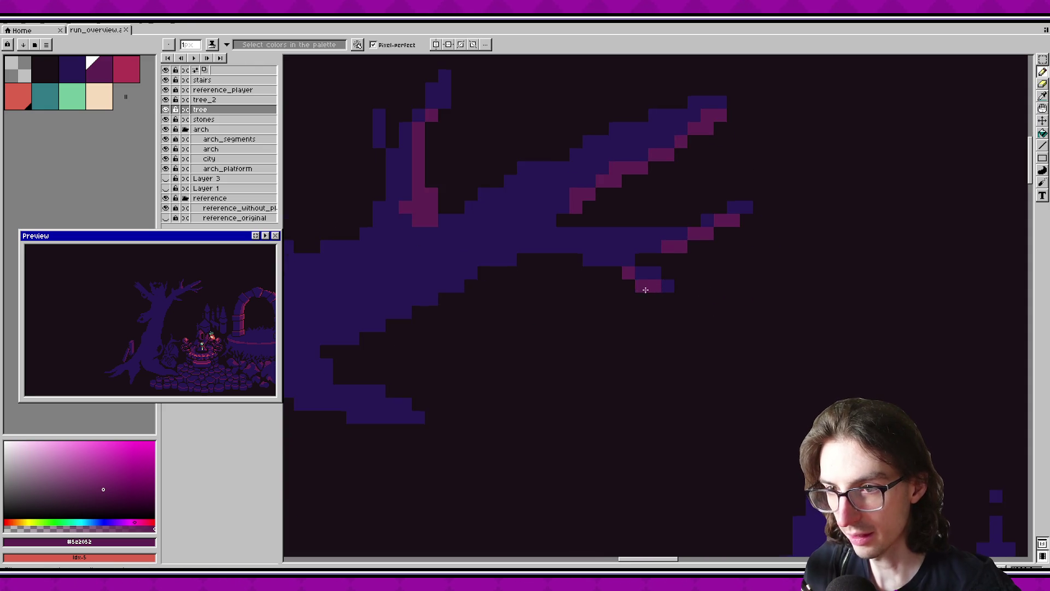
scroll(646, 290, "left", 4)
left_click_drag(605, 279, 576, 280)
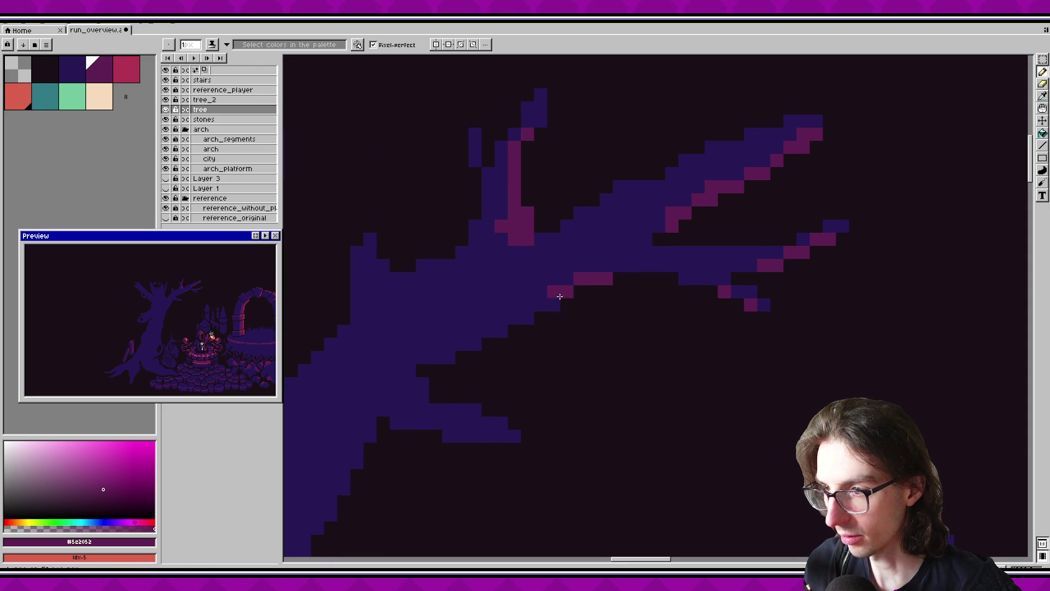
left_click_drag(537, 309, 496, 320)
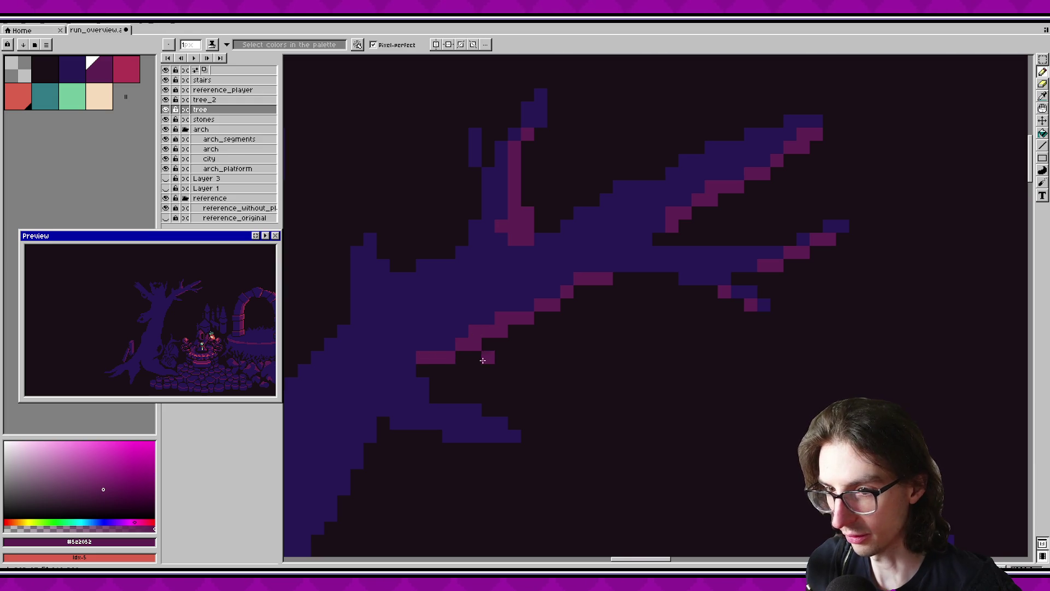
key("ctrl+z")
left_click_drag(529, 303, 508, 314)
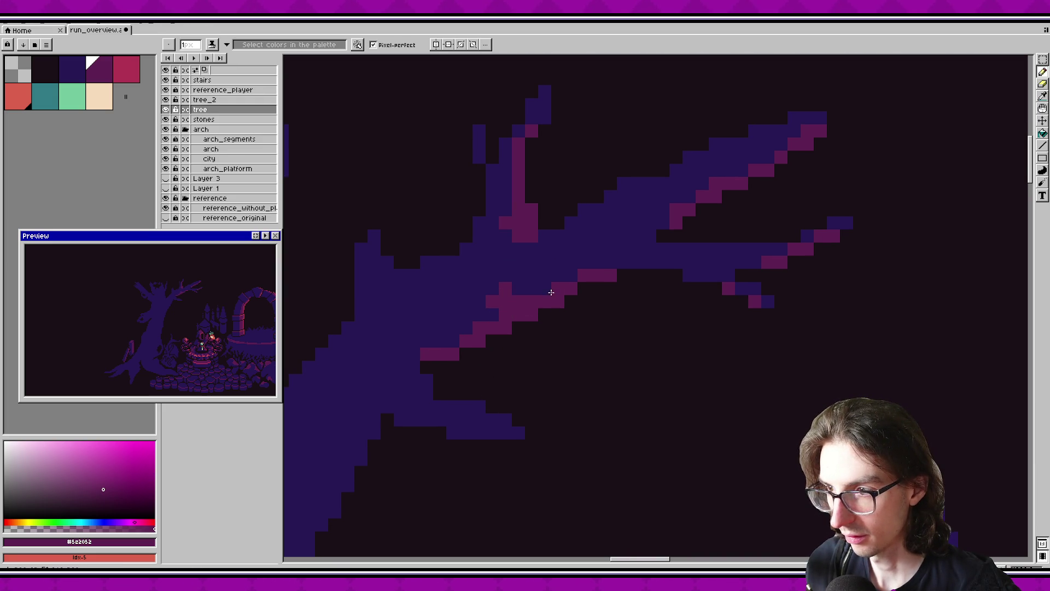
key("ctrl+z")
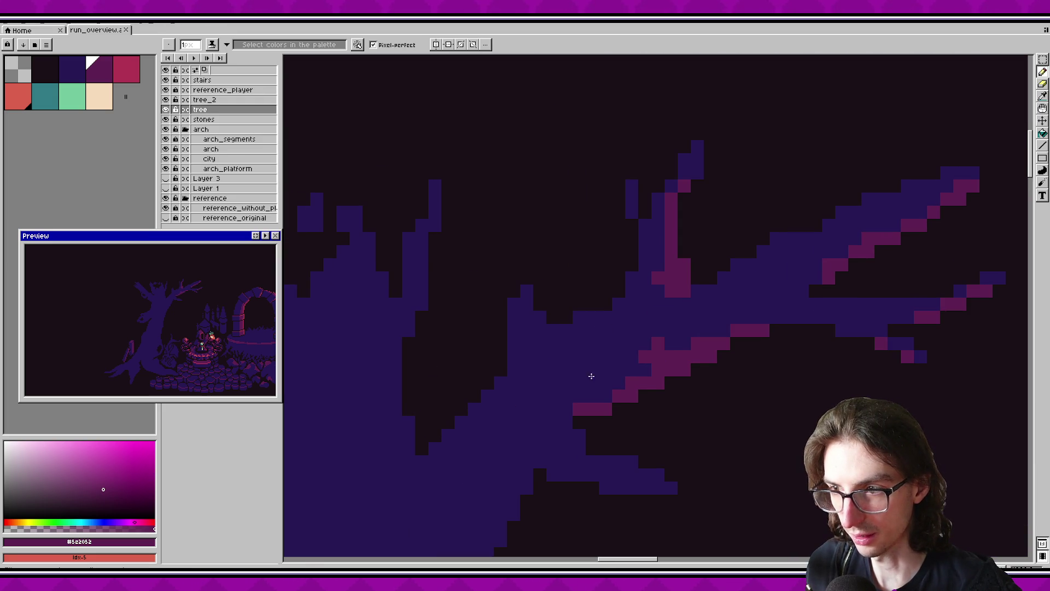
left_click_drag(539, 324, 526, 304)
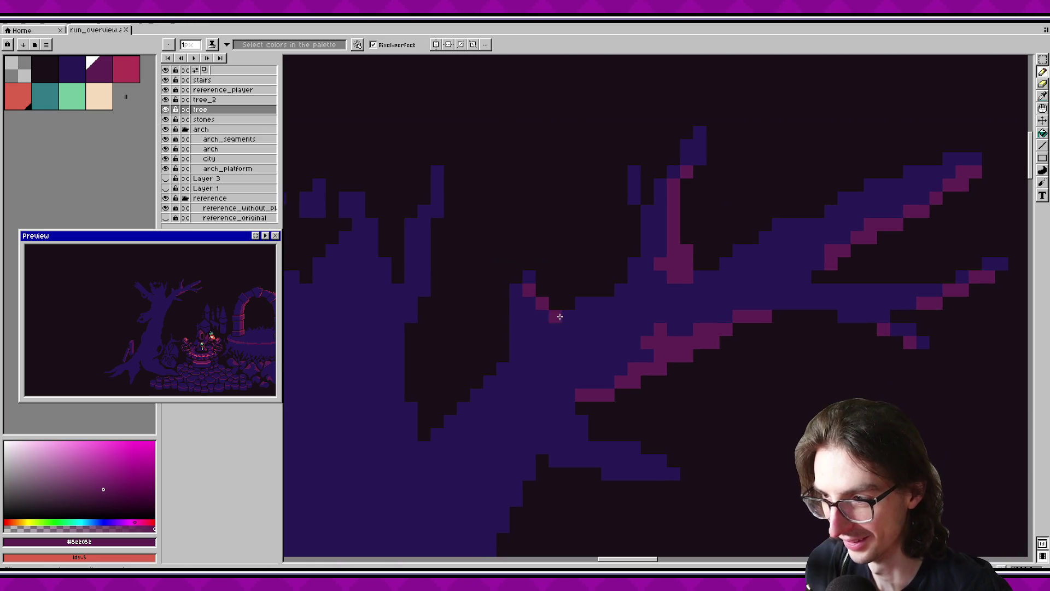
scroll(557, 312, "down", 4)
scroll(554, 304, "down", 3)
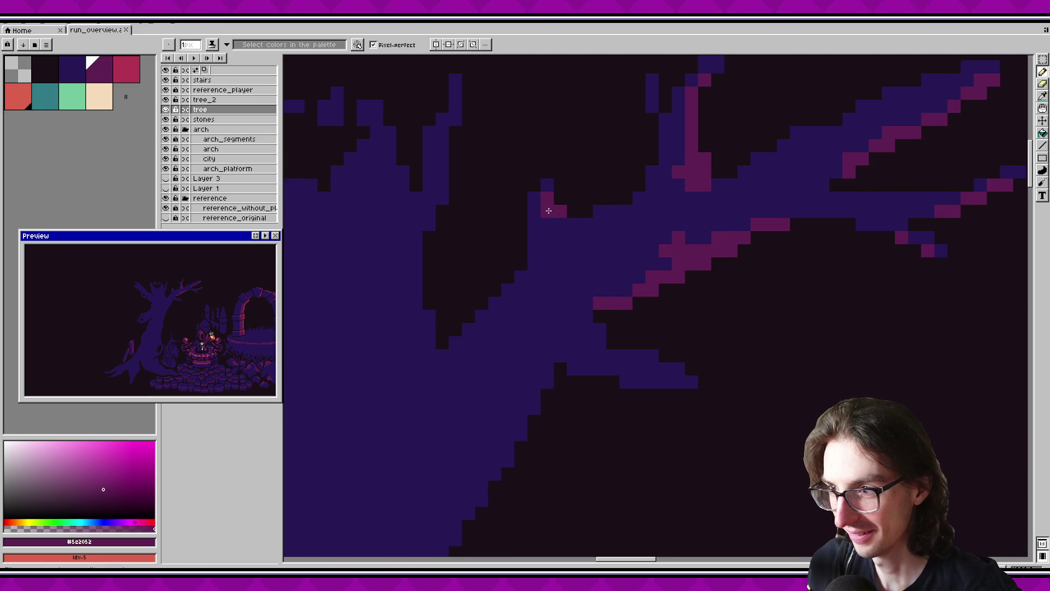
key("ctrl+s")
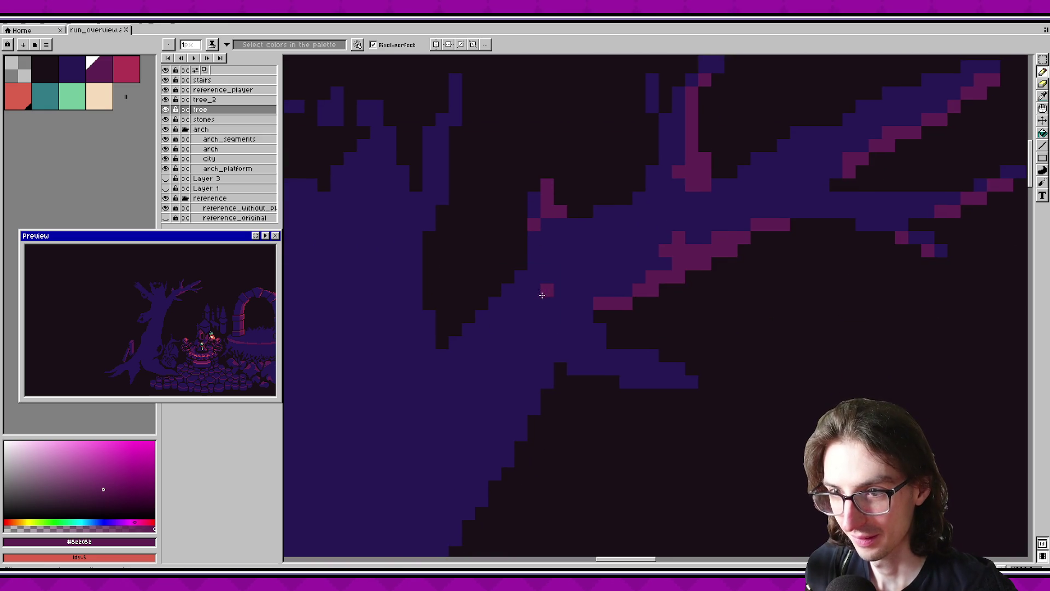
Place three magenta pixels on the branch edge at the fork and save.
key("ctrl+z")
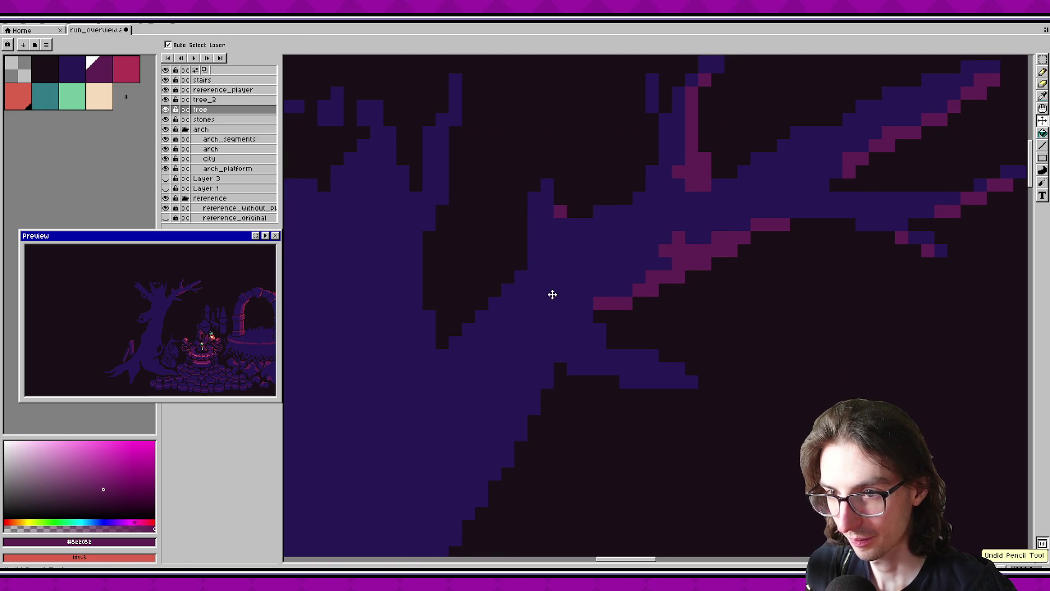
key("b")
left_click(547, 184)
left_click(547, 198)
left_click(572, 224)
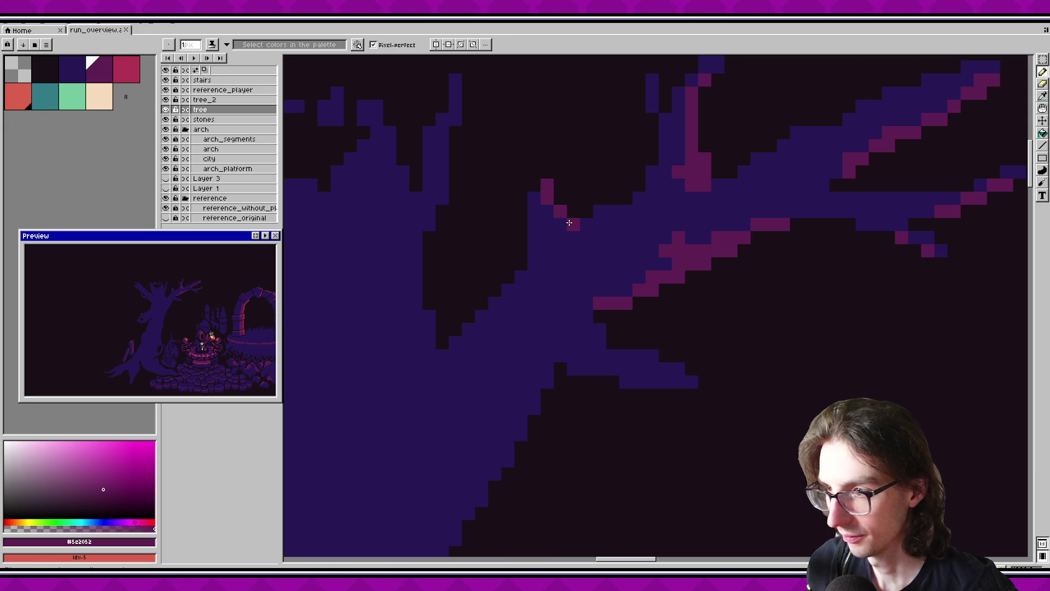
key("ctrl+s")
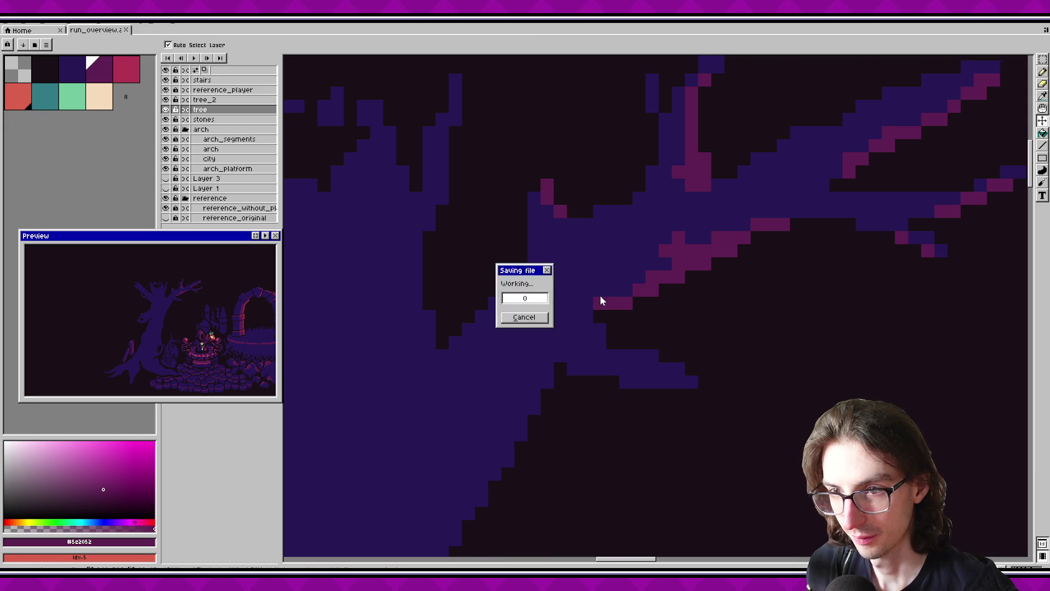
Paint a line of magenta highlight pixels along a branch underside and save.
scroll(628, 288, "up", 2)
scroll(508, 279, "left", 2)
left_click_drag(520, 201, 513, 245)
key("ctrl+s")
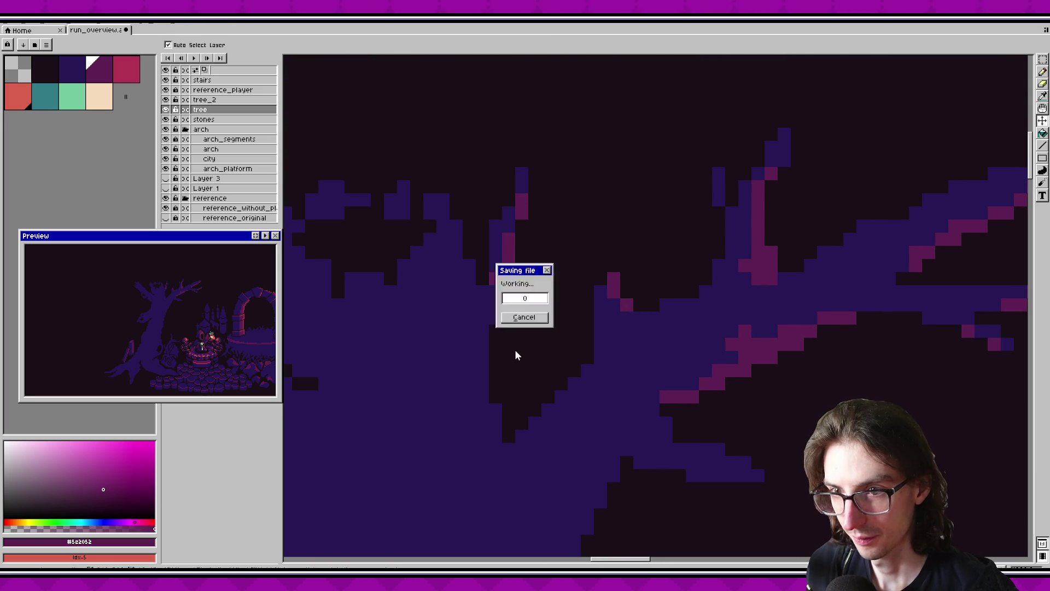
Pan around the tree's lower branches and save the mockup again.
left_click_drag(517, 352, 512, 286)
left_click_drag(516, 335, 533, 324)
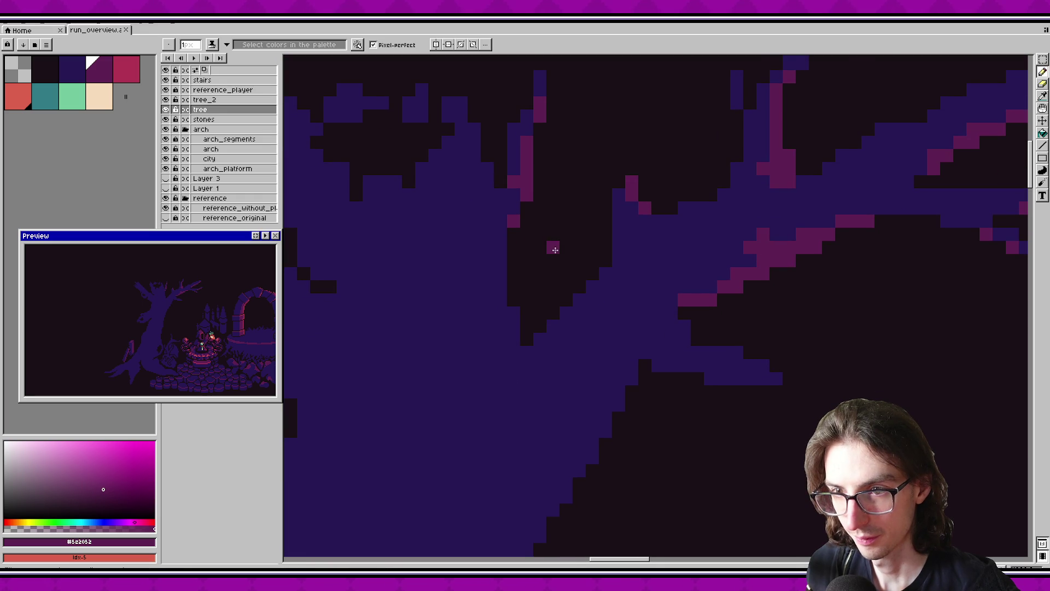
scroll(554, 244, "right", 4)
scroll(620, 335, "down", 1)
scroll(620, 336, "left", 2)
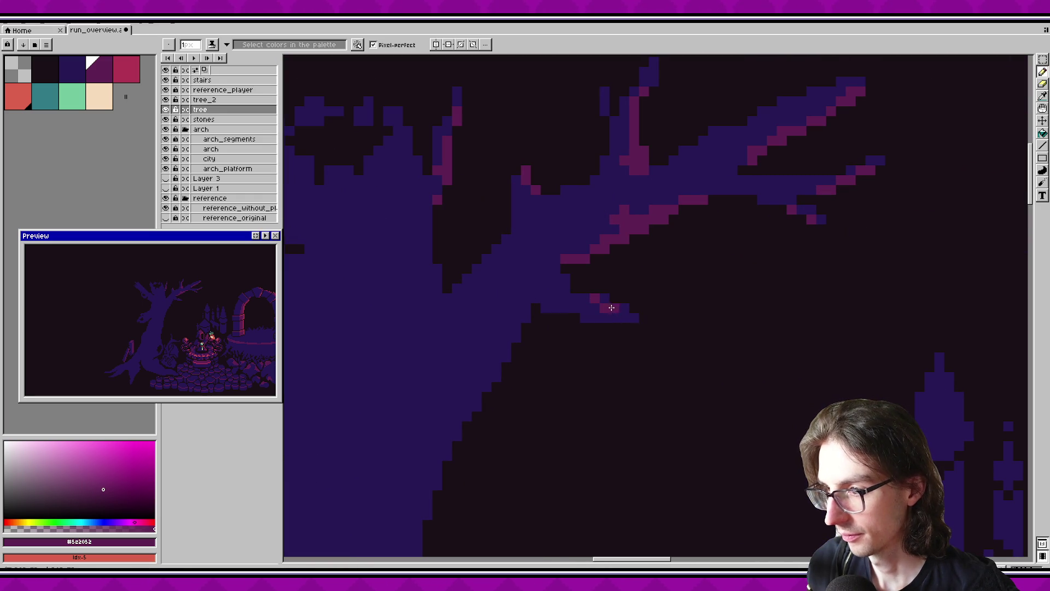
key("ctrl+s")
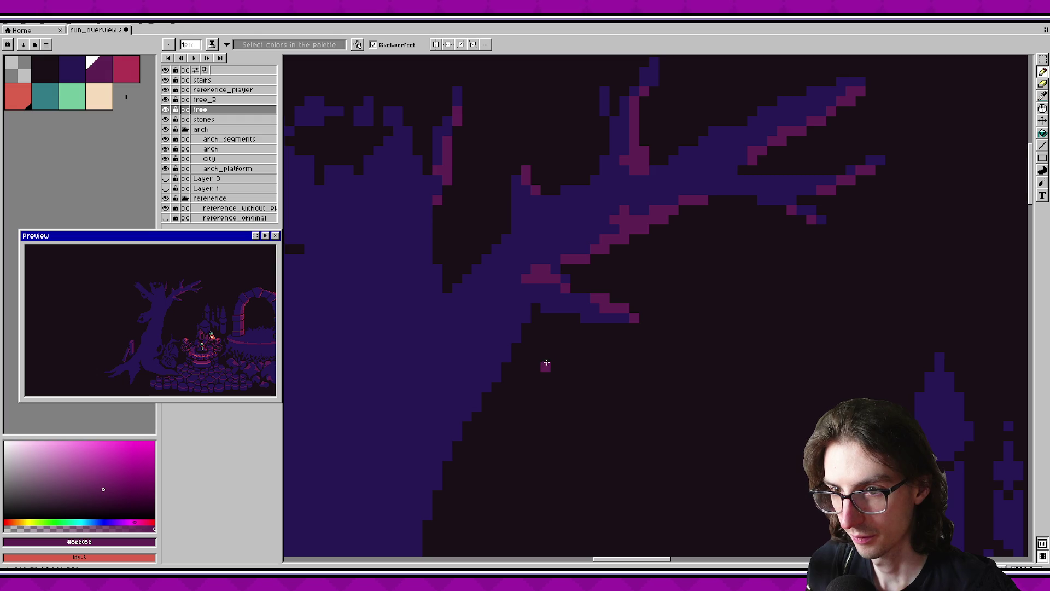
key("ctrl+s")
scroll(598, 330, "down", 1)
scroll(692, 324, "down", 1)
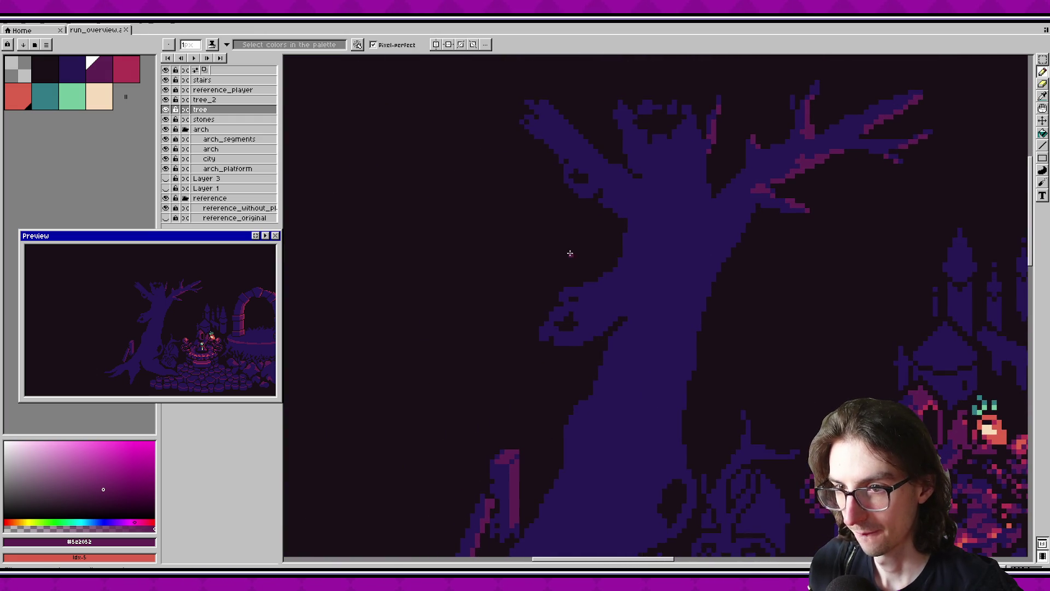
Add a magenta pixel on a branch and a short magenta stroke on the trunk top.
scroll(570, 253, "up", 2)
scroll(673, 263, "up", 1)
left_click(686, 233)
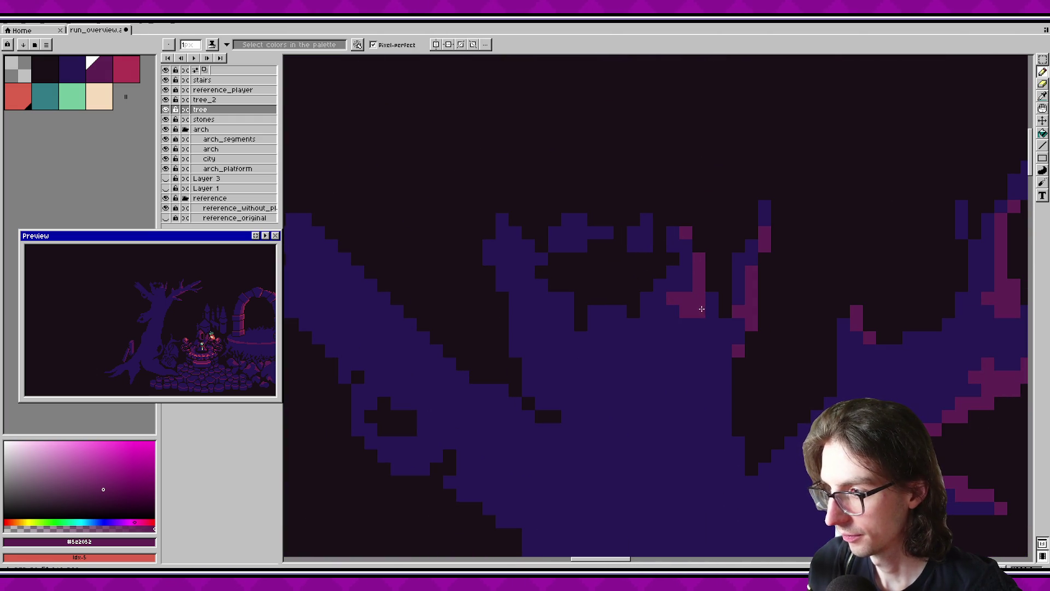
scroll(679, 408, "down", 1)
left_click_drag(657, 376, 621, 231)
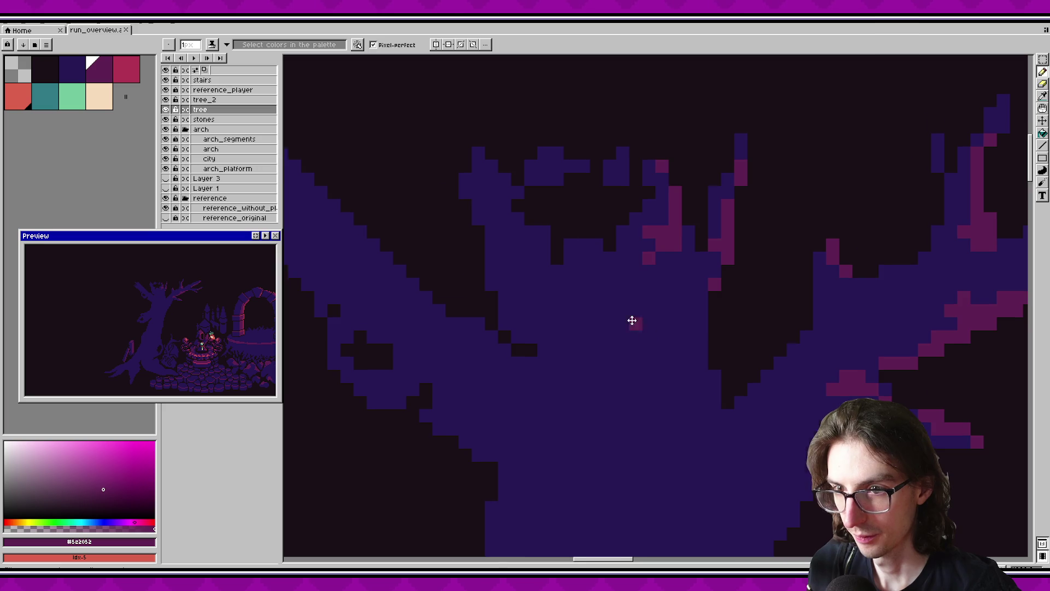
scroll(621, 231, "down", 2)
scroll(543, 265, "up", 2)
left_click_drag(555, 254, 537, 248)
Undo the two most recent magenta marks on the trunk top.
scroll(534, 273, "down", 1)
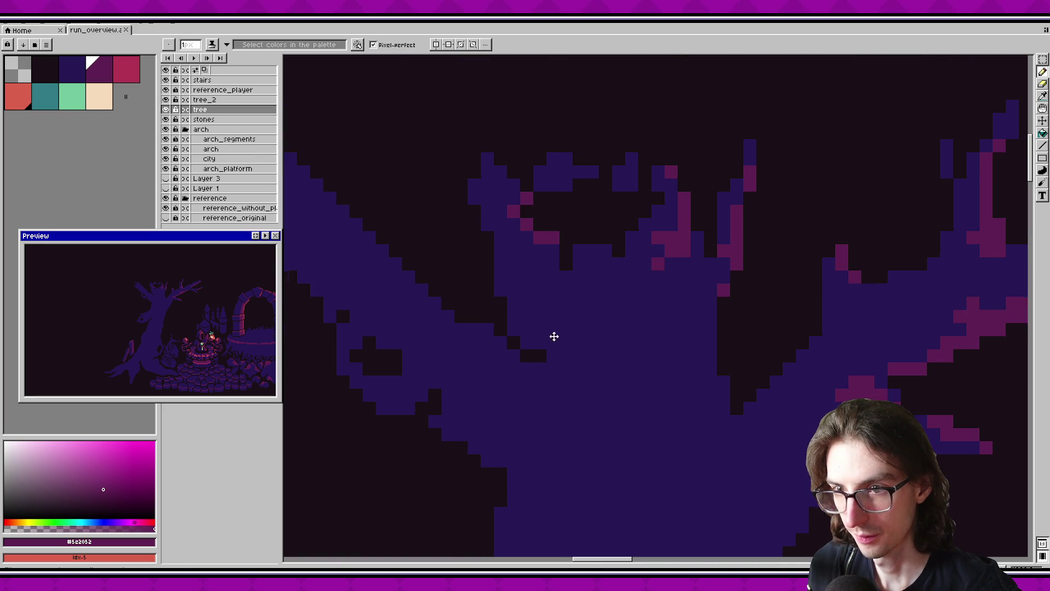
scroll(521, 222, "up", 1)
key("ctrl+z")
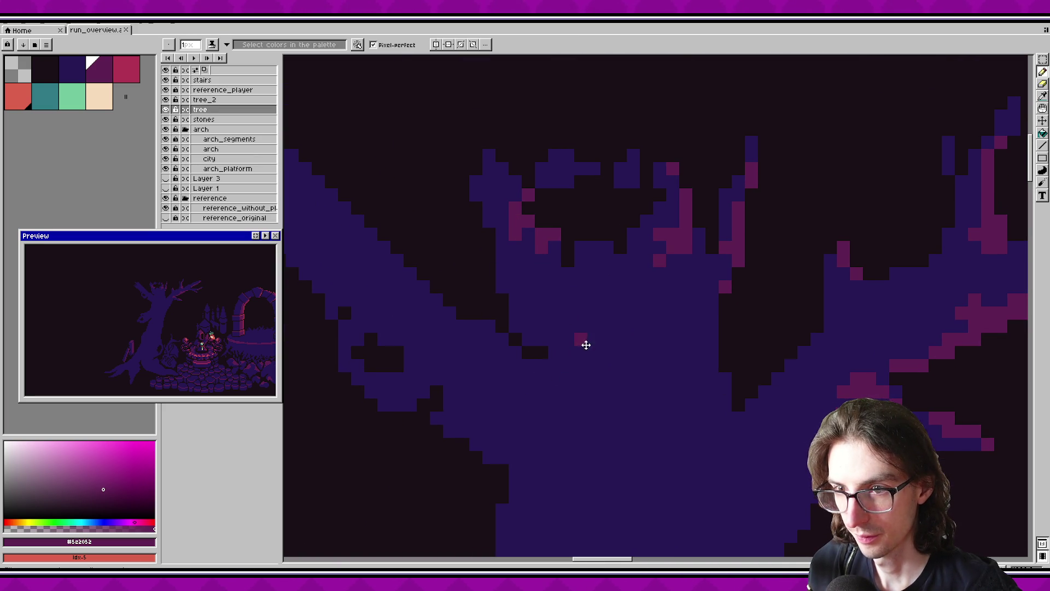
scroll(583, 342, "up", 1)
scroll(506, 391, "down", 1)
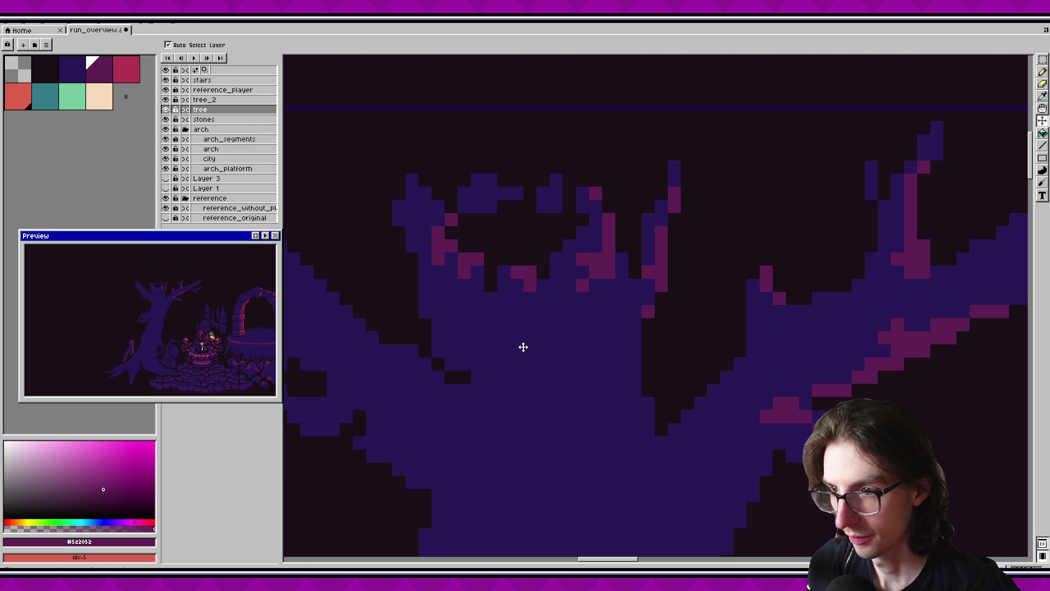
key("ctrl+z")
scroll(547, 328, "down", 3)
scroll(547, 329, "left", 1)
scroll(565, 306, "up", 5)
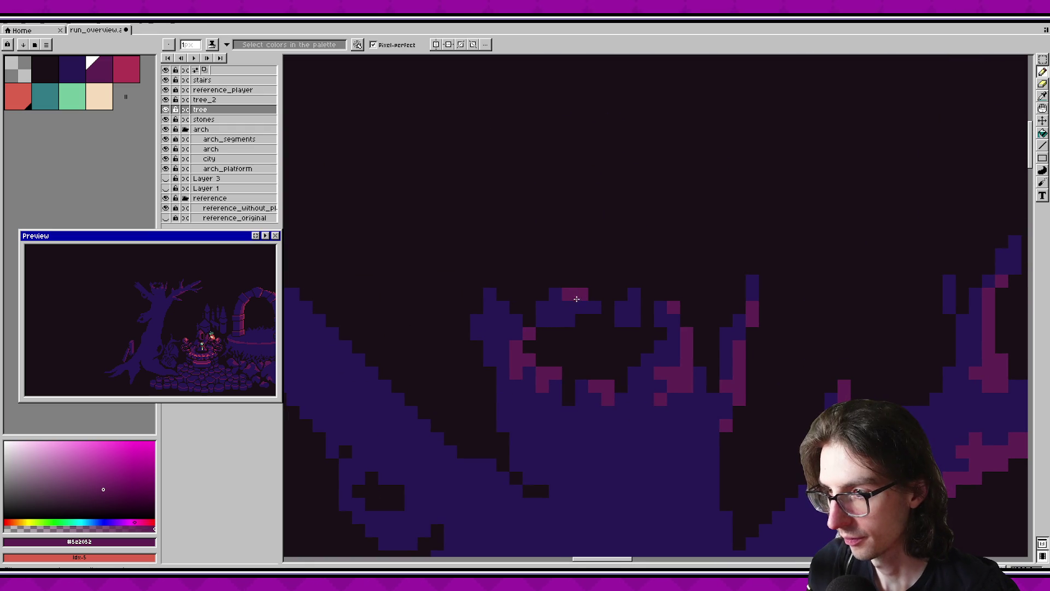
Place a magenta pixel at the trunk's top edge, removing the extra one above it.
left_click(503, 307)
left_click(503, 294)
key("ctrl+z")
scroll(541, 375, "down", 2)
key("v")
key("b")
scroll(564, 282, "down", 3)
scroll(521, 322, "down", 3)
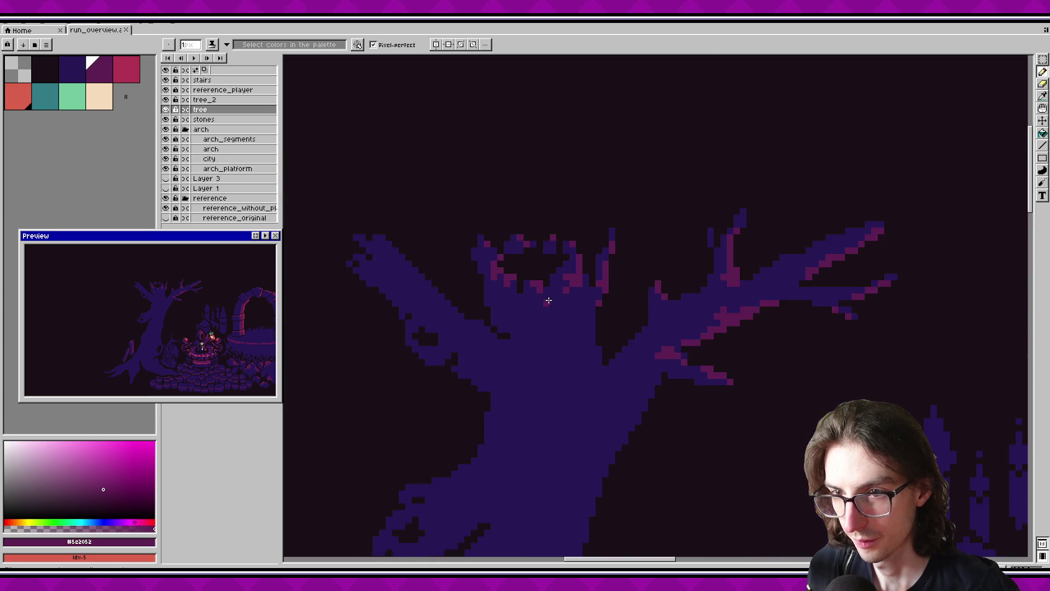
scroll(556, 284, "up", 4)
left_click_drag(650, 373, 661, 380)
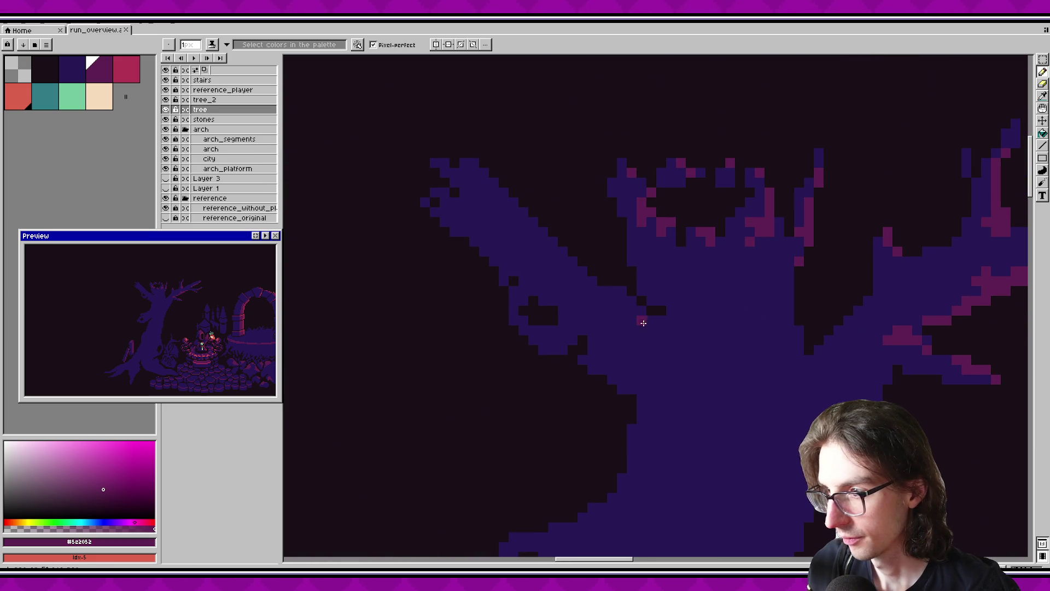